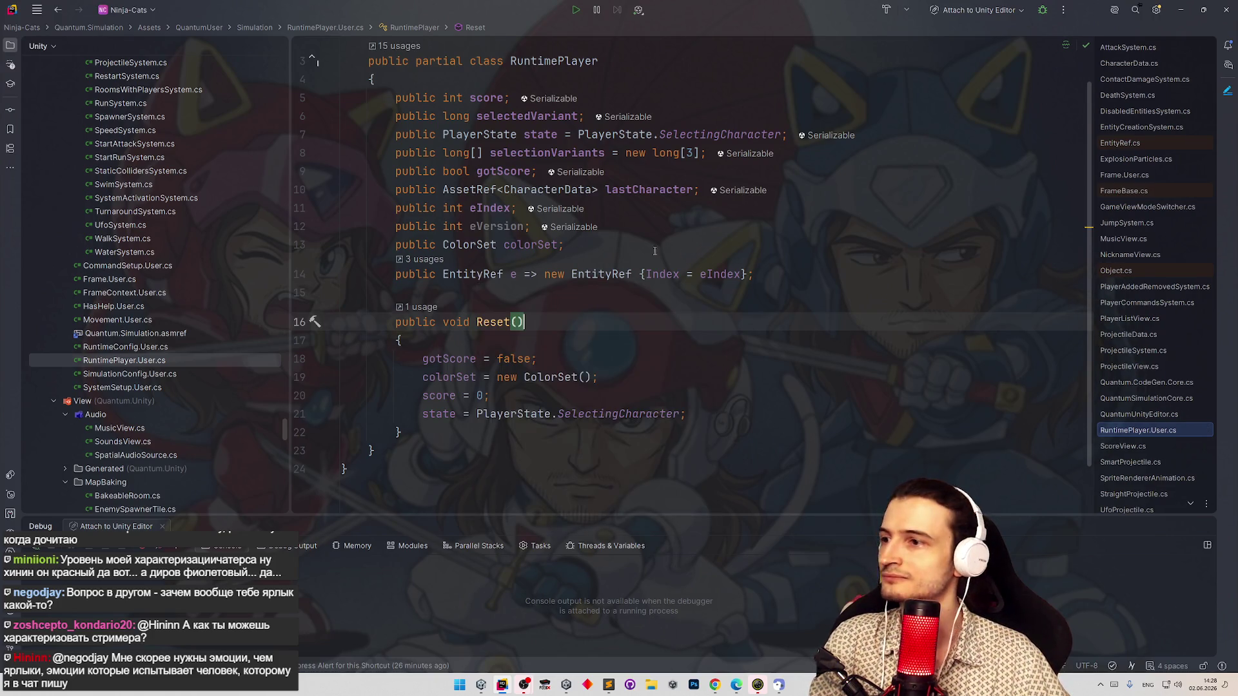
# Step: Add ', Version = eVersion' after Index = eIndex in RuntimePlayer's entity initializer and reformat the line
pyautogui.click(738, 269)
pyautogui.click(739, 273)
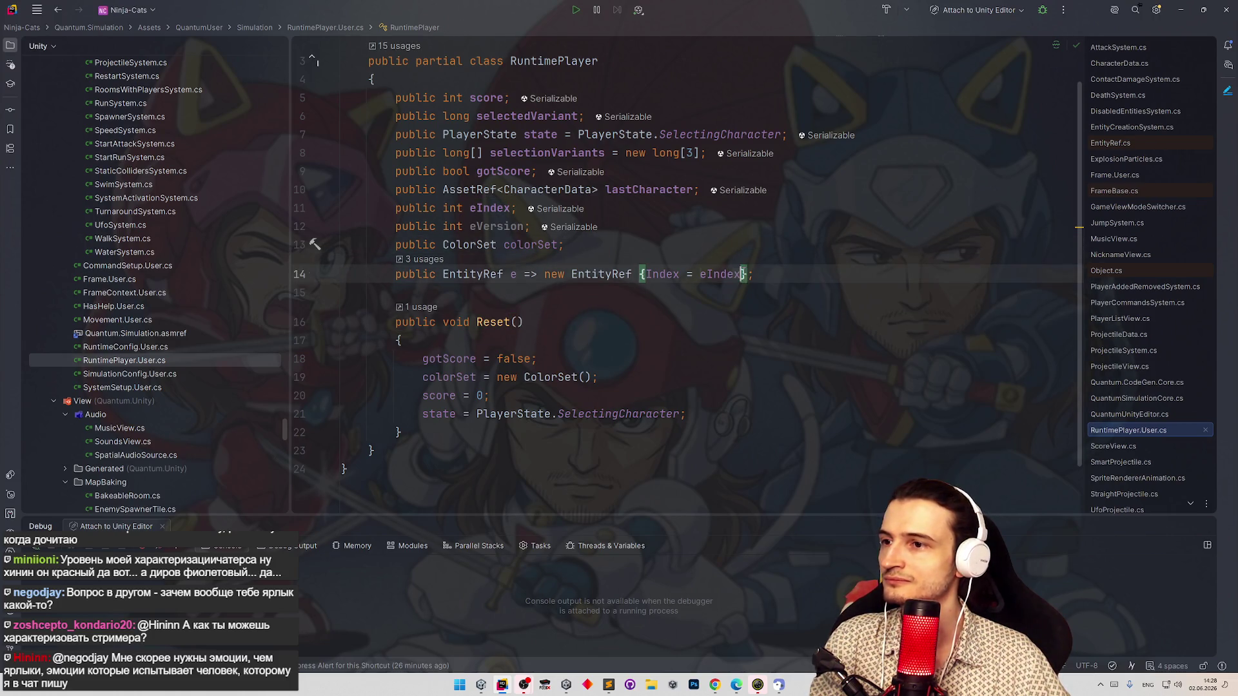
pyautogui.write(', Version = eVersion')
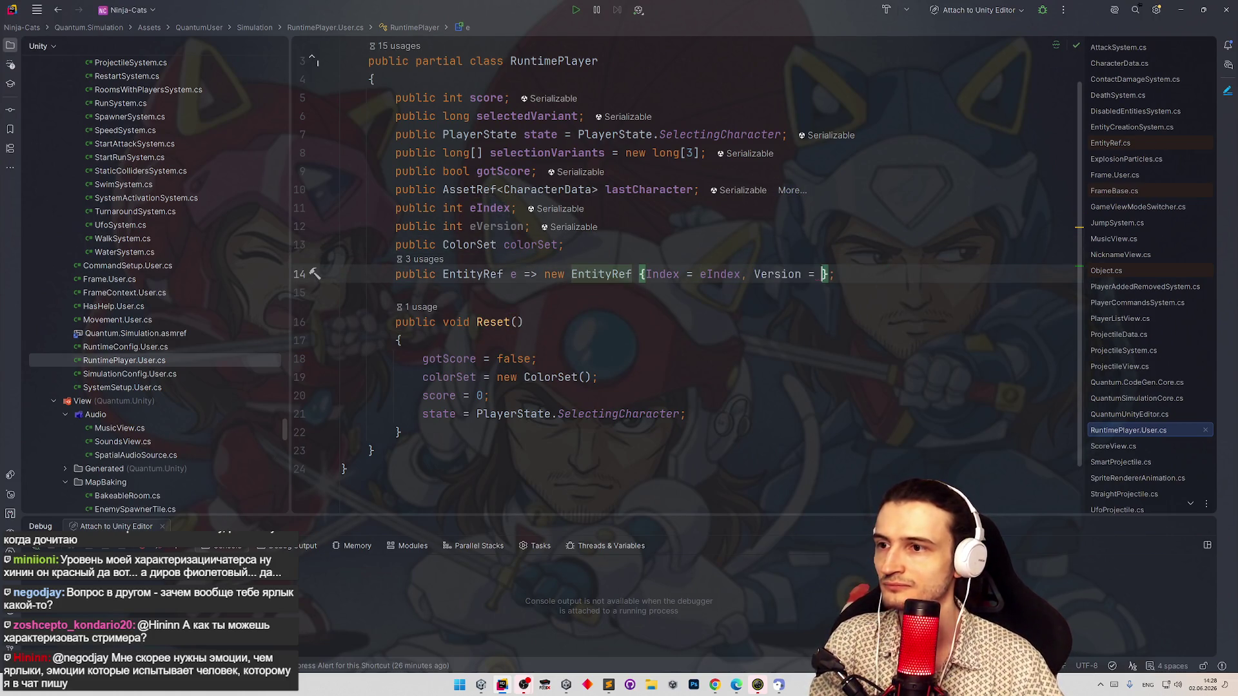
pyautogui.hotkey('ctrl', 'alt', 'l')
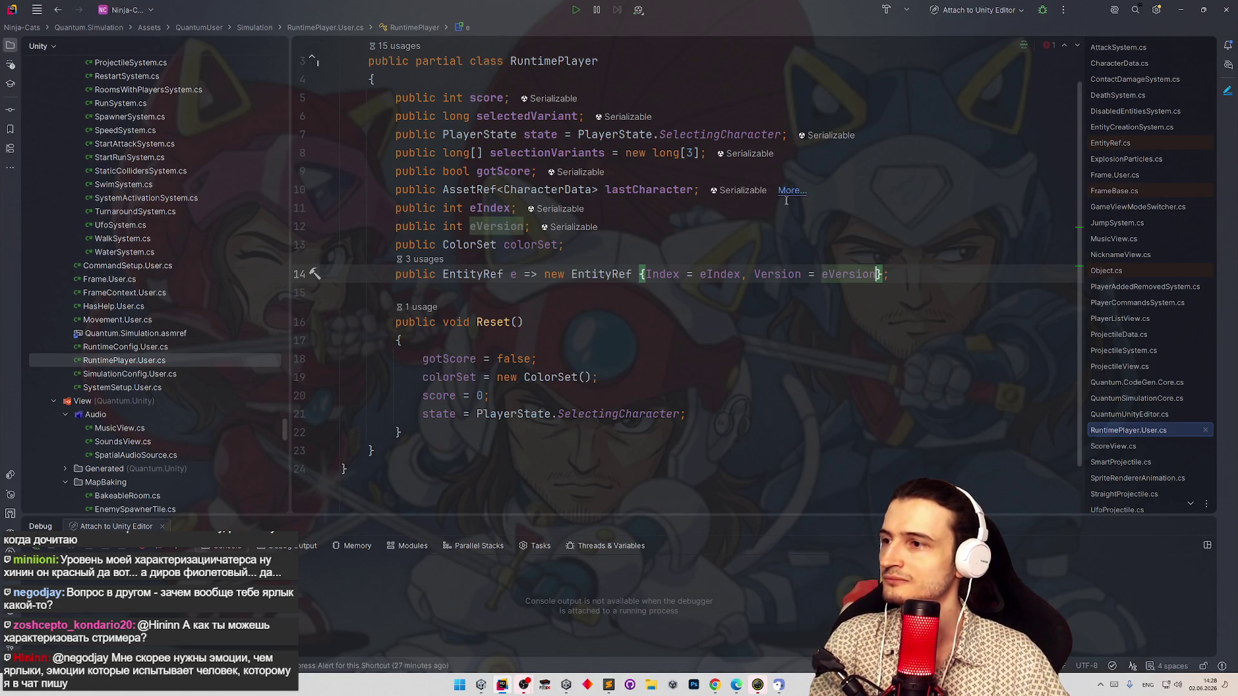
pyautogui.doubleClick(502, 234)
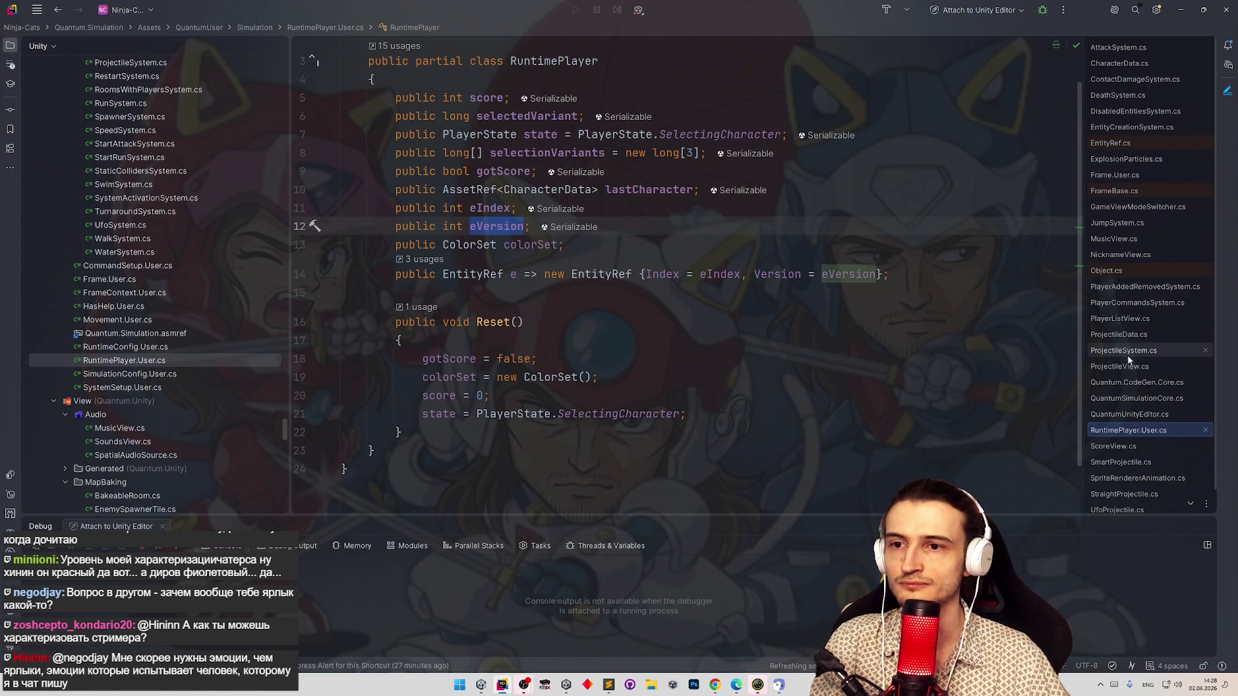
pyautogui.click(1123, 289)
# Step: Duplicate the eIndex line in OnPlayerConnected as playerData.eVersion = playerEntity.Version, then go to Unity
pyautogui.hotkey('ctrl', 'd')
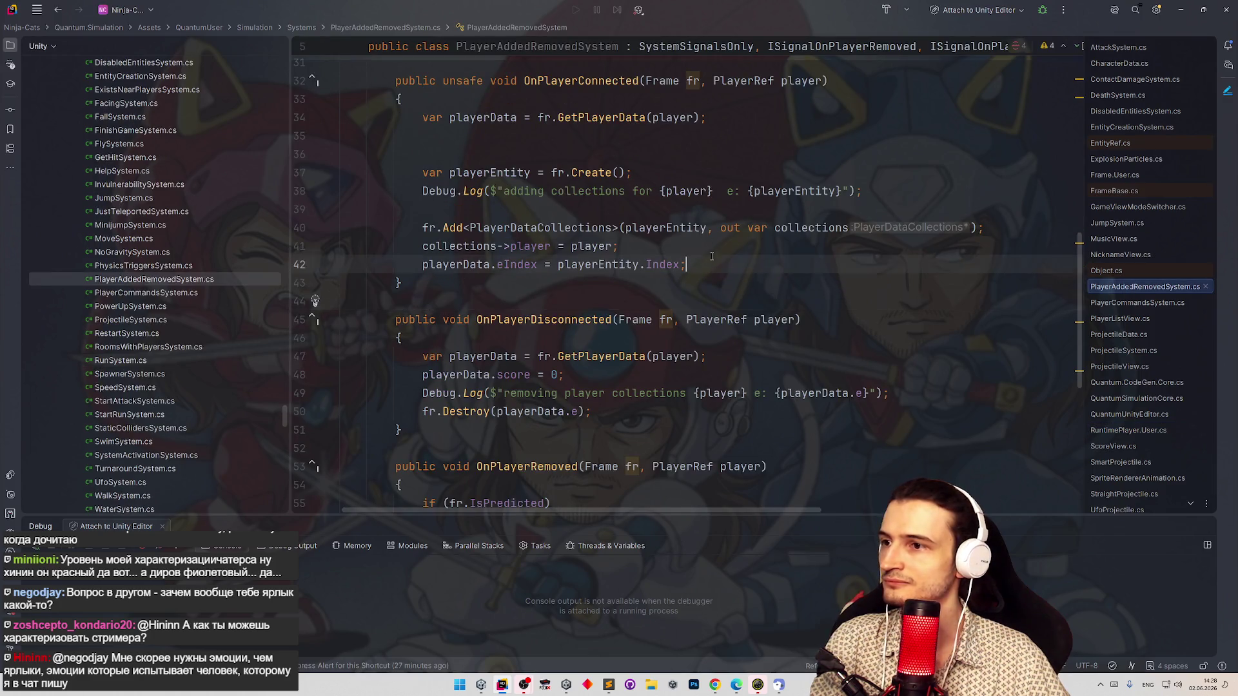
pyautogui.doubleClick(524, 283)
pyautogui.write('ev')
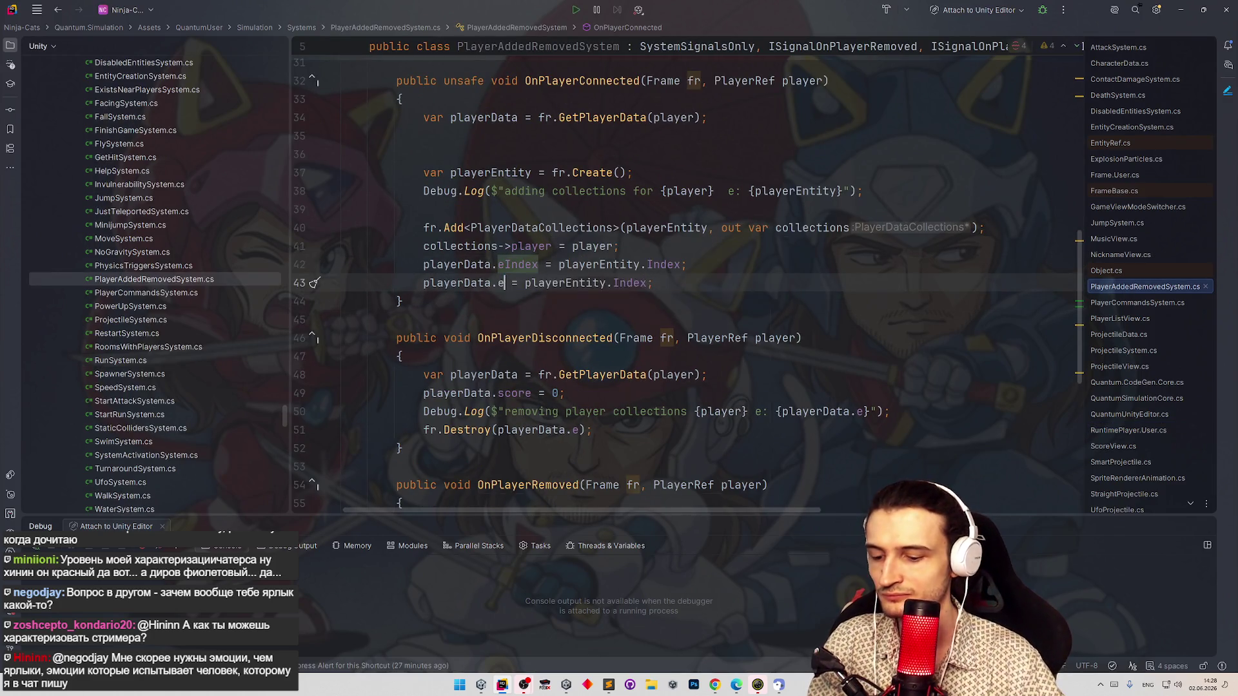
pyautogui.press('Return')
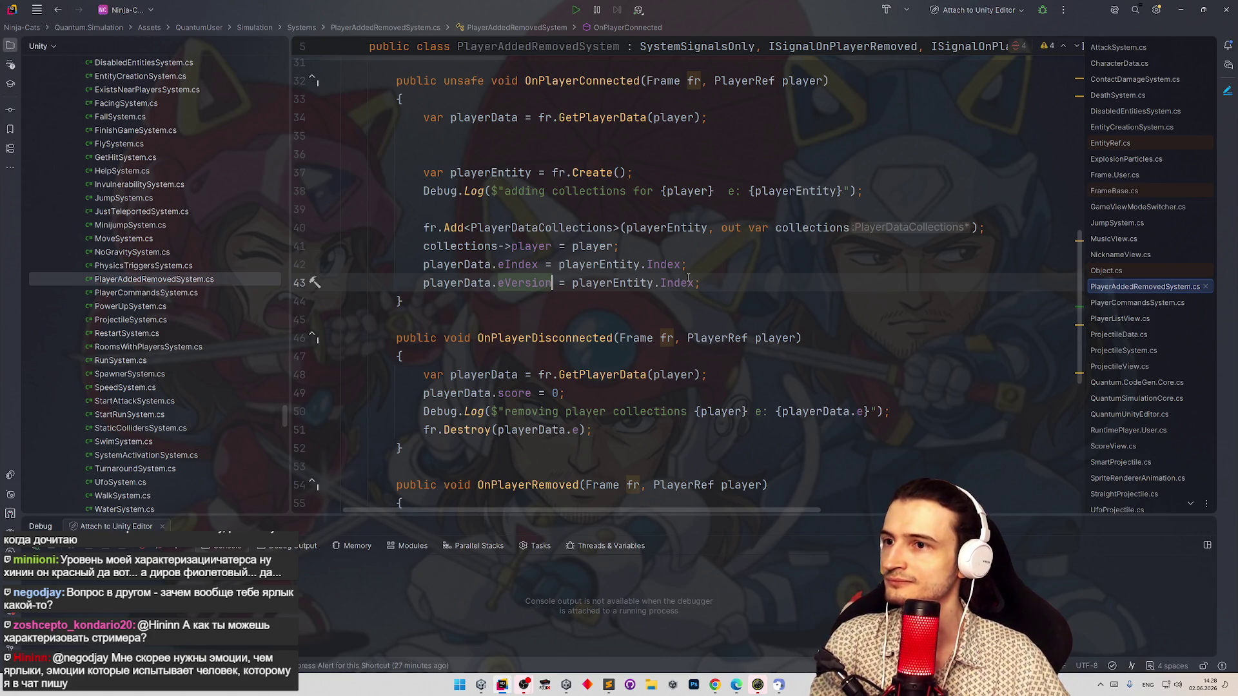
pyautogui.doubleClick(687, 281)
pyautogui.write('v')
pyautogui.press('Return')
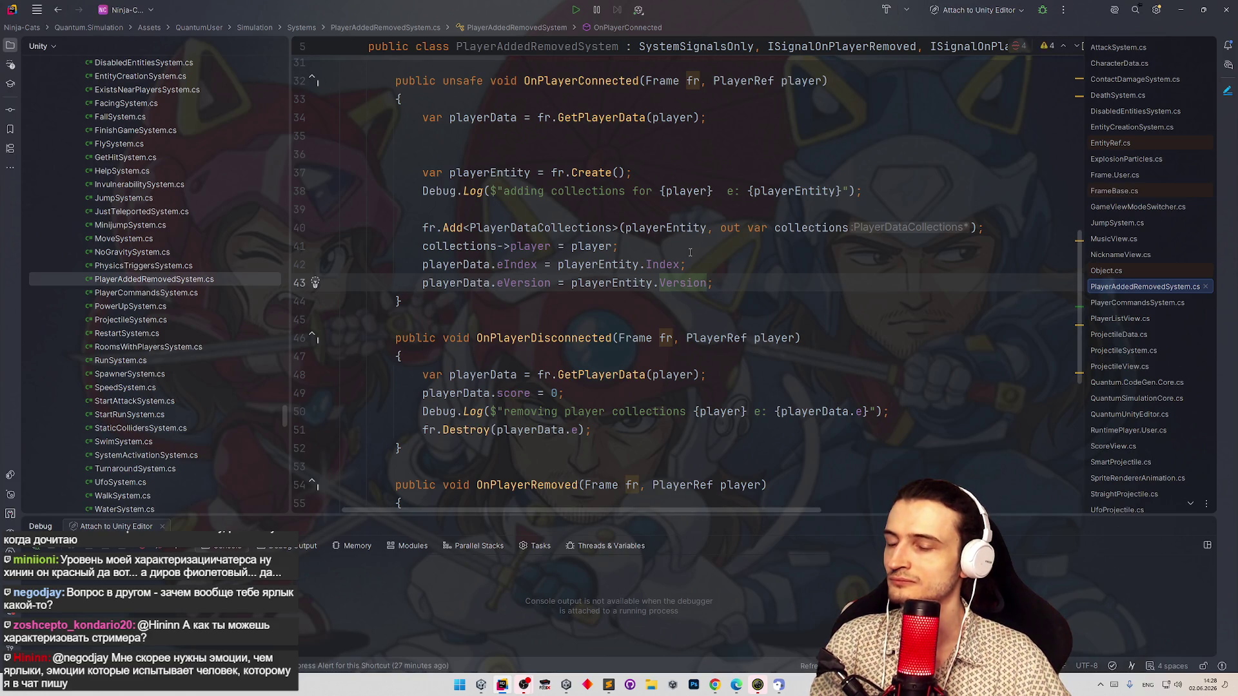
pyautogui.scroll(-6, 1021, 273)
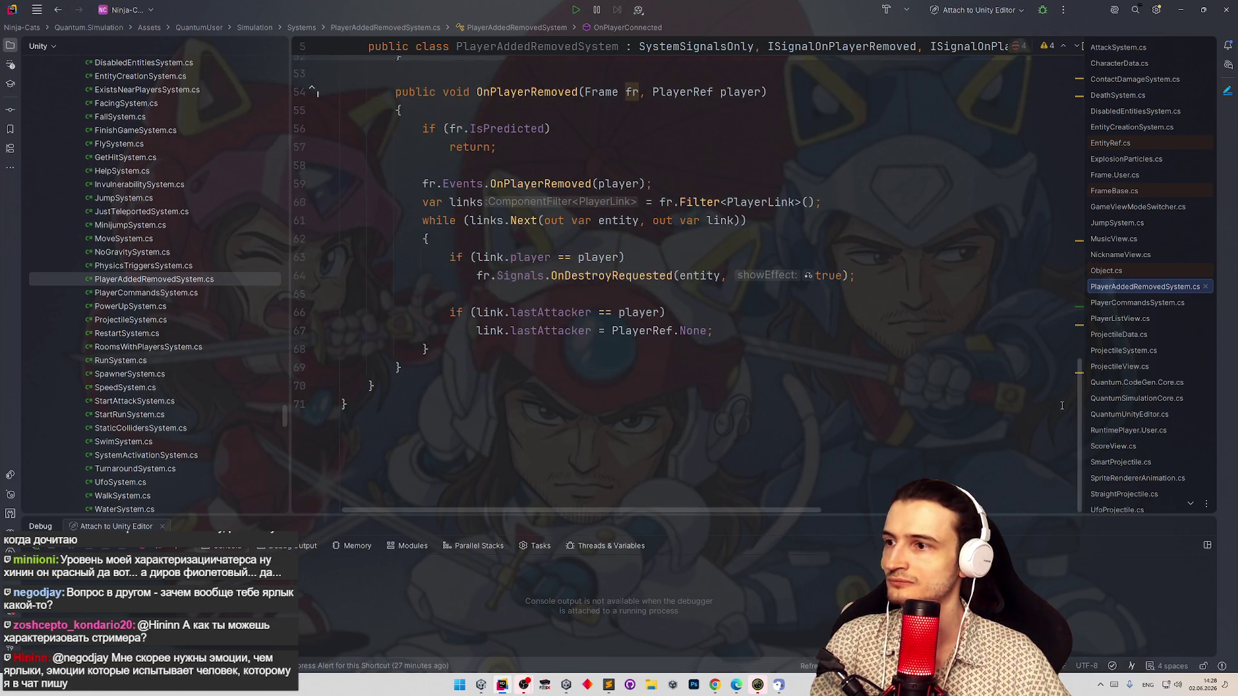
pyautogui.scroll(7, 945, 278)
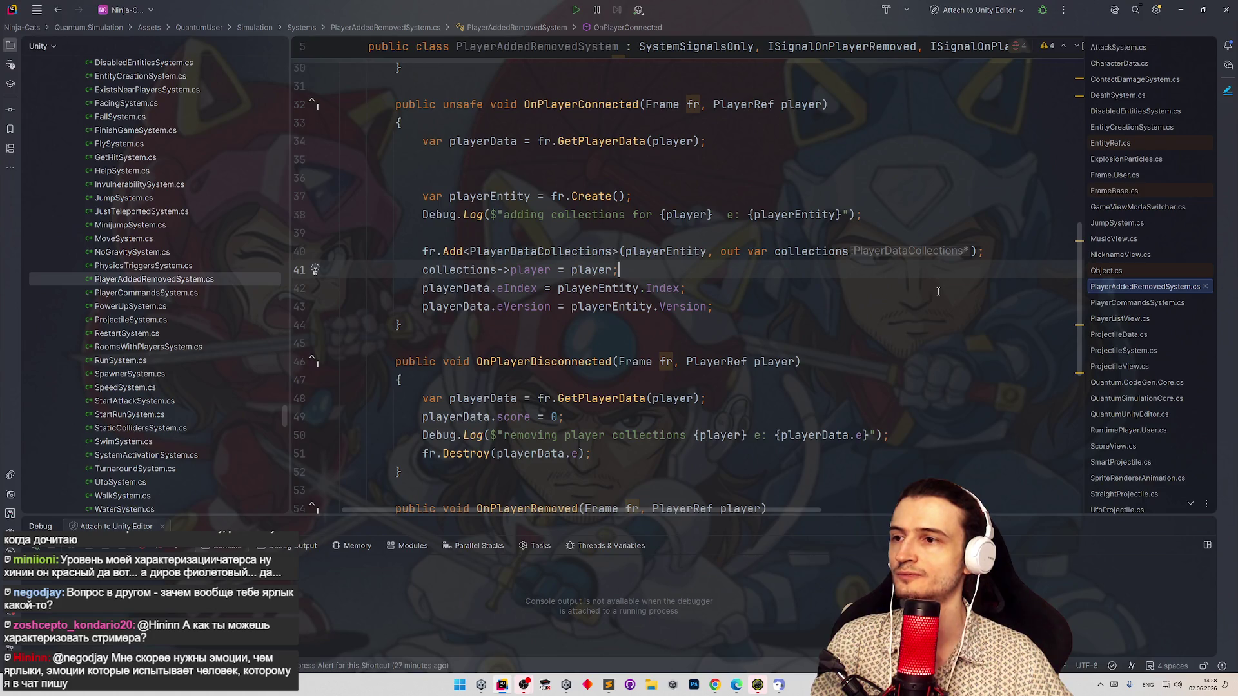
pyautogui.hotkey('alt', 'Tab')
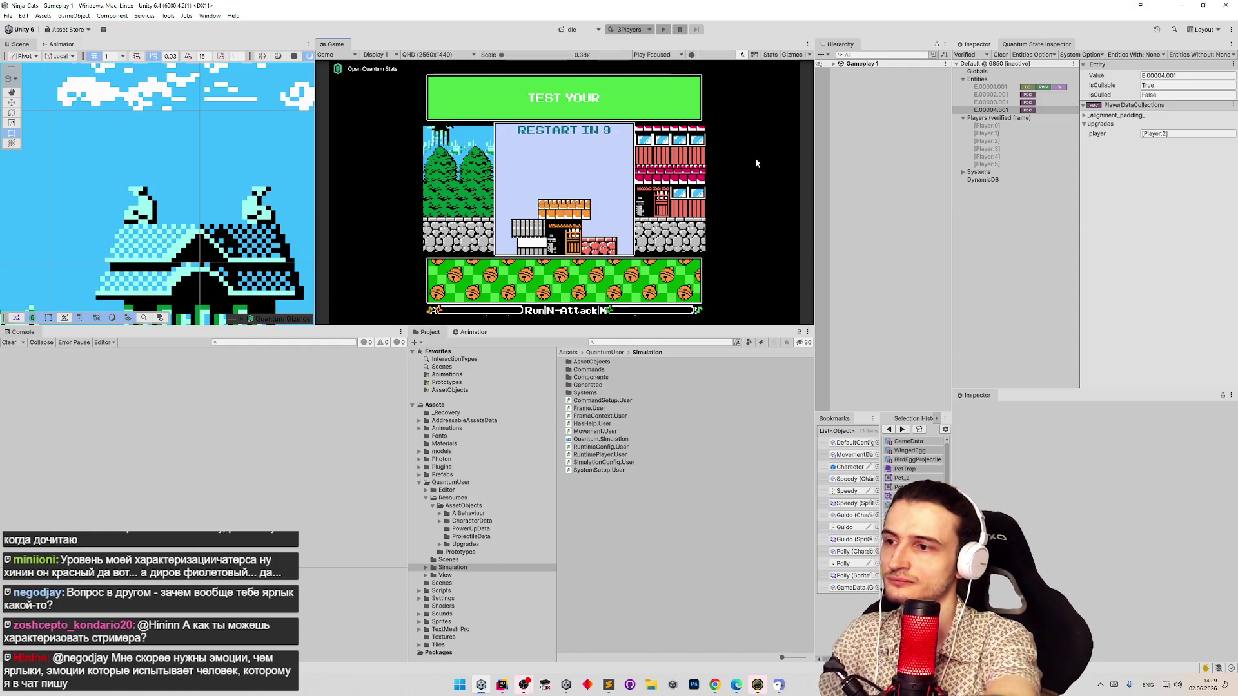
# Step: Enter Play mode with Ctrl+P to deploy the scenario with 2 editor instances
pyautogui.click(502, 684)
pyautogui.click(1181, 10)
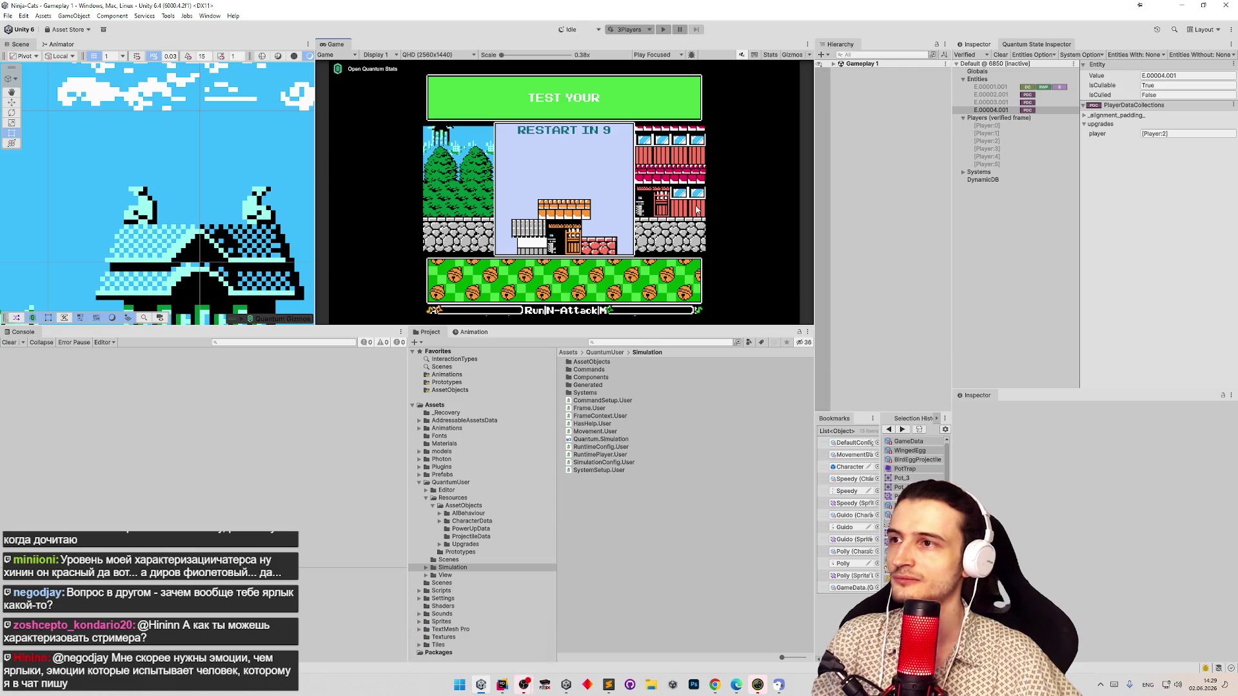
pyautogui.hotkey('ctrl', 'p')
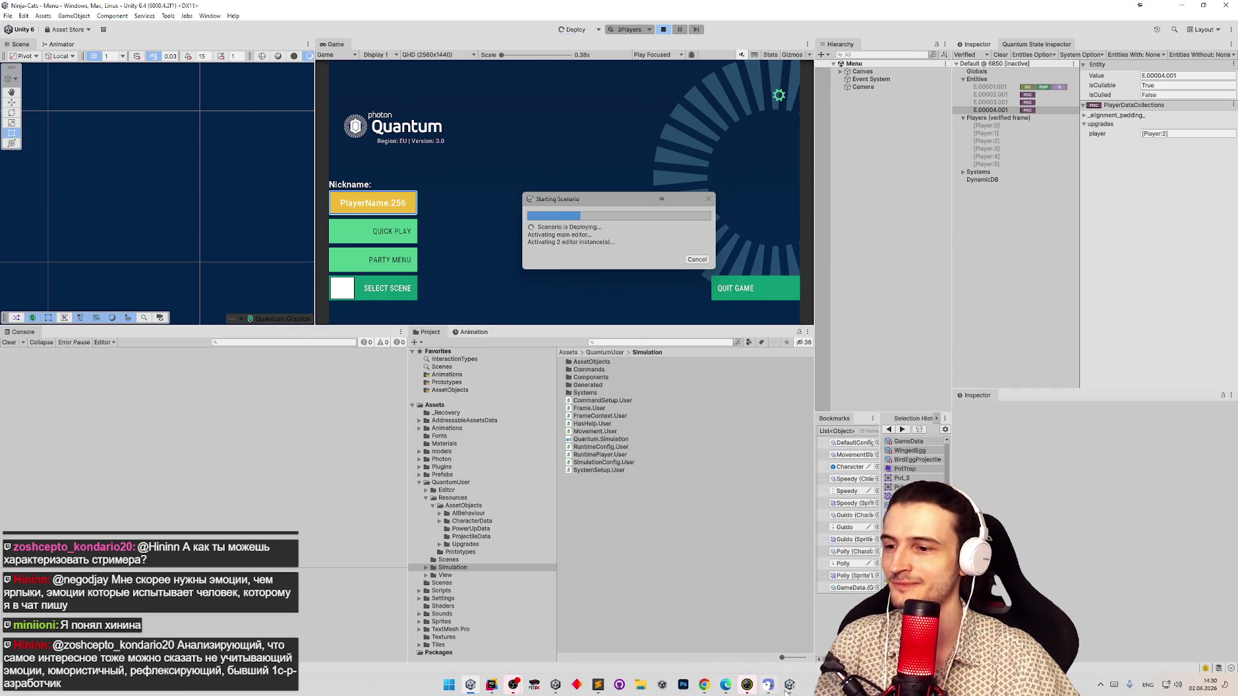
# Step: Arrange the Player 3 and Player 2 client windows on screen
pyautogui.moveTo(789, 685)
pyautogui.click(785, 660)
pyautogui.moveTo(629, 319); pyautogui.dragTo(395, 343)
pyautogui.moveTo(789, 685)
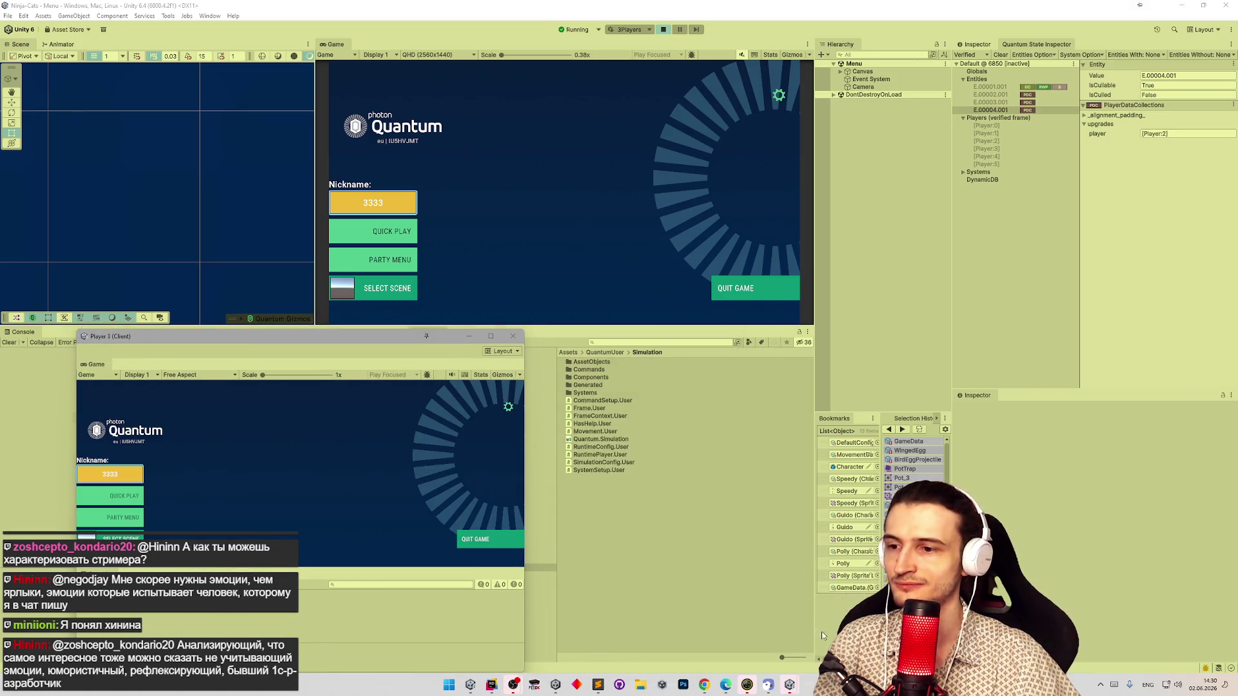
pyautogui.click(822, 632)
pyautogui.moveTo(1140, 296); pyautogui.dragTo(1143, 311)
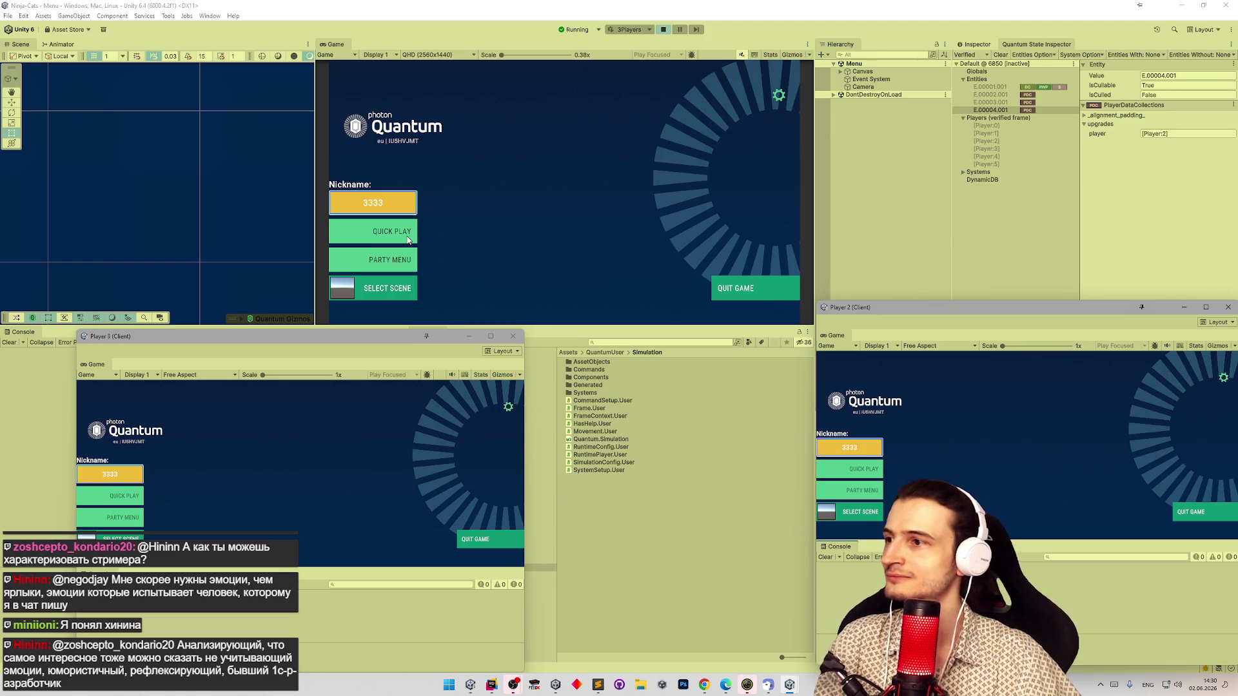
# Step: Set the main game's nickname to 11111 and Player 3's nickname to 2222
pyautogui.click(390, 211)
pyautogui.click(527, 193)
pyautogui.write('11111')
pyautogui.press('Return')
pyautogui.click(110, 474)
pyautogui.click(293, 469)
pyautogui.write('2222')
pyautogui.press('Return')
# Step: Join a quick-play match from the main game and reposition both client windows
pyautogui.click(384, 232)
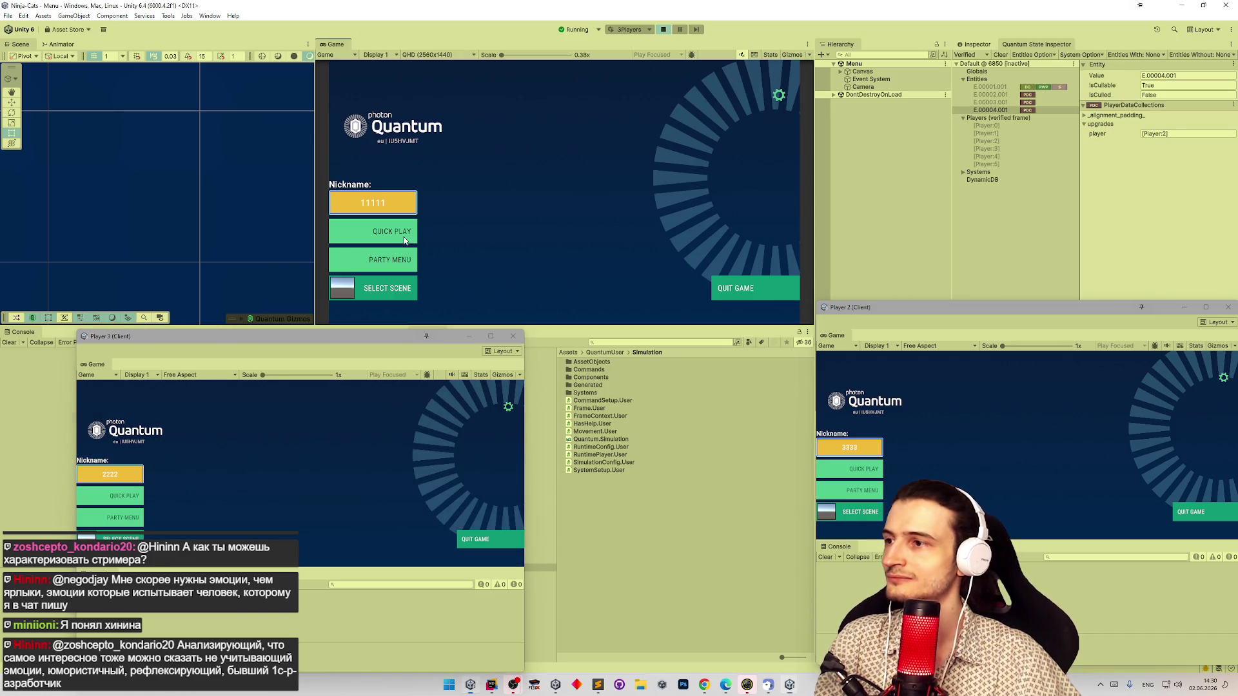
pyautogui.moveTo(385, 330); pyautogui.dragTo(349, 327)
pyautogui.moveTo(930, 309); pyautogui.dragTo(924, 325)
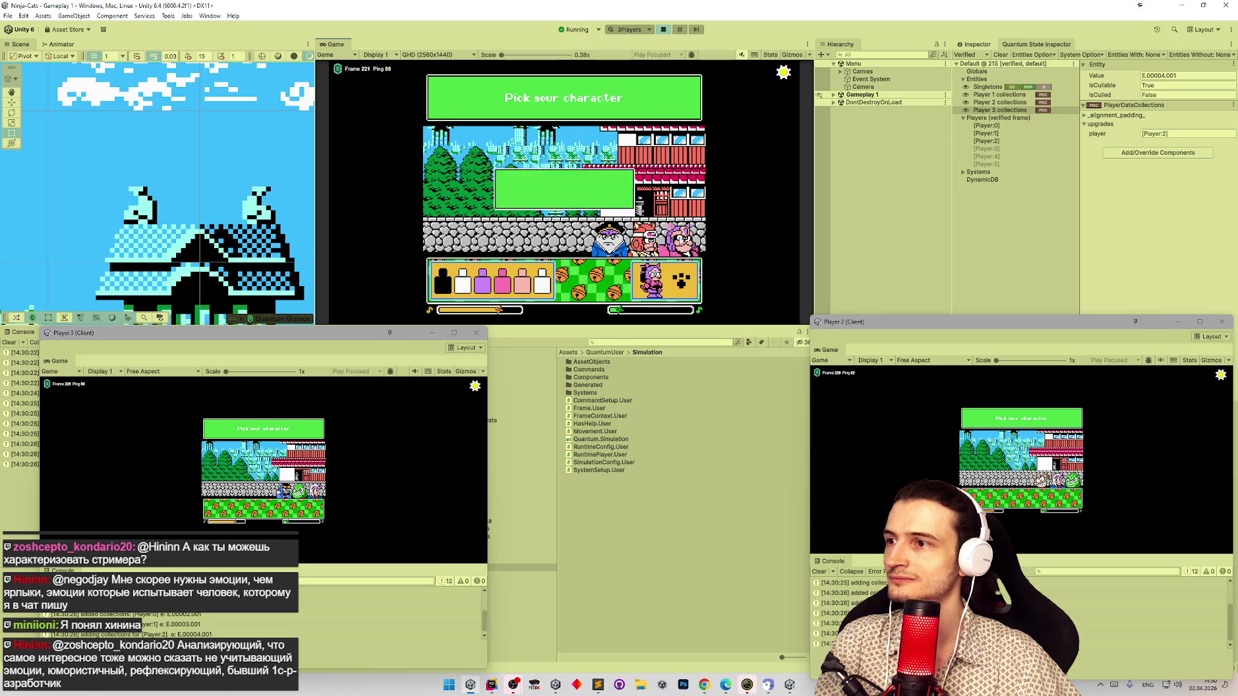
# Step: Mute Player 3's audio, then have Player 3 leave the match and rejoin
pyautogui.click(414, 372)
pyautogui.click(1165, 368)
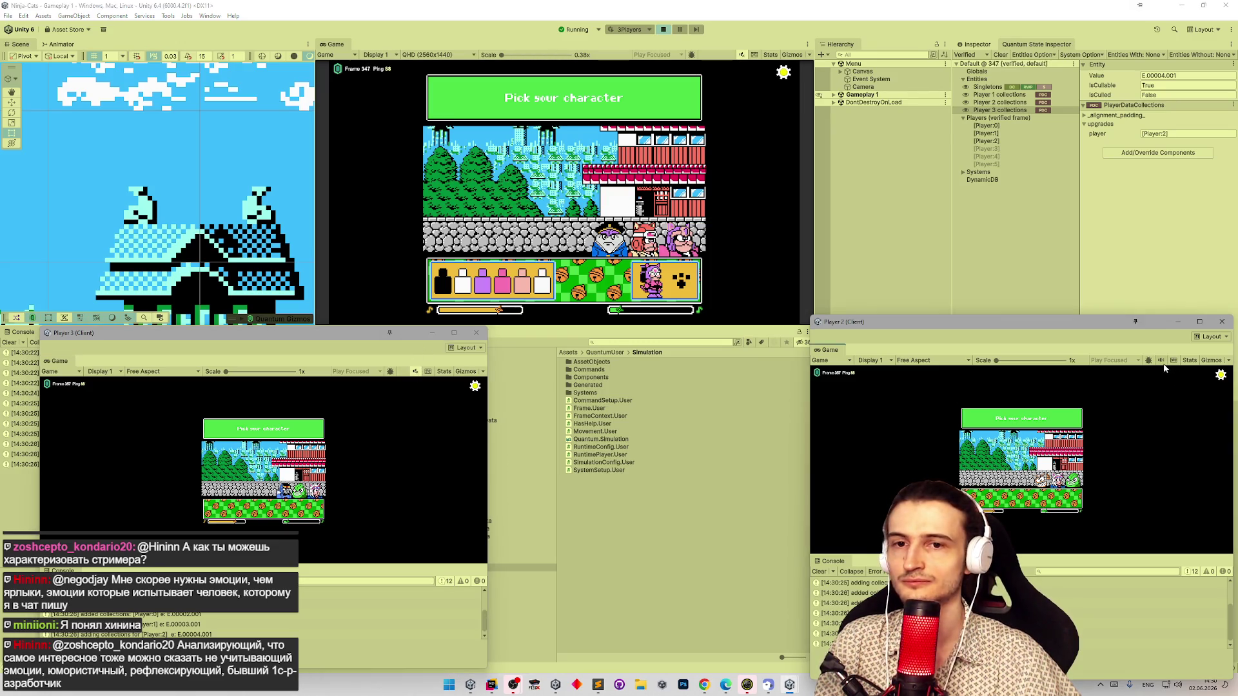
pyautogui.moveTo(334, 334); pyautogui.dragTo(680, 333)
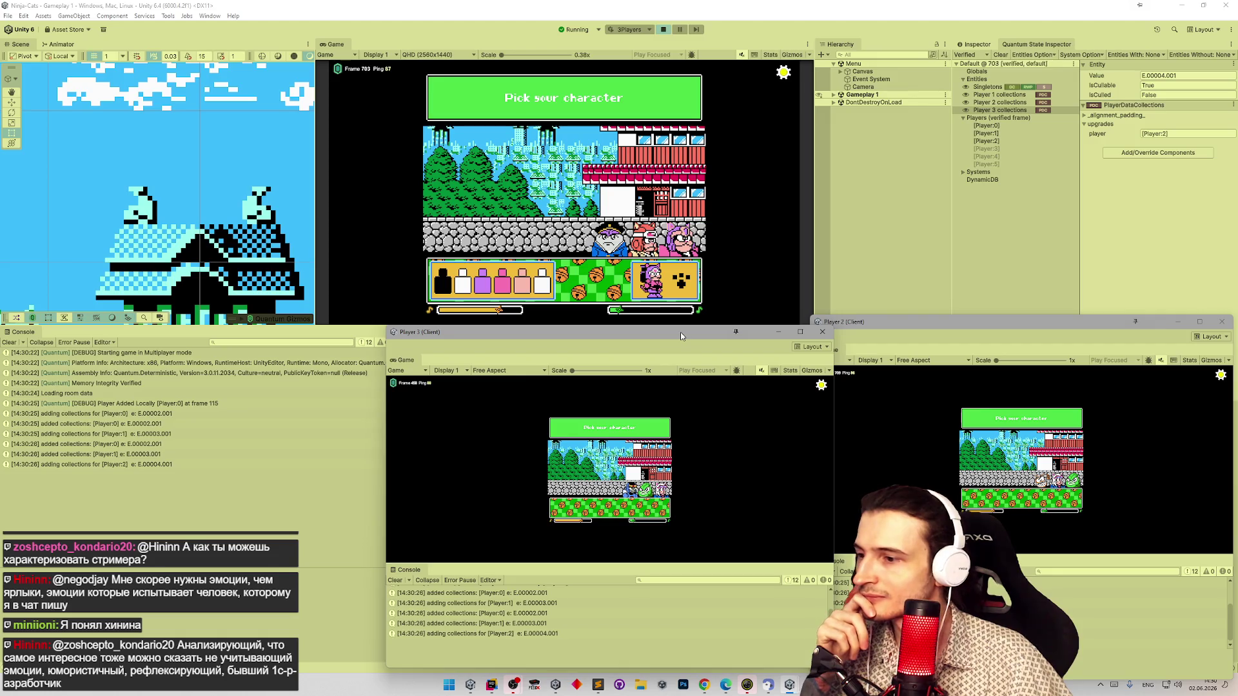
pyautogui.moveTo(681, 333); pyautogui.dragTo(451, 323)
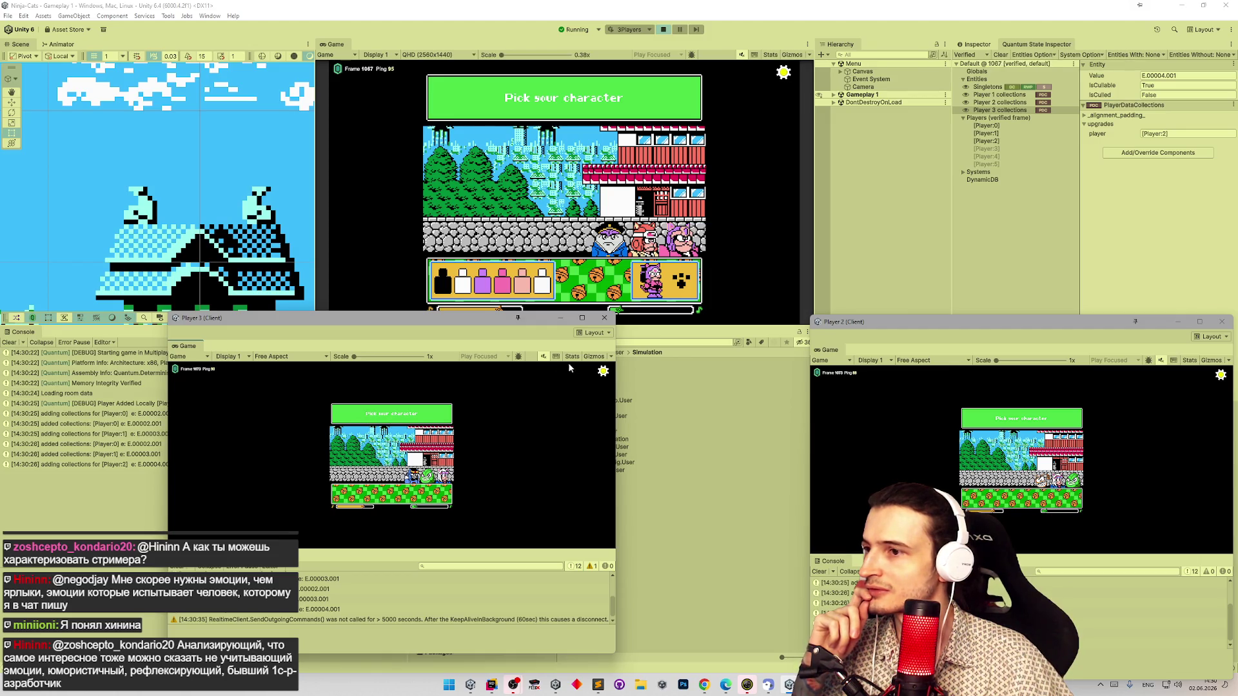
pyautogui.click(542, 480)
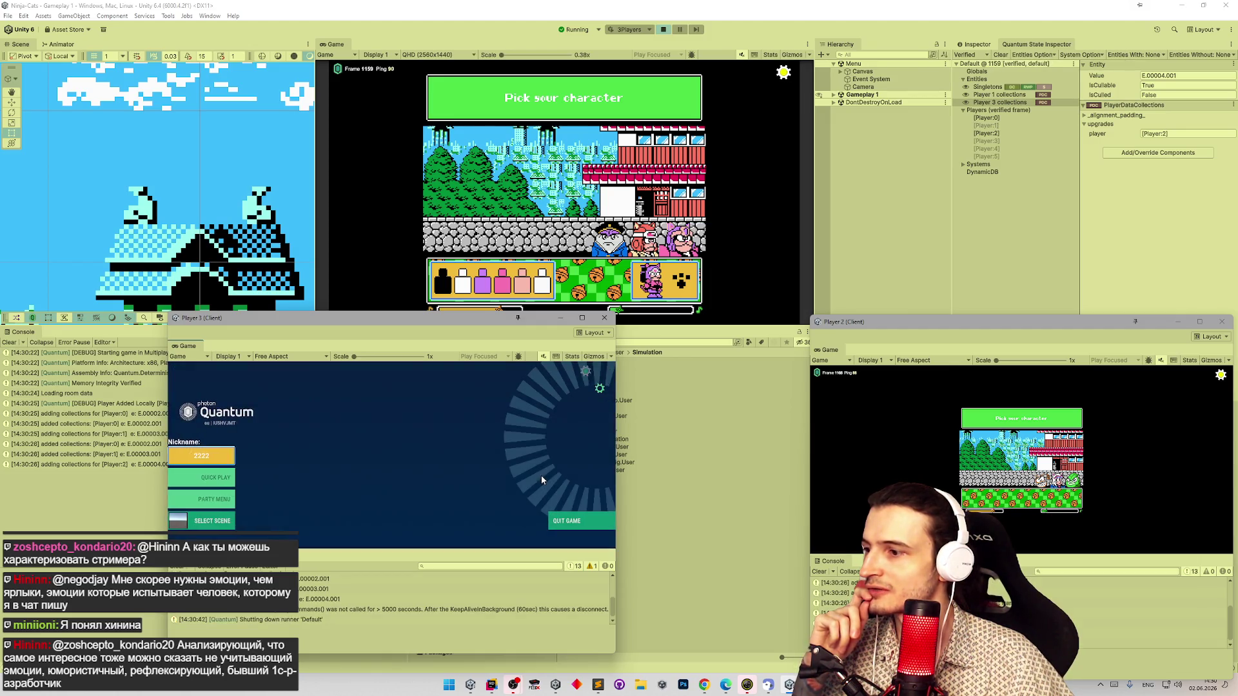
pyautogui.click(203, 475)
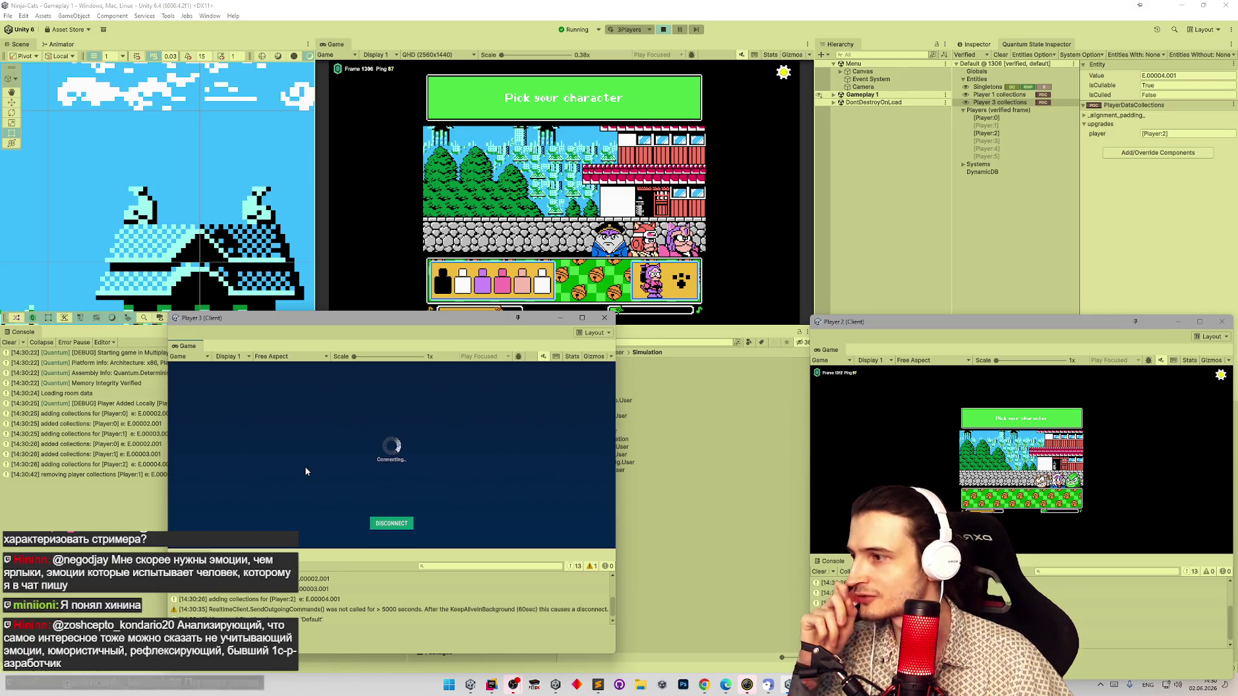
pyautogui.moveTo(313, 323); pyautogui.dragTo(460, 307)
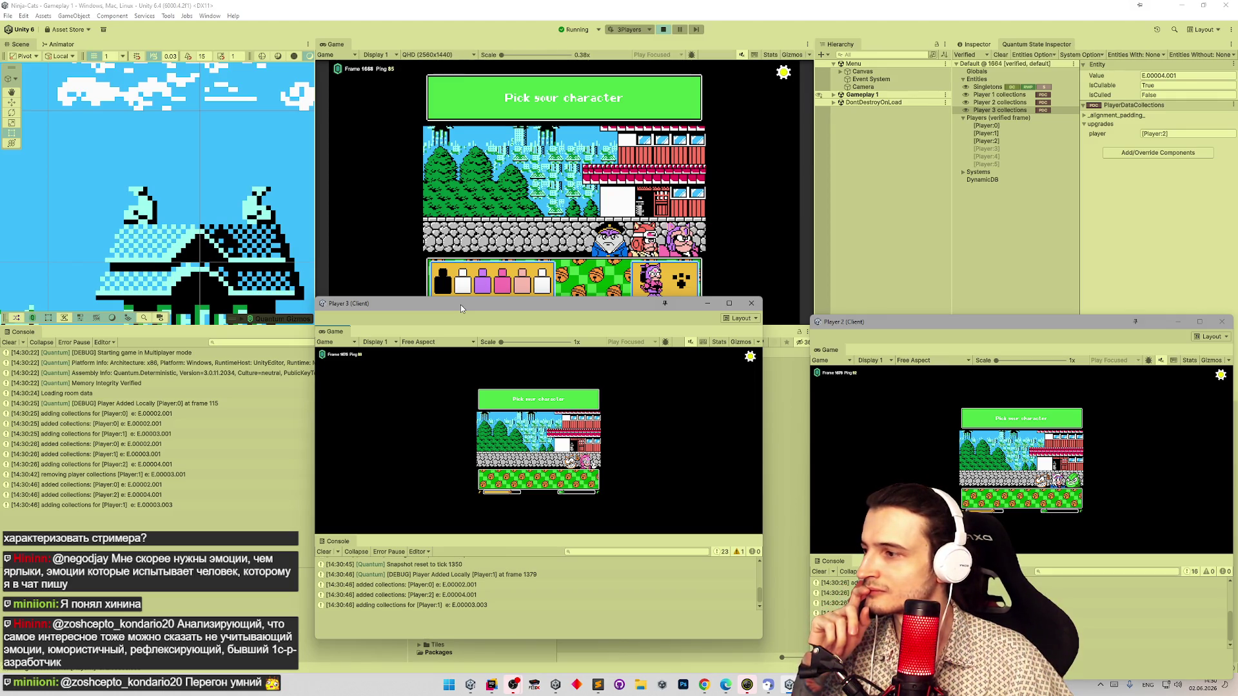
# Step: Disconnect Player 3 via its in-game settings, rejoin again, and clear its console
pyautogui.click(853, 223)
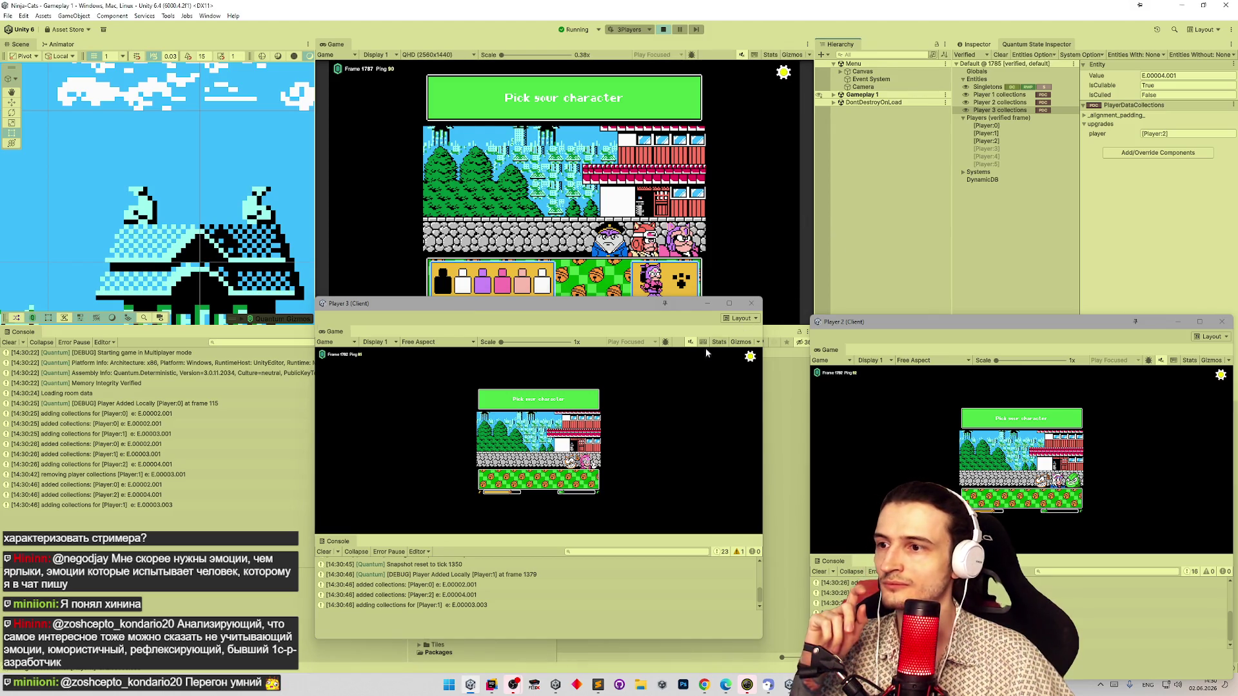
pyautogui.click(750, 357)
pyautogui.click(694, 462)
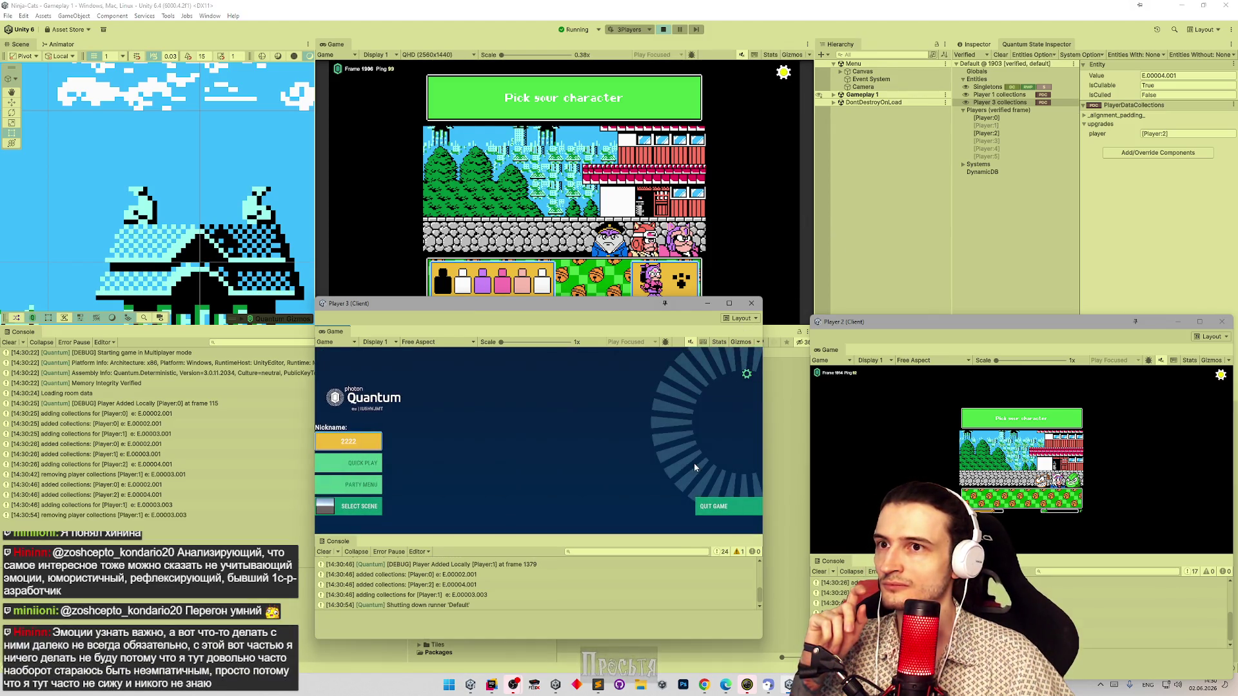
pyautogui.click(365, 463)
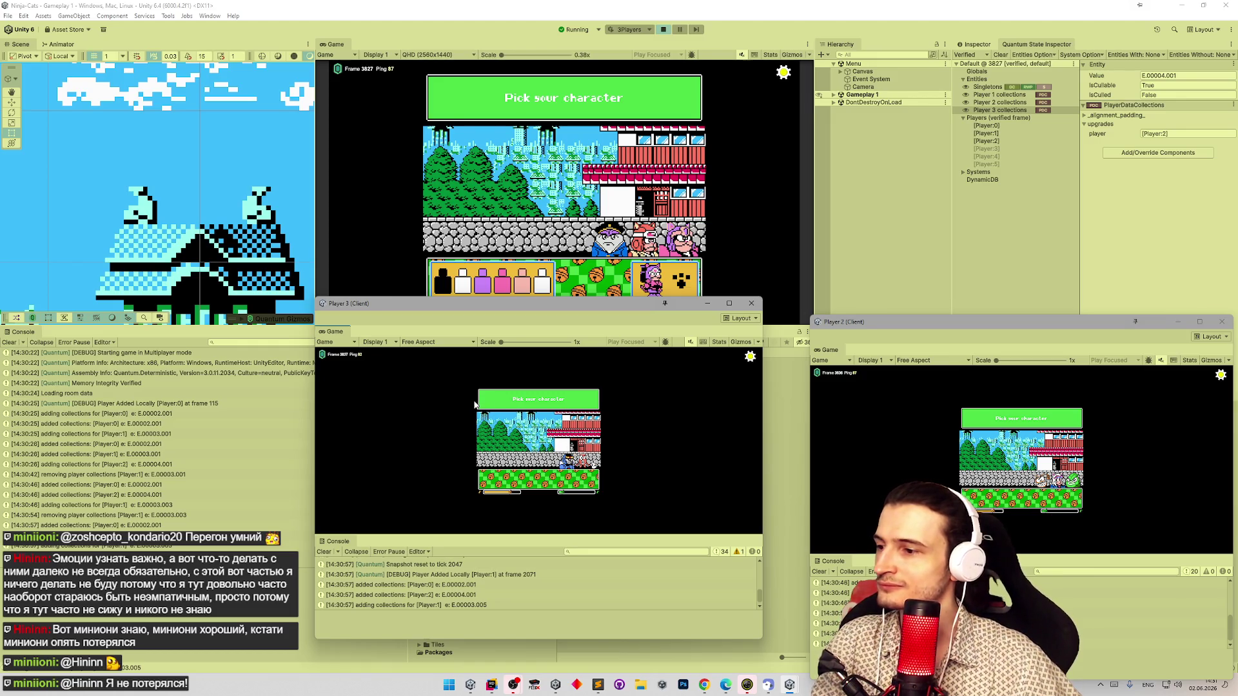
pyautogui.click(324, 552)
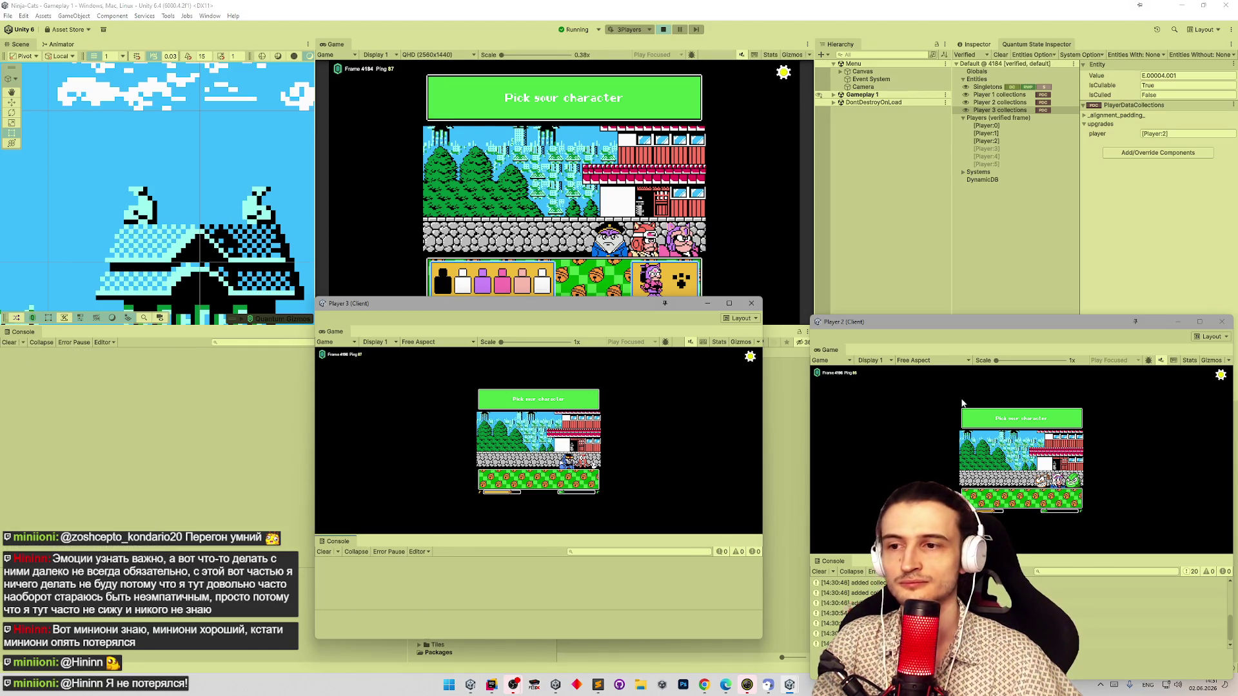
pyautogui.click(1018, 516)
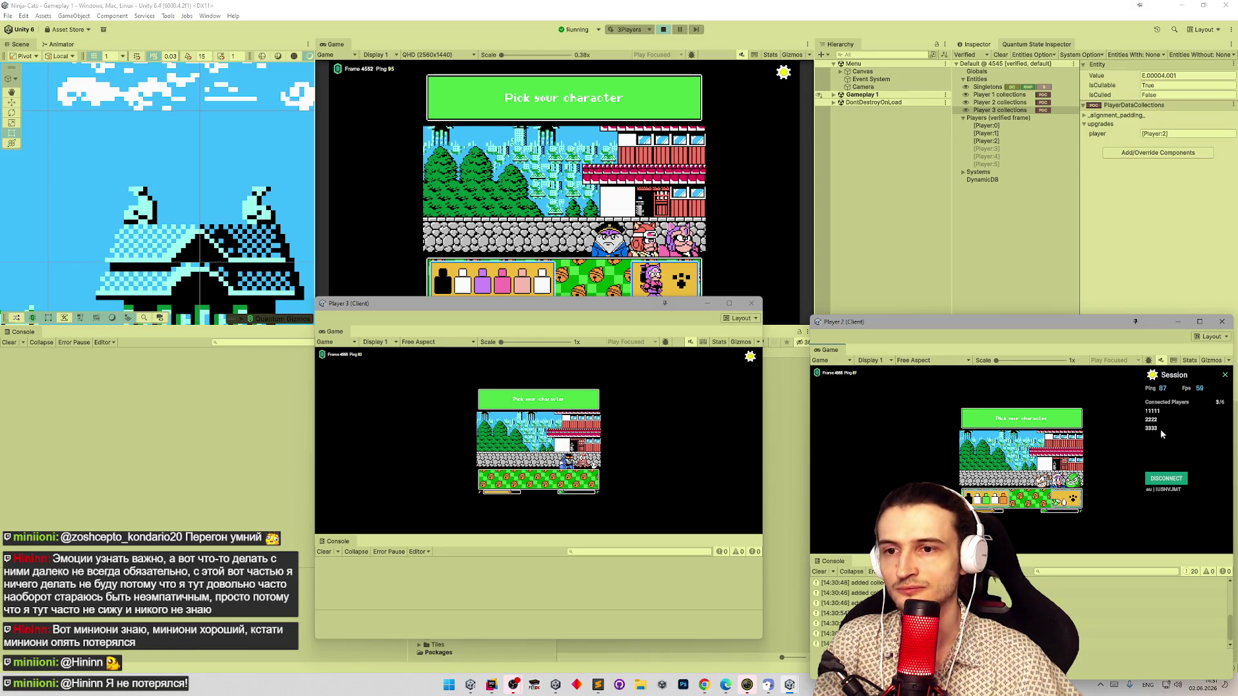
# Step: Make Player 2 leave with Escape and start a new quick-play game
pyautogui.press('Escape')
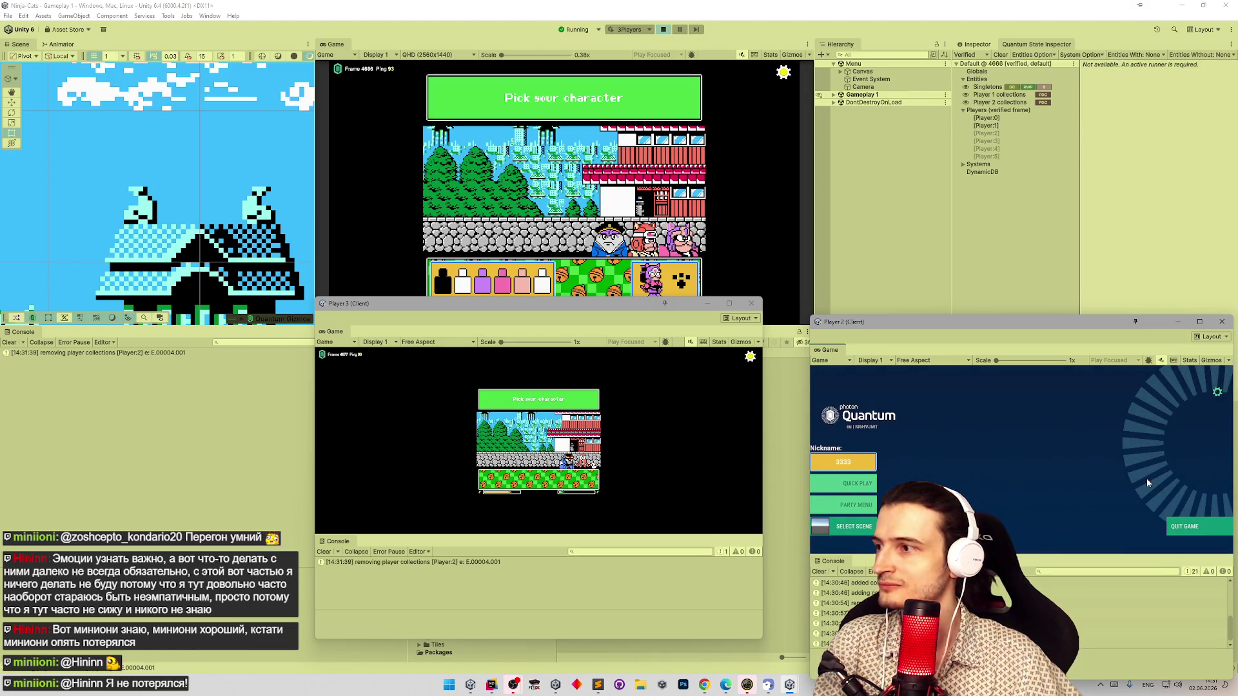
pyautogui.click(883, 481)
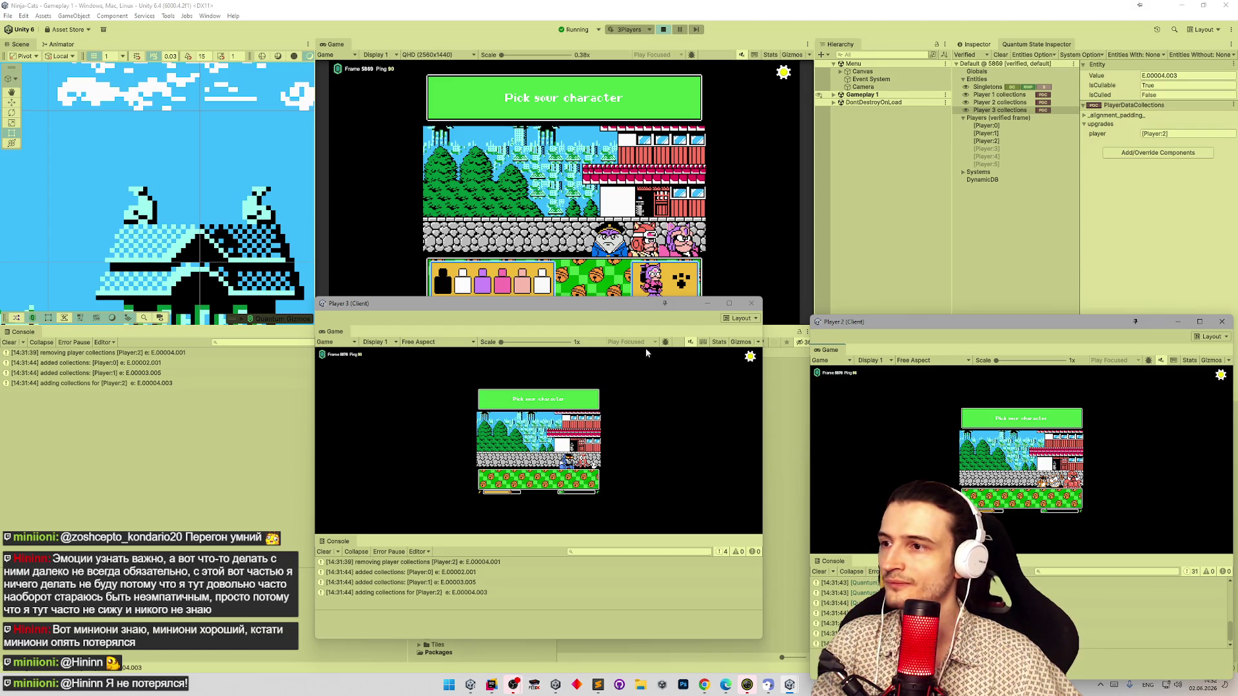
pyautogui.moveTo(645, 303); pyautogui.dragTo(628, 301)
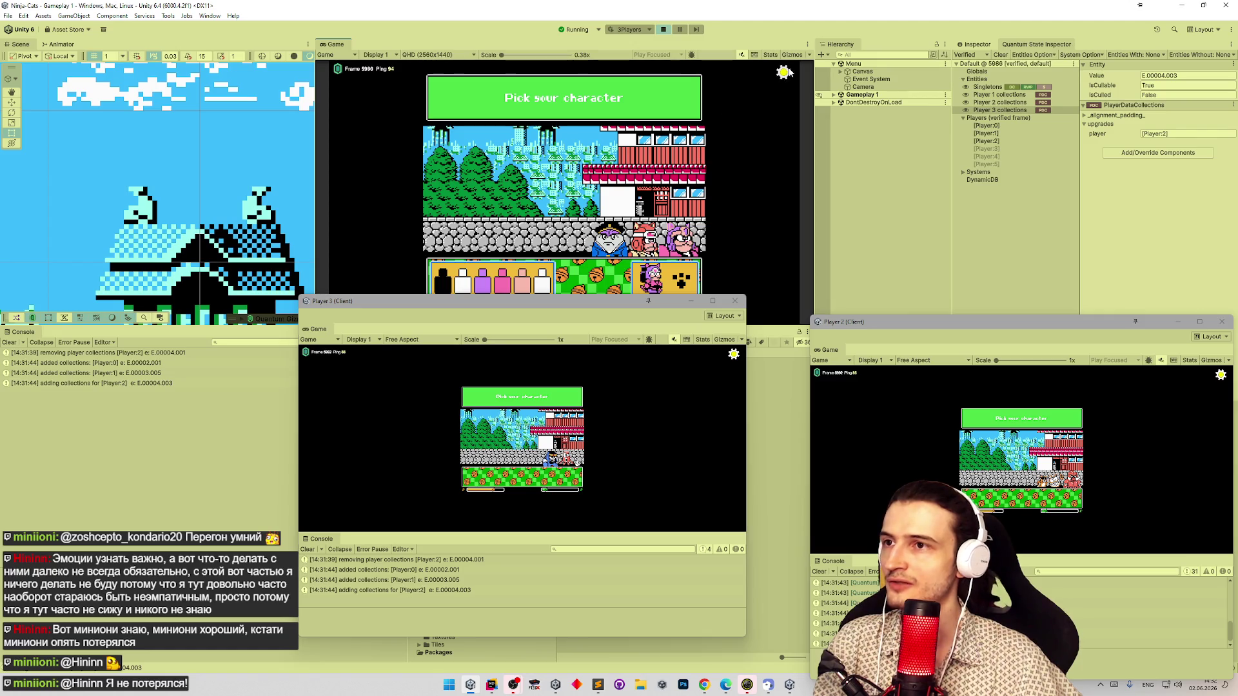
pyautogui.press('Escape')
pyautogui.click(713, 207)
pyautogui.click(380, 231)
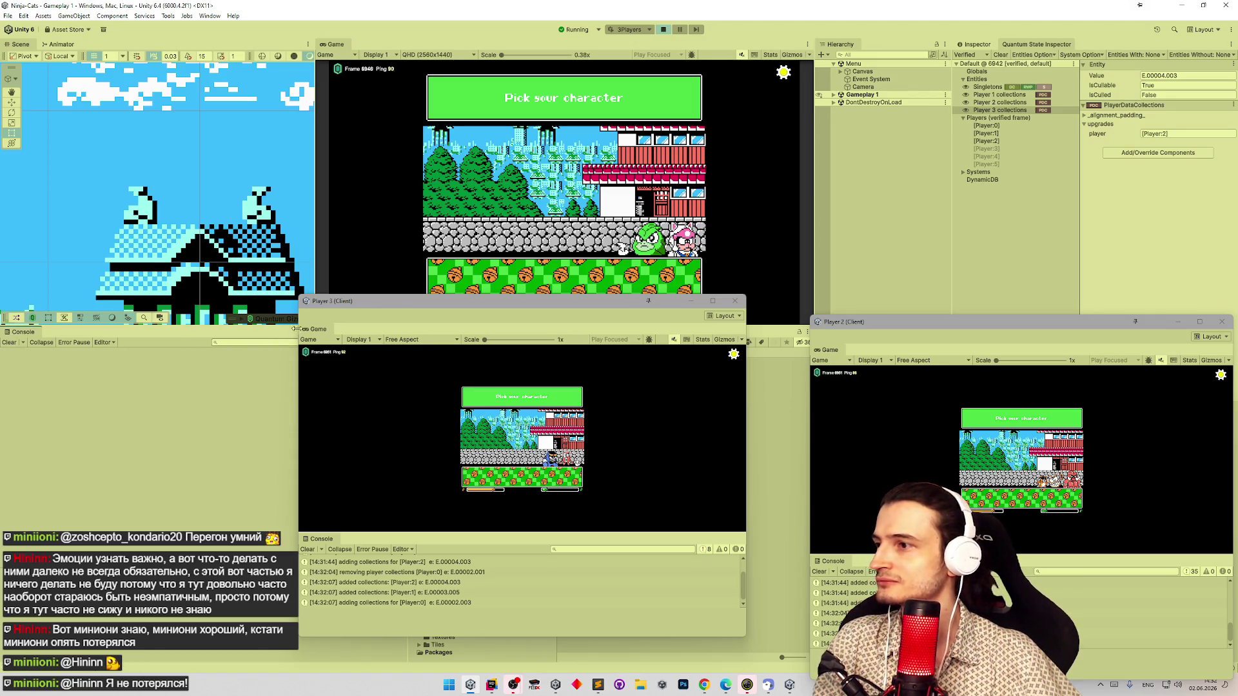
# Step: Pick a character in the main game, then send Player 2 and Player 3 back to the main menu
pyautogui.moveTo(345, 303)
pyautogui.mouseDown()
pyautogui.moveTo(345, 391)
pyautogui.moveTo(155, 334)
pyautogui.mouseUp()
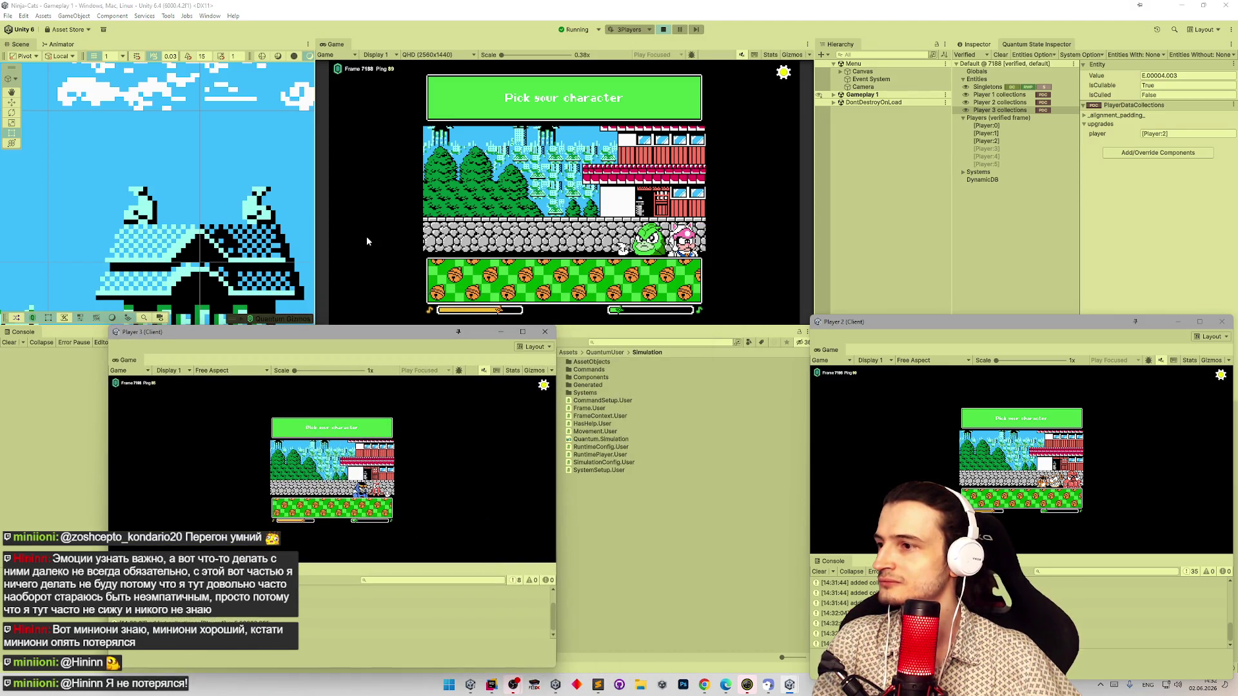
pyautogui.click(689, 256)
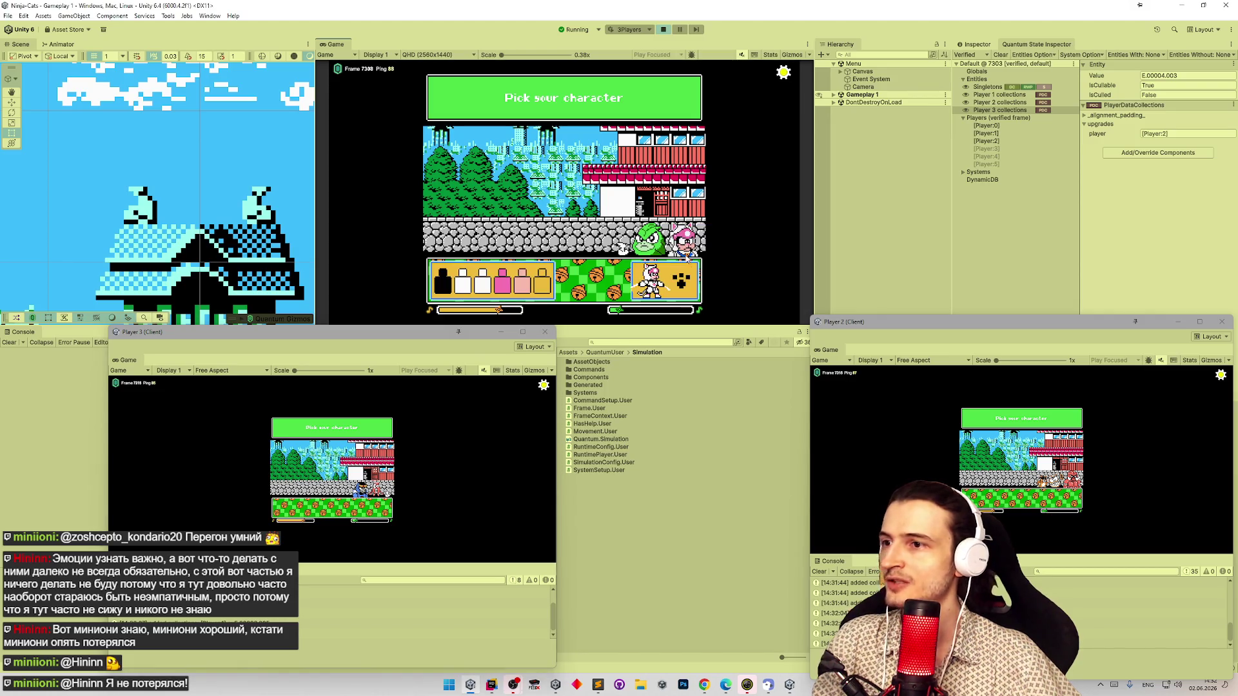
pyautogui.click(672, 284)
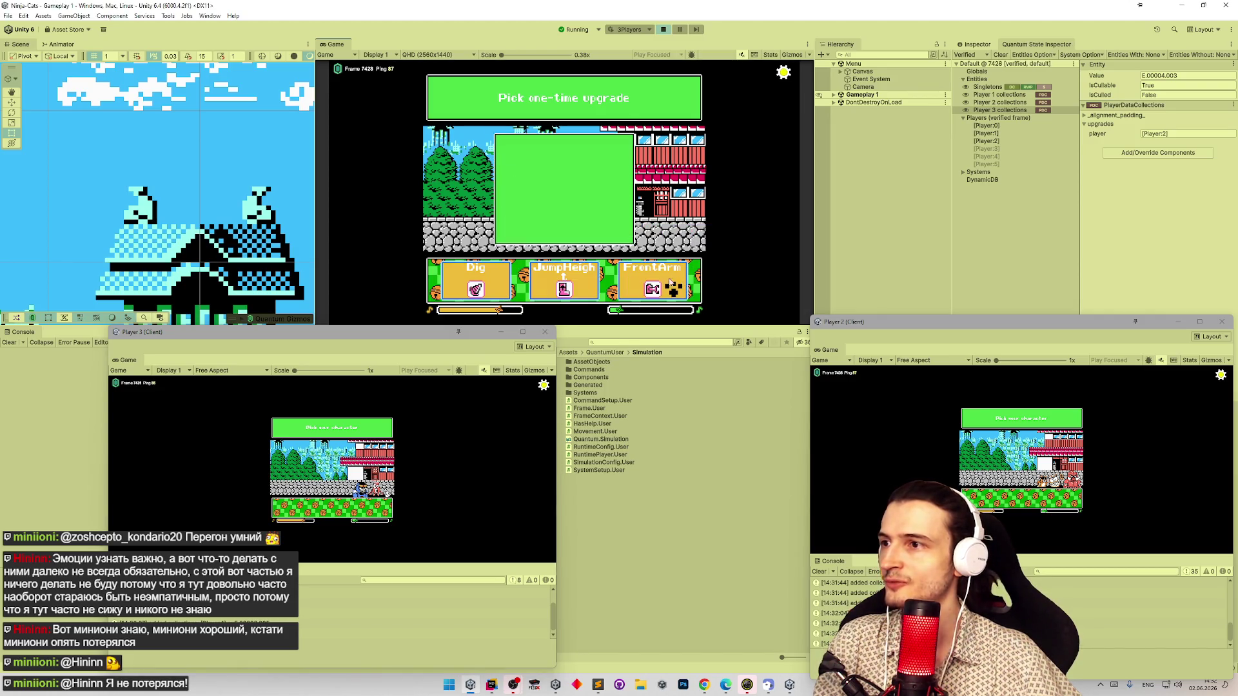
pyautogui.click(1202, 372)
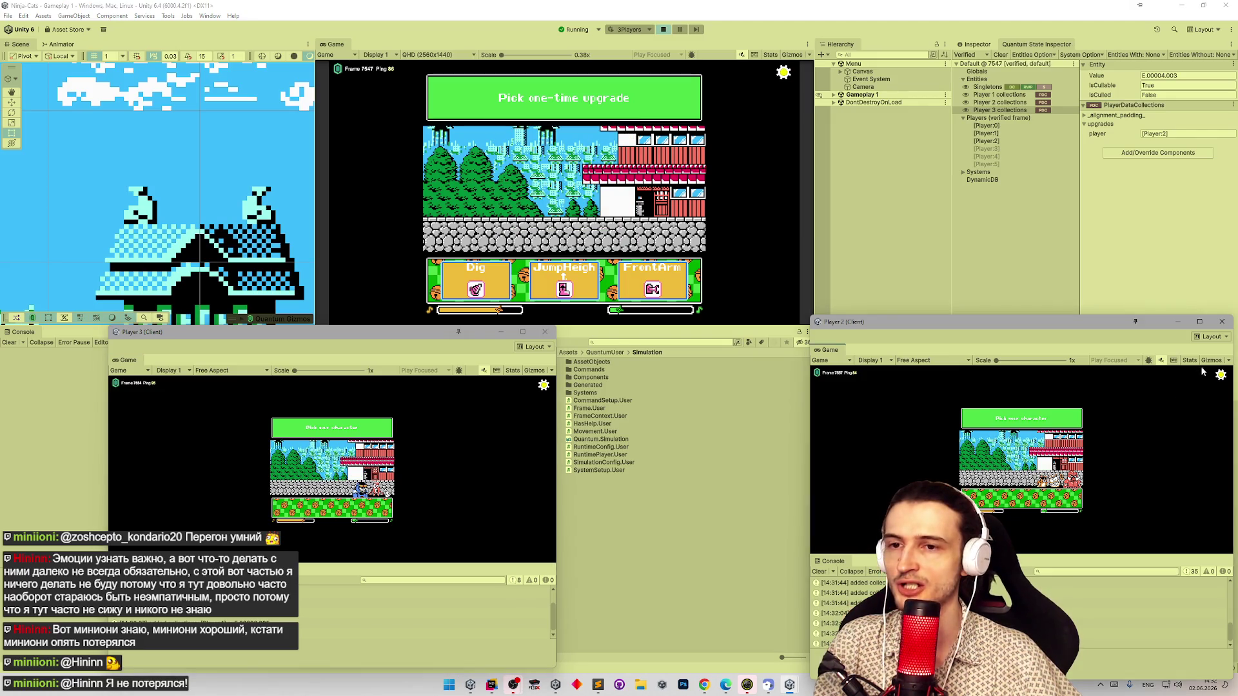
pyautogui.click(1220, 374)
pyautogui.click(1167, 481)
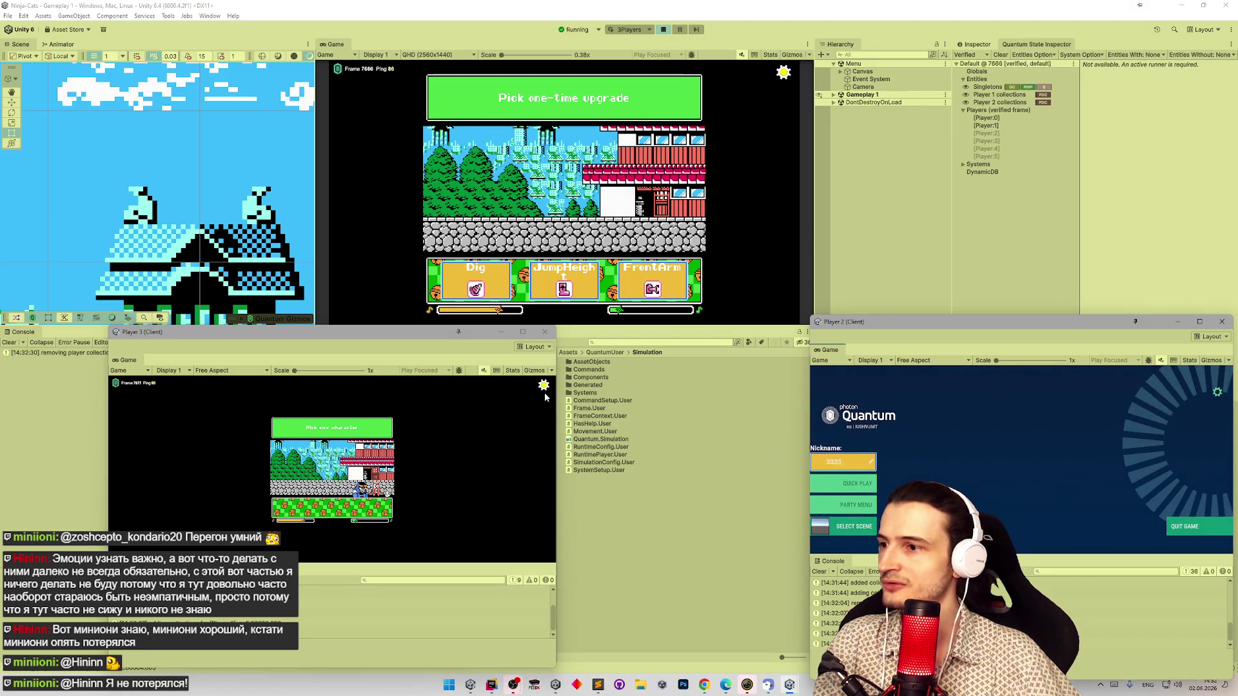
pyautogui.click(544, 386)
pyautogui.click(490, 494)
# Step: Start a quick-play game for Player 3 and maximize the main Game view with Shift+Space
pyautogui.moveTo(338, 333)
pyautogui.mouseDown()
pyautogui.moveTo(611, 336)
pyautogui.moveTo(479, 295)
pyautogui.mouseUp()
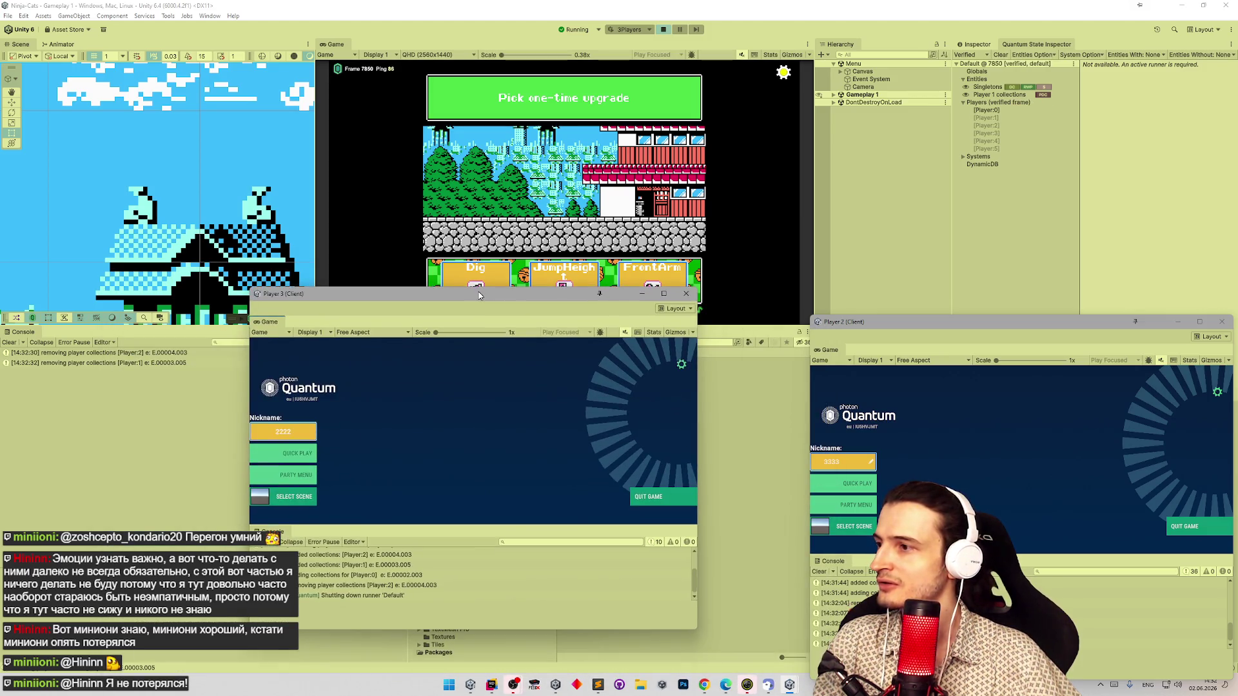
pyautogui.click(314, 455)
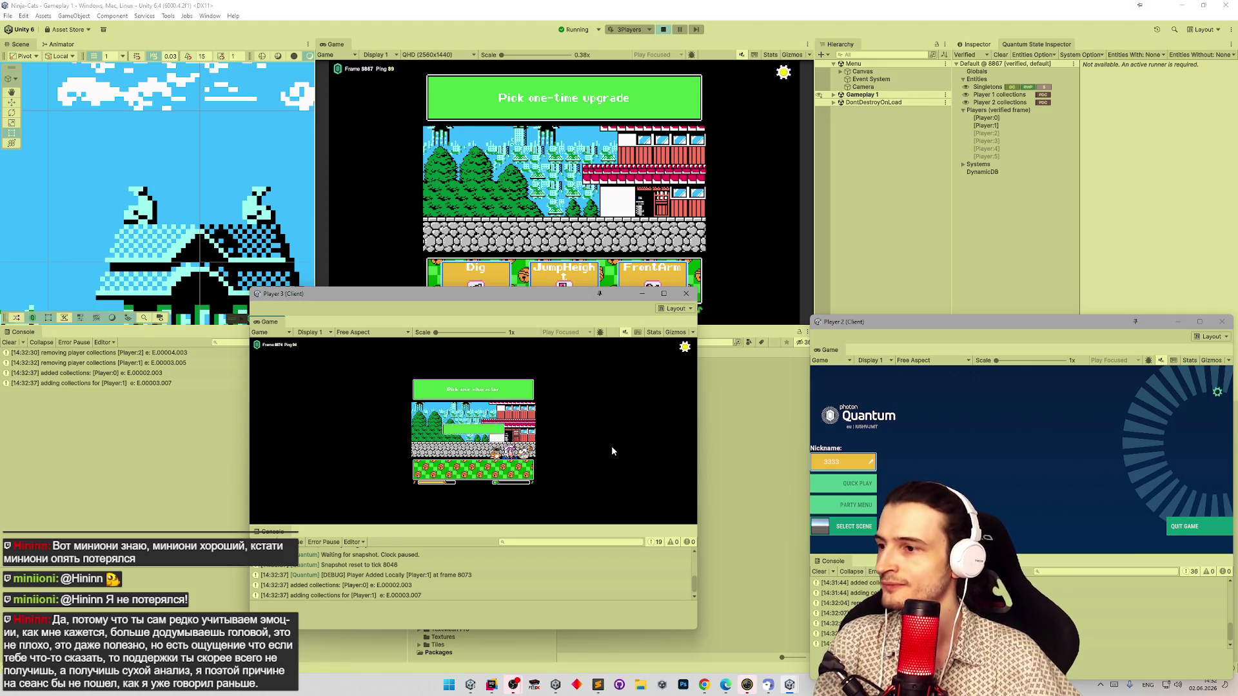
pyautogui.click(623, 197)
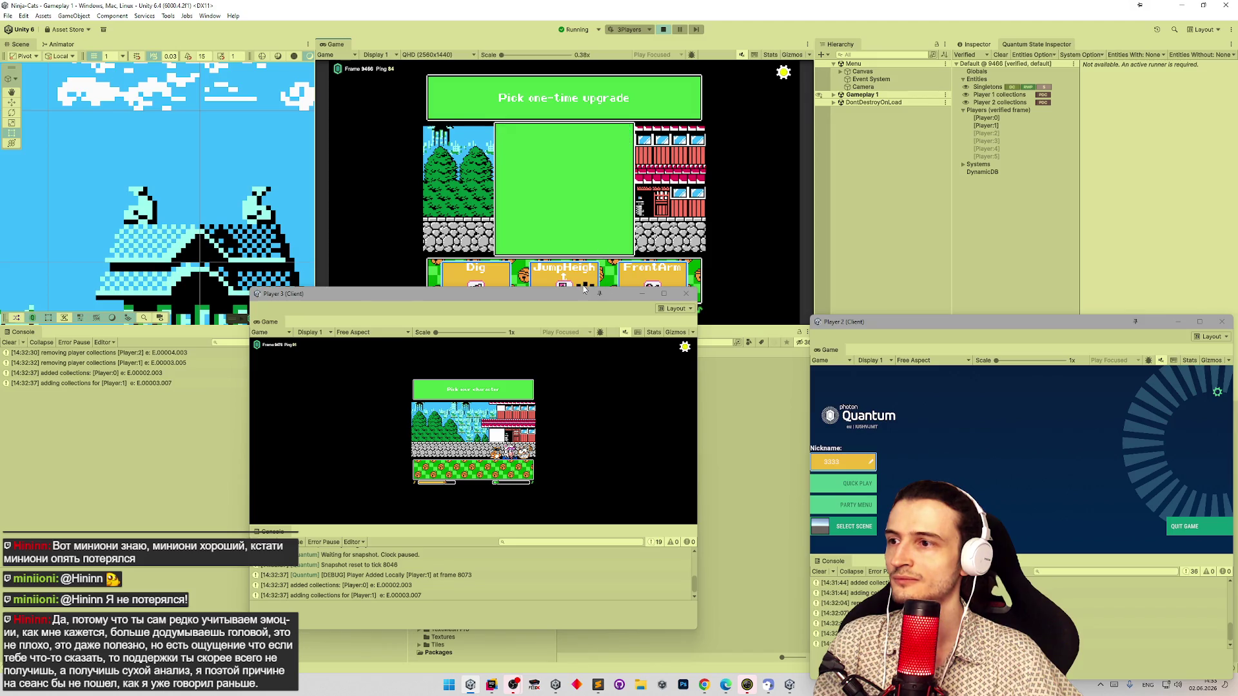
pyautogui.moveTo(578, 295); pyautogui.dragTo(570, 334)
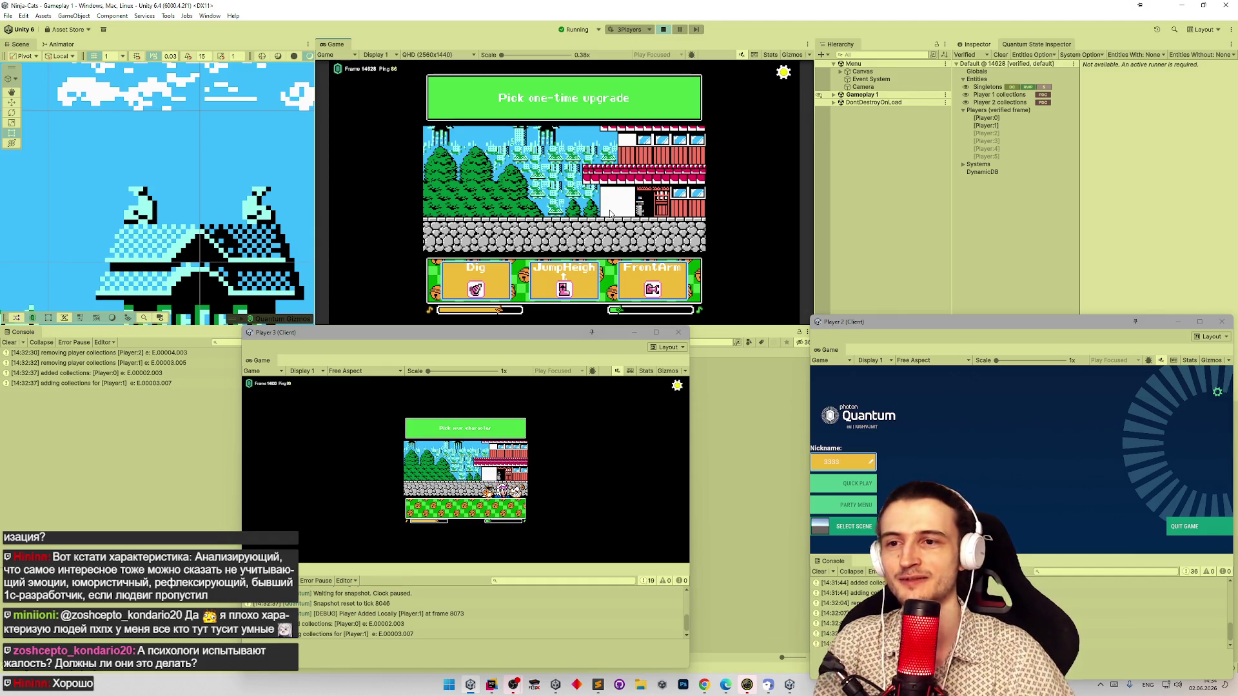
pyautogui.moveTo(526, 331); pyautogui.dragTo(357, 335)
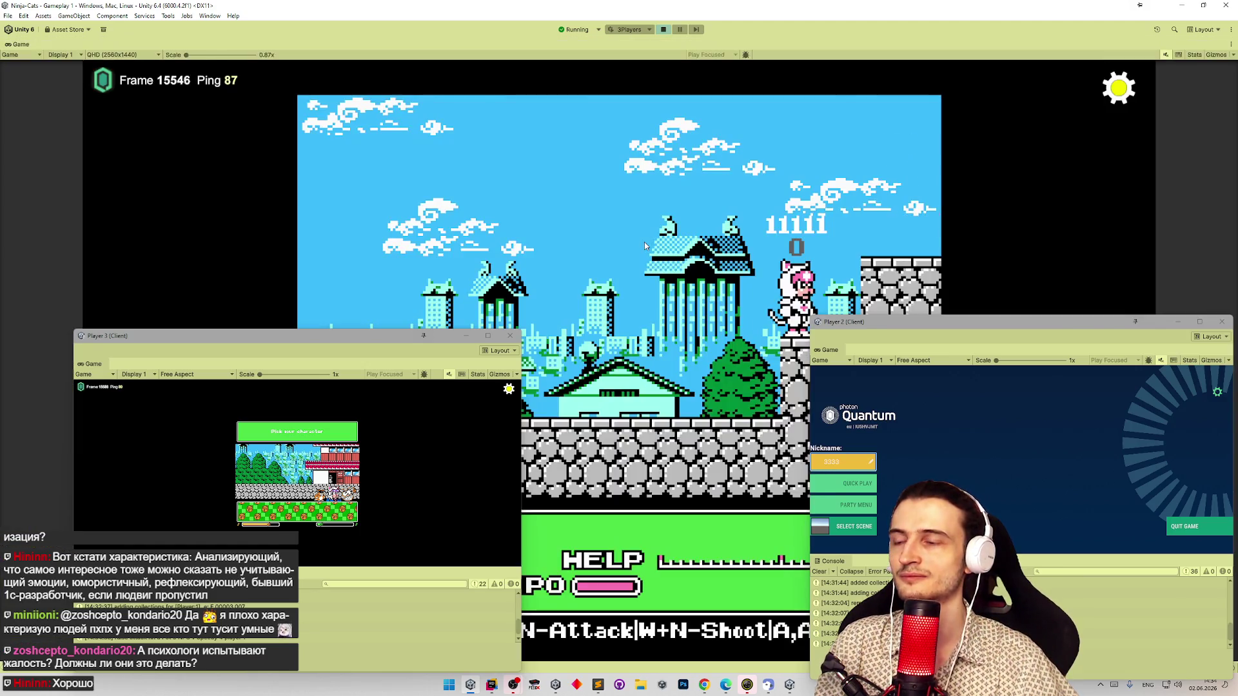
pyautogui.hotkey('shift', 'space')
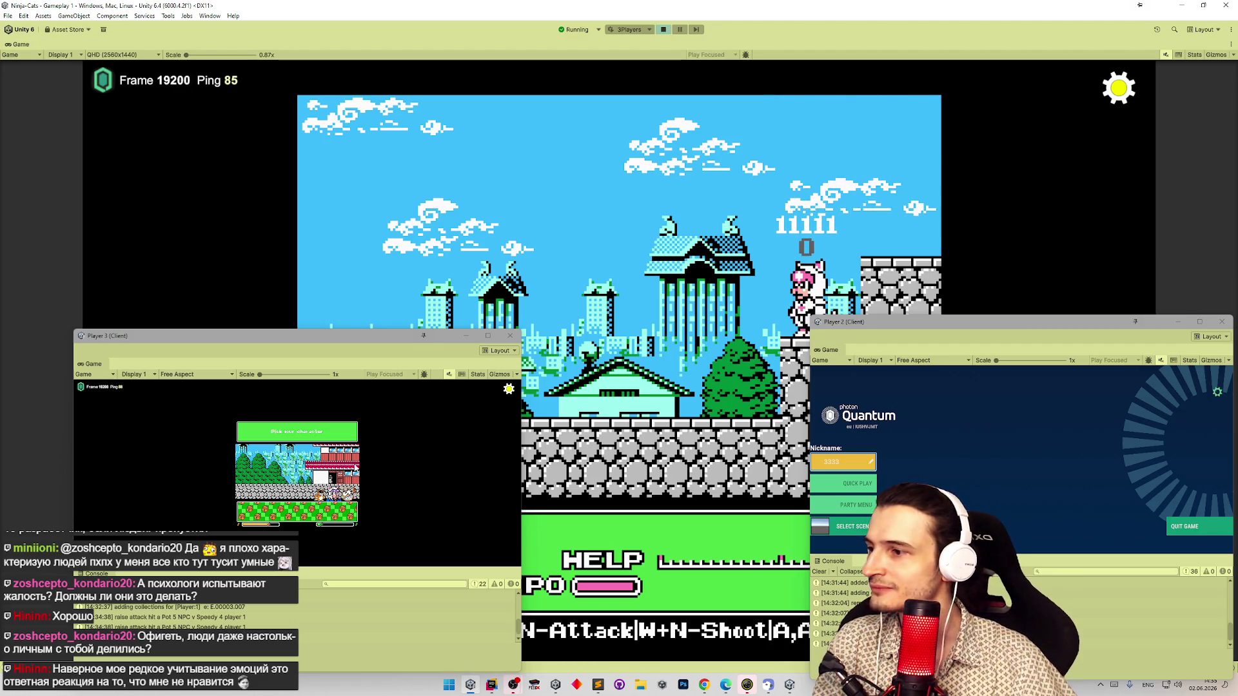
# Step: Pick a character for Player 3, then rejoin Player 2 via quick play and pick its character
pyautogui.click(346, 514)
pyautogui.click(346, 513)
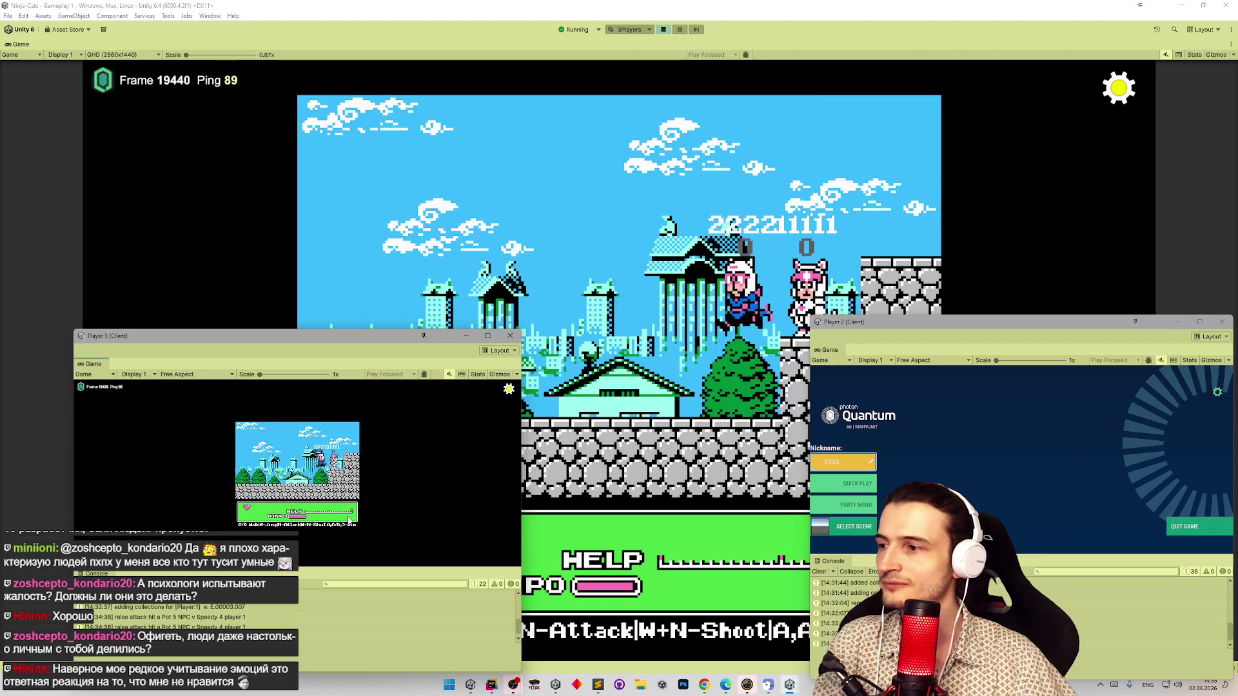
pyautogui.click(868, 495)
pyautogui.click(868, 492)
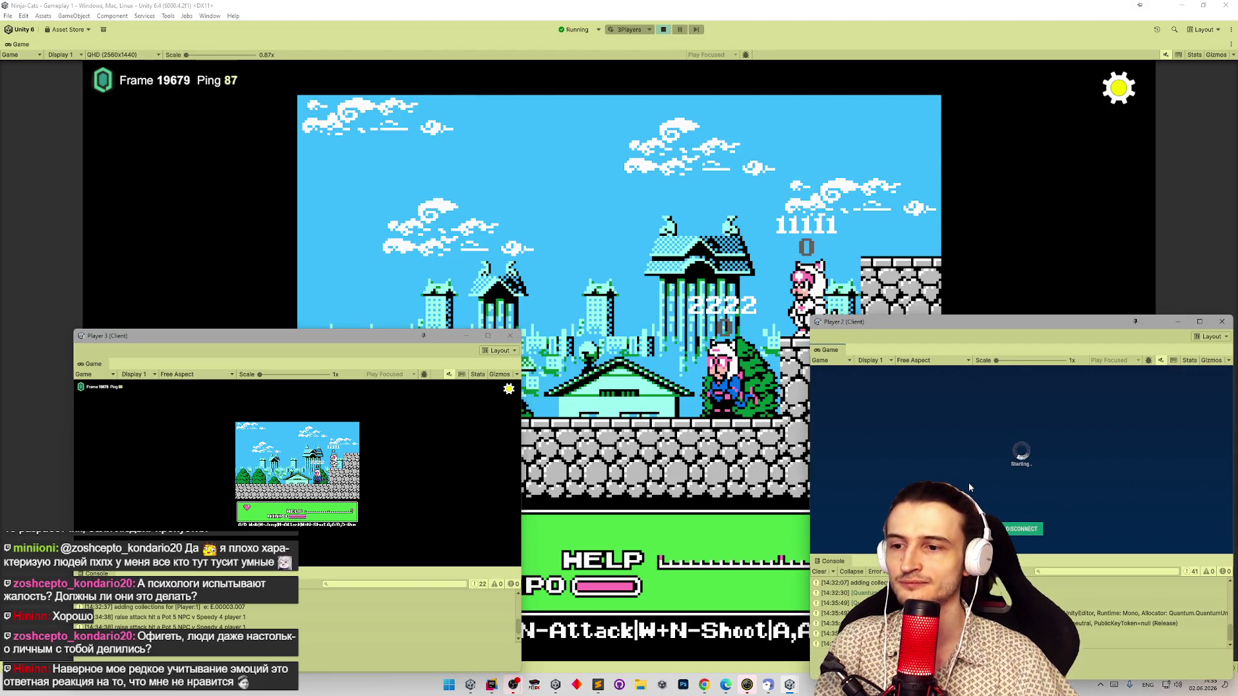
pyautogui.click(1077, 501)
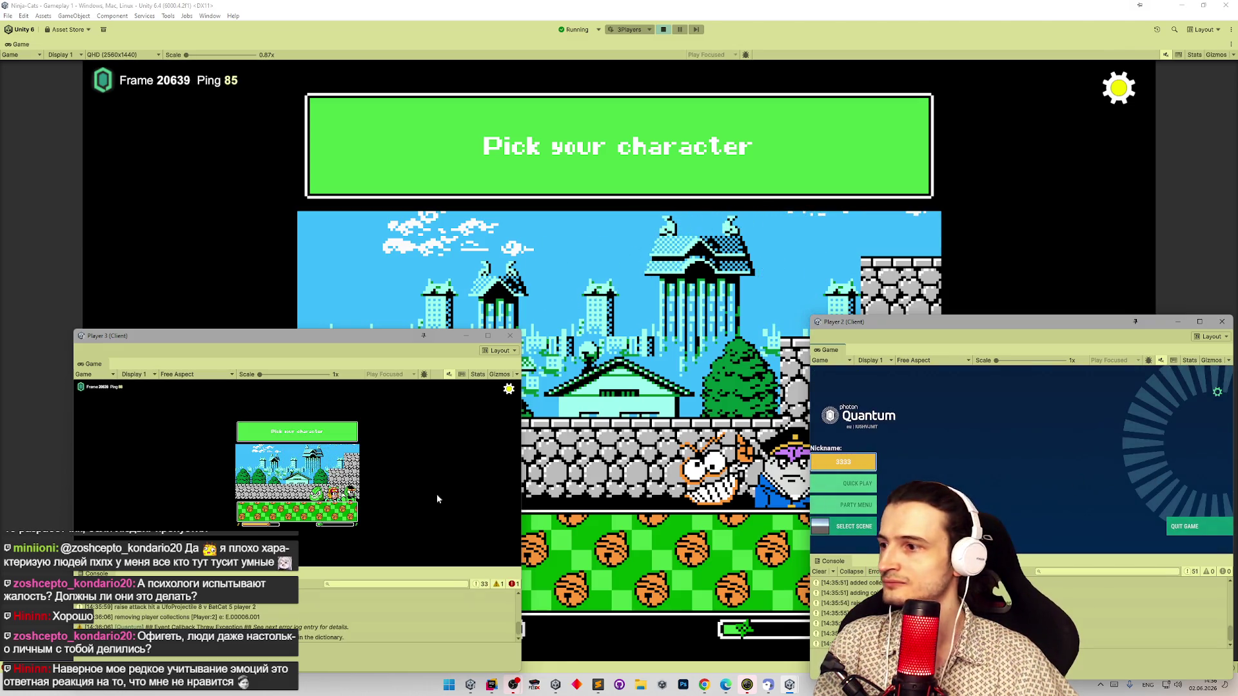
# Step: Inspect the dictionary error's stack trace in Player 3's console, then clear the log
pyautogui.click(386, 493)
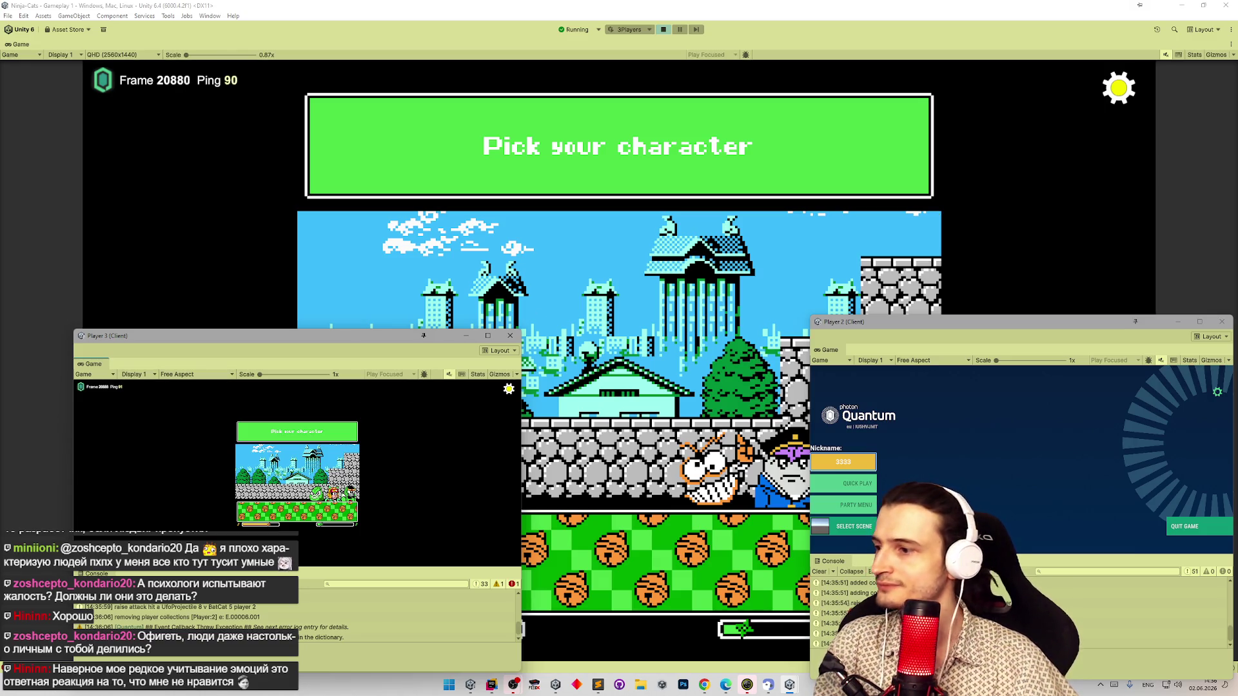
pyautogui.click(406, 637)
pyautogui.moveTo(390, 336); pyautogui.dragTo(446, 158)
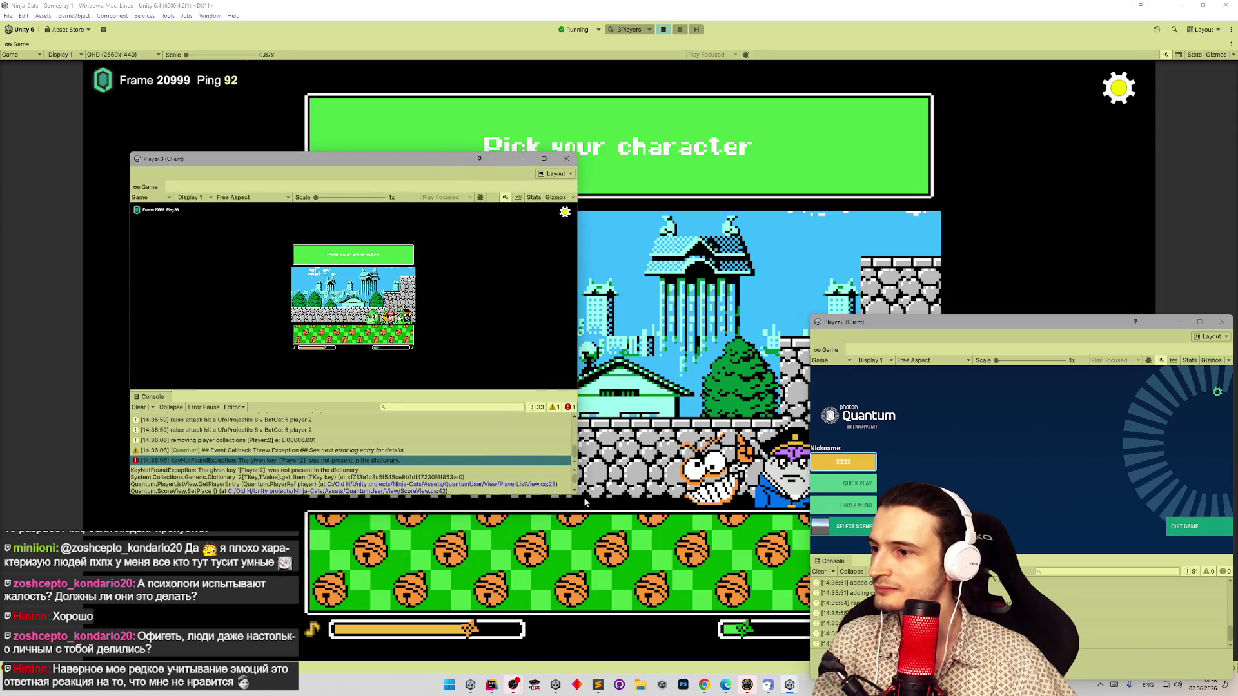
pyautogui.moveTo(579, 497); pyautogui.dragTo(574, 609)
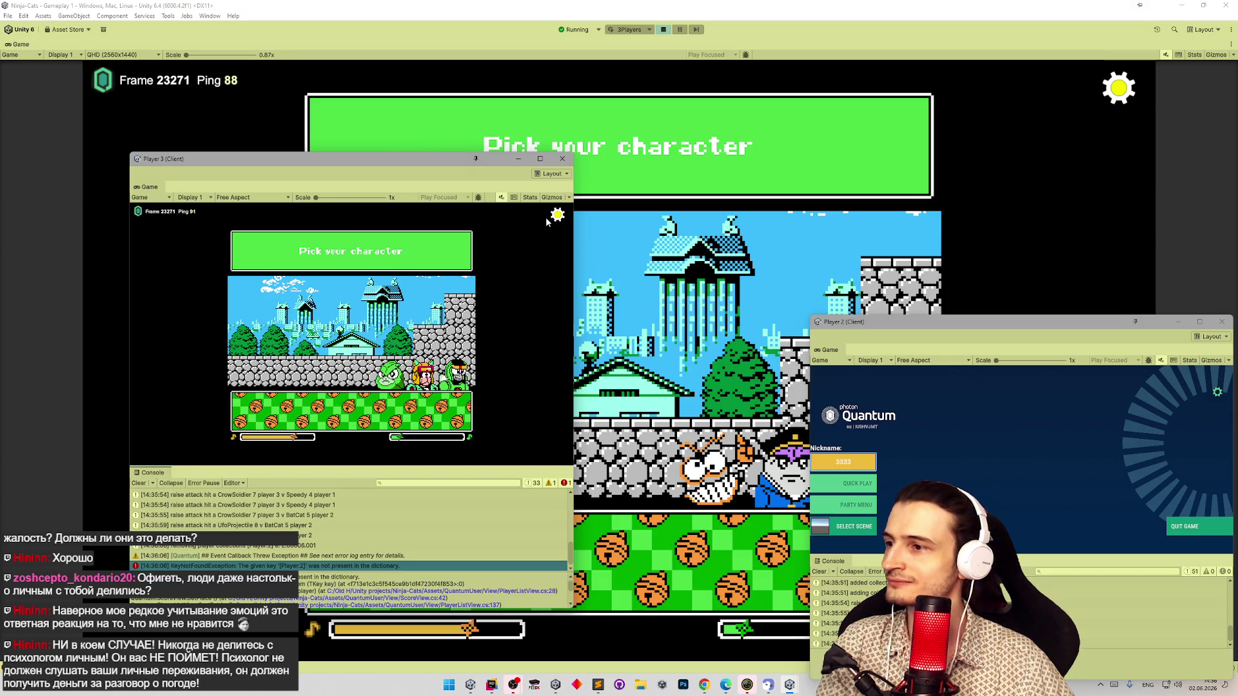
pyautogui.click(134, 484)
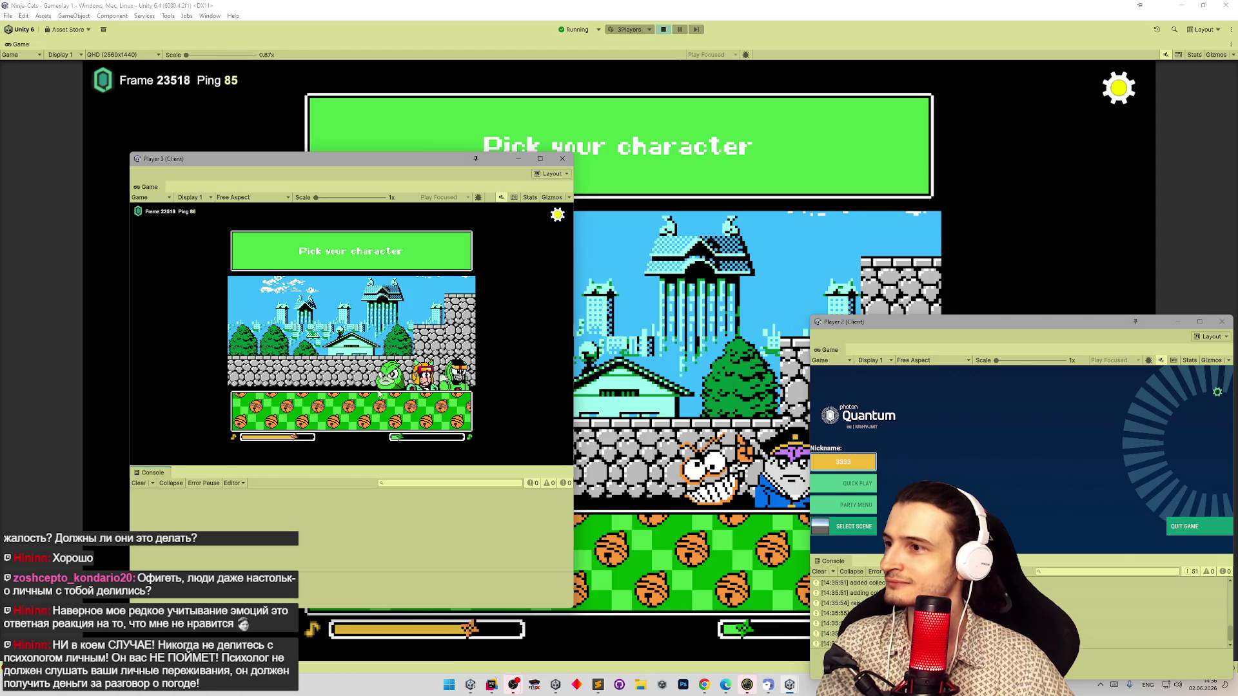
# Step: Resize the Player 3 window, then close the Player 3 and Player 2 client windows
pyautogui.moveTo(444, 166); pyautogui.dragTo(445, 227)
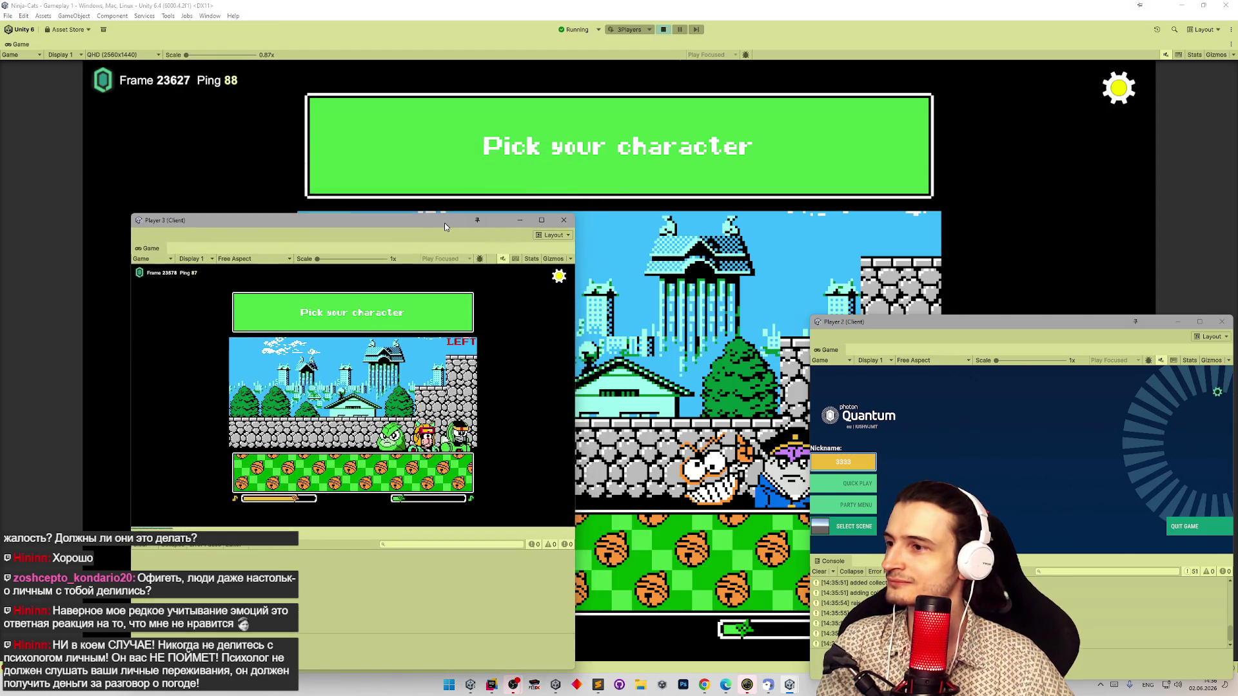
pyautogui.moveTo(436, 213); pyautogui.dragTo(419, 321)
pyautogui.moveTo(448, 551); pyautogui.dragTo(449, 559)
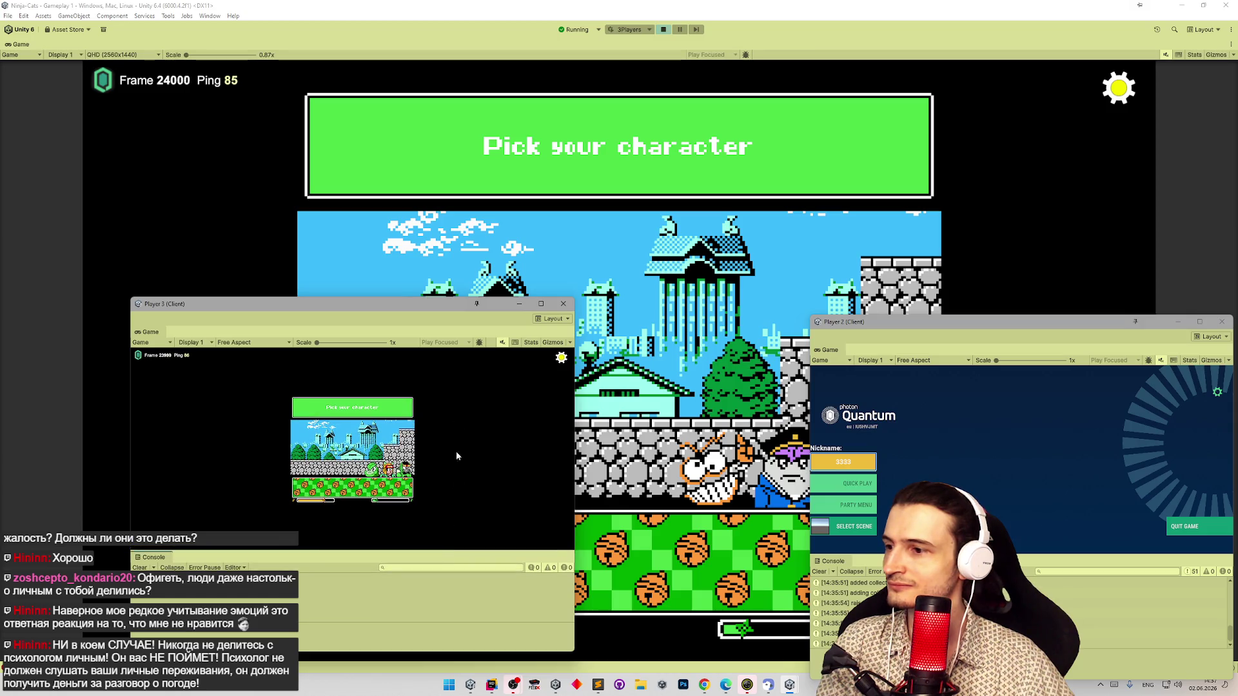
pyautogui.moveTo(440, 308); pyautogui.dragTo(446, 324)
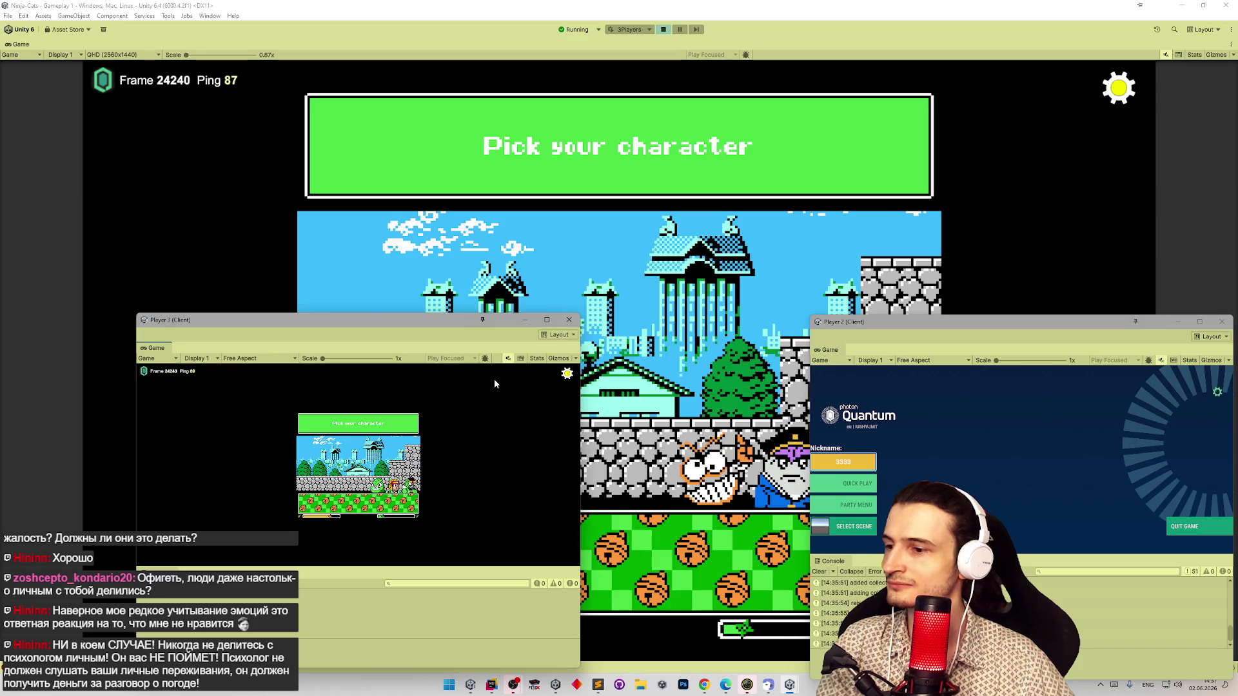
pyautogui.click(768, 643)
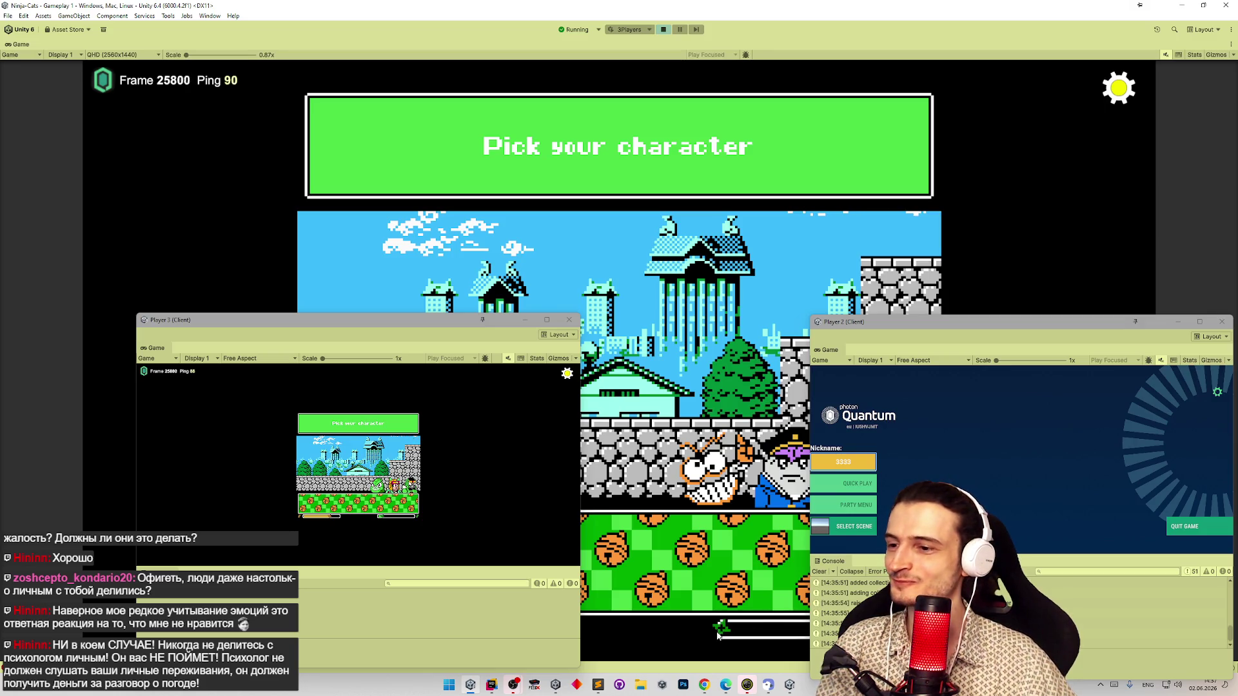
pyautogui.moveTo(459, 326)
pyautogui.mouseDown()
pyautogui.moveTo(577, 314)
pyautogui.moveTo(351, 317)
pyautogui.moveTo(322, 362)
pyautogui.moveTo(313, 269)
pyautogui.mouseUp()
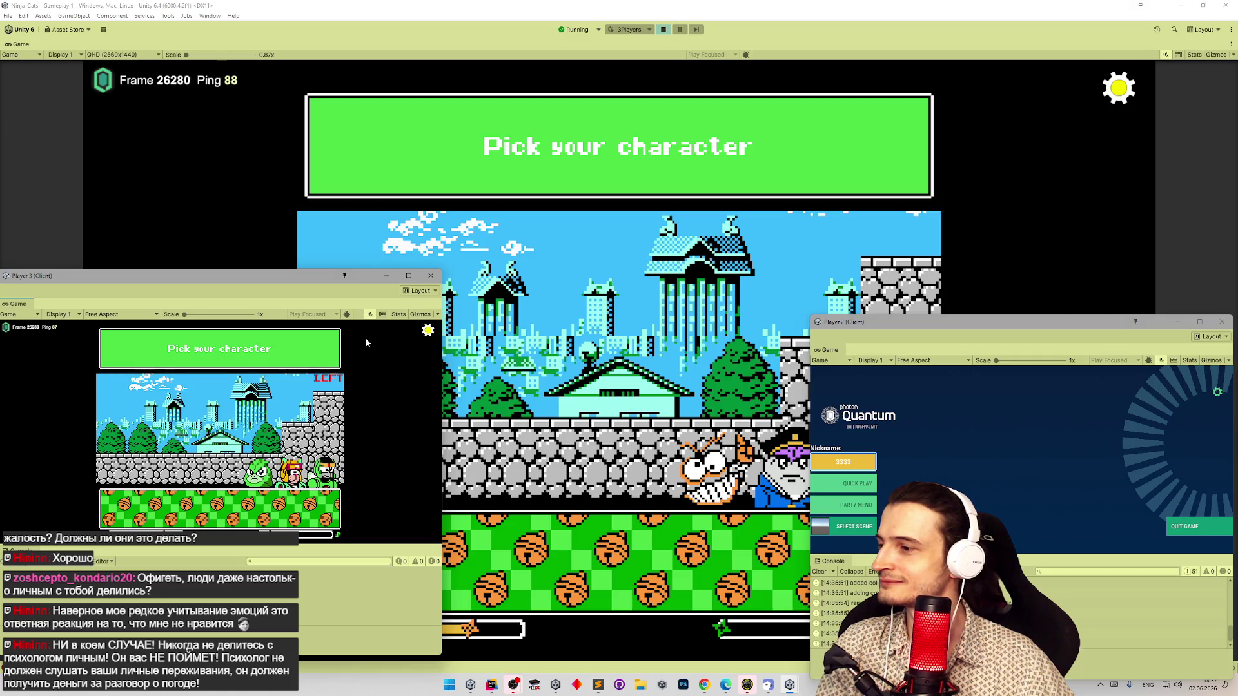
pyautogui.click(431, 276)
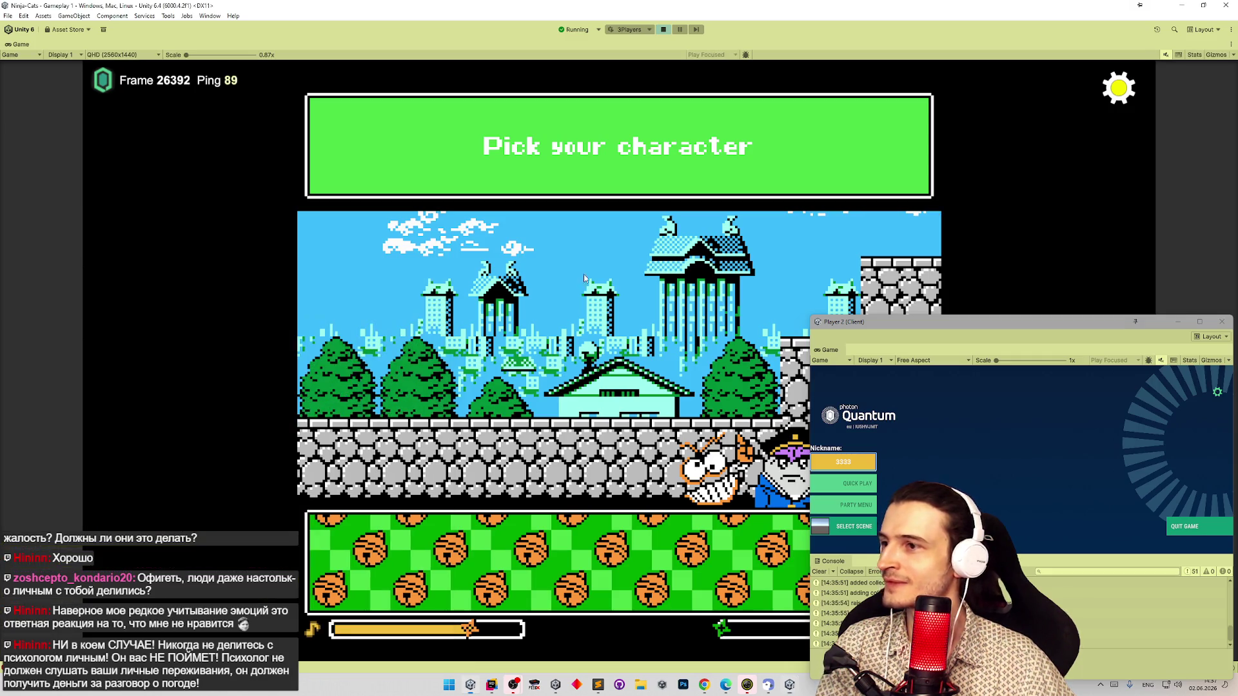
pyautogui.click(1222, 321)
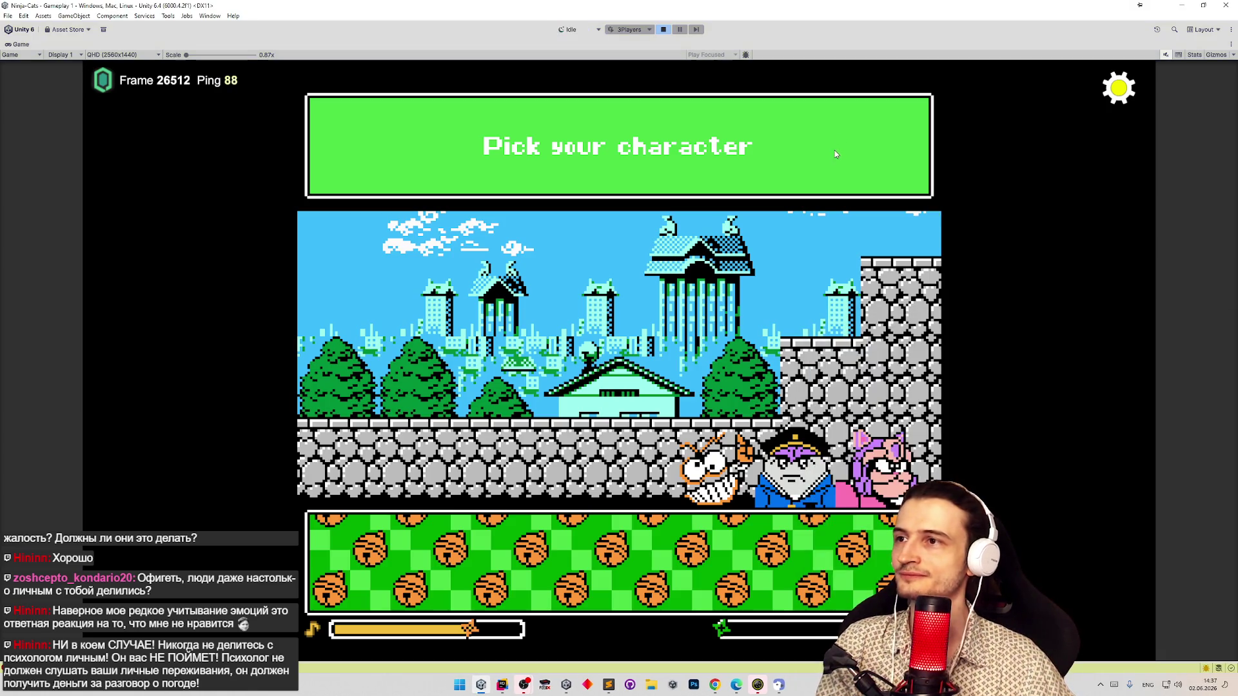
# Step: Stop Play mode with Ctrl+P, clear the Unity Console, and bring Rider's PlayerAddedRemovedSystem.cs forward
pyautogui.hotkey('ctrl', 'p')
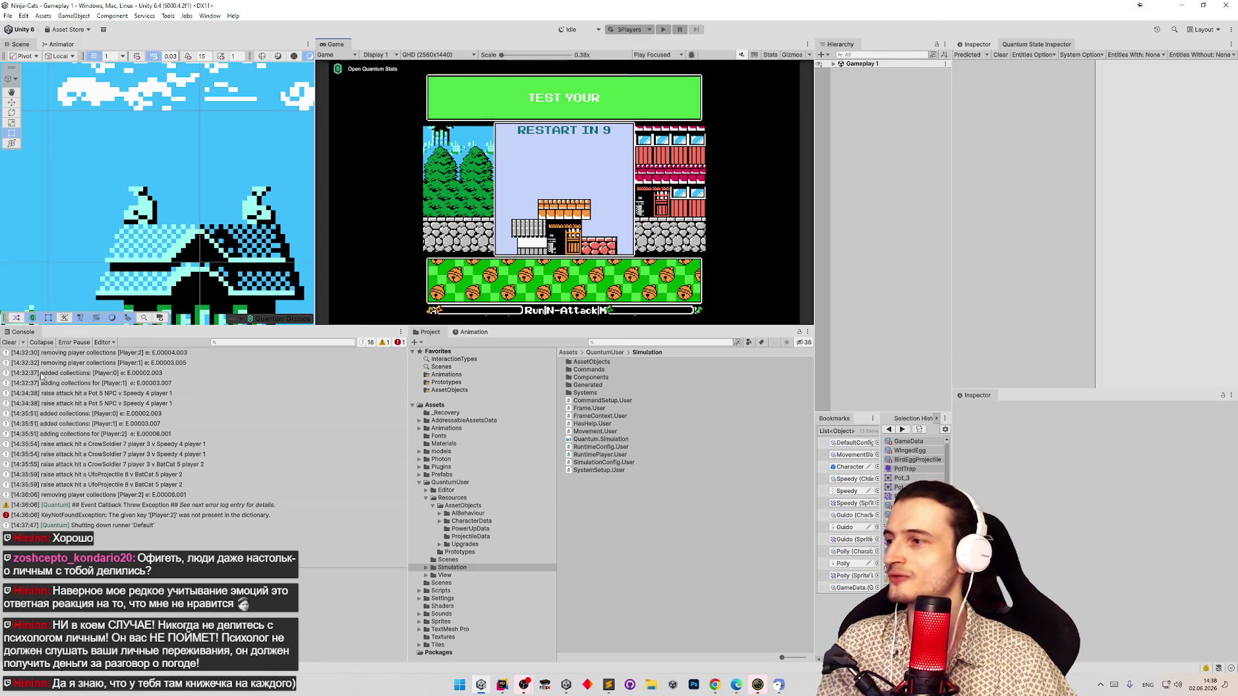
pyautogui.click(9, 342)
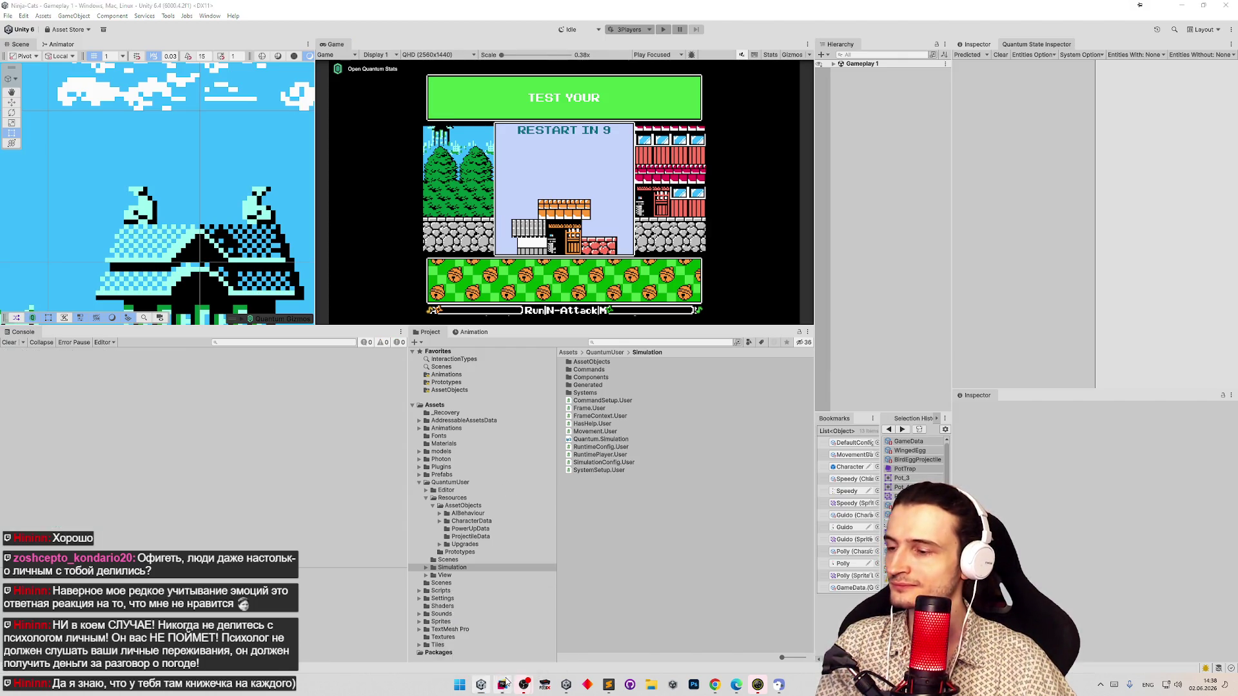
pyautogui.click(504, 685)
pyautogui.click(505, 682)
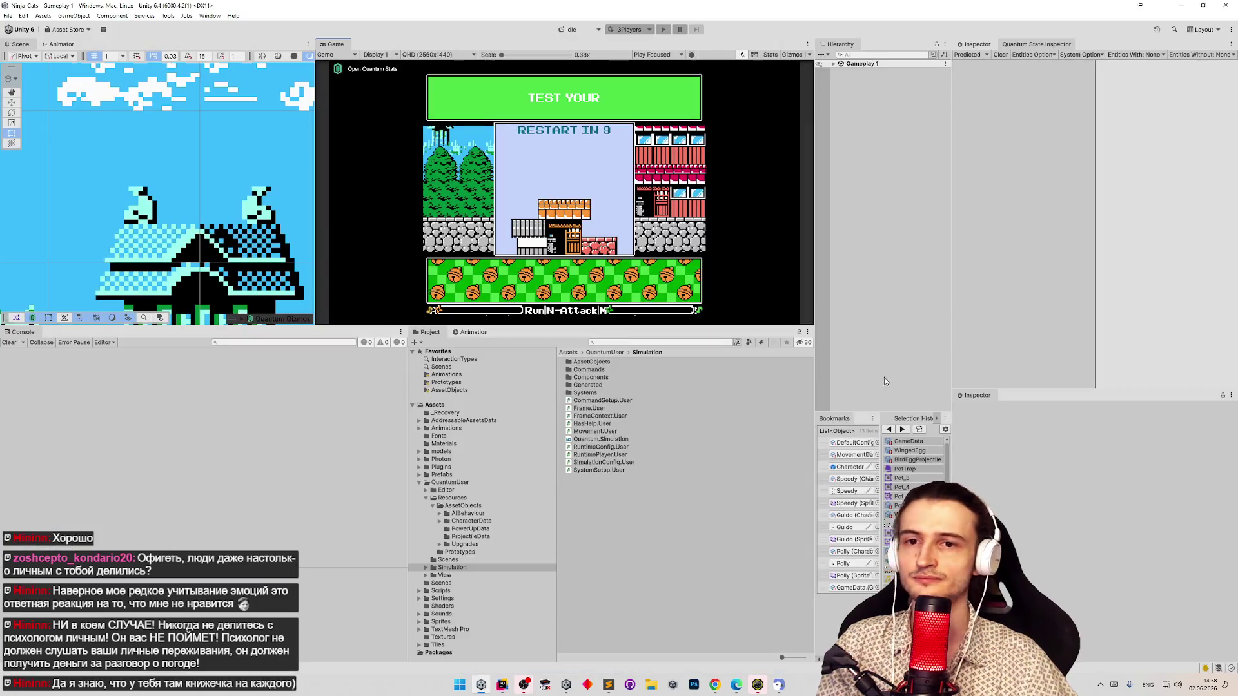
pyautogui.click(503, 684)
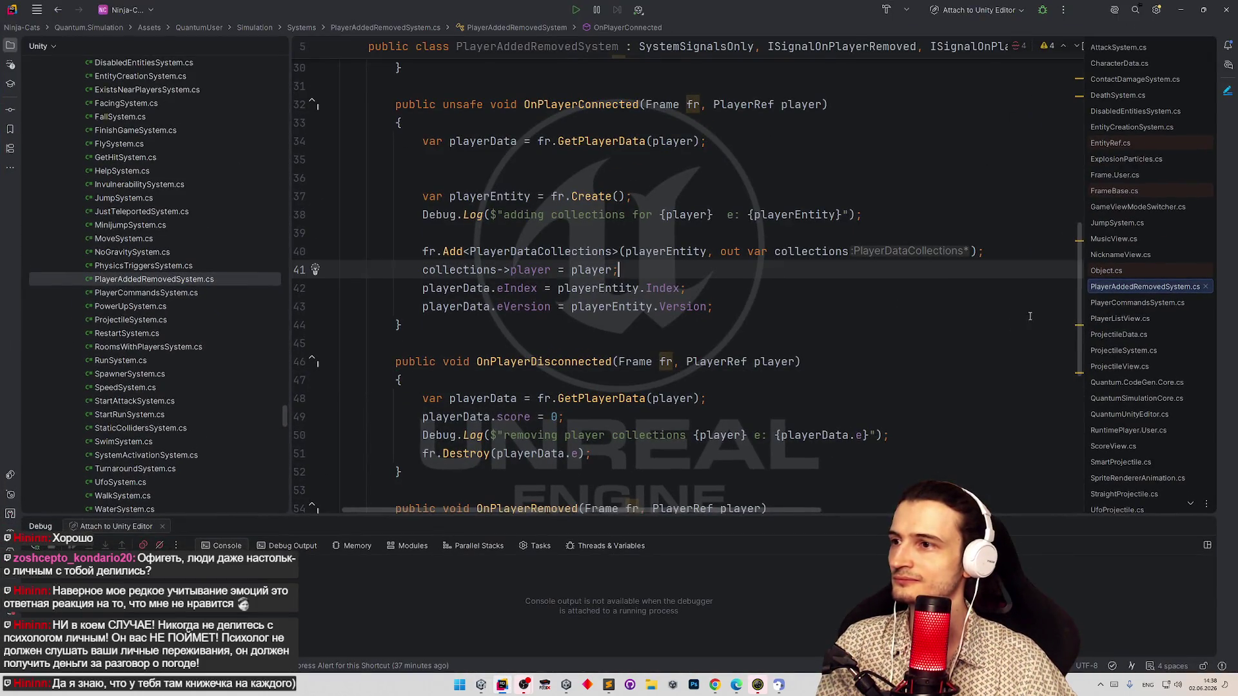
# Step: Delete the foreach debug-logging loop and the 'adding collections' Debug.Log line
pyautogui.scroll(-5, 1073, 298)
pyautogui.scroll(3, 1049, 336)
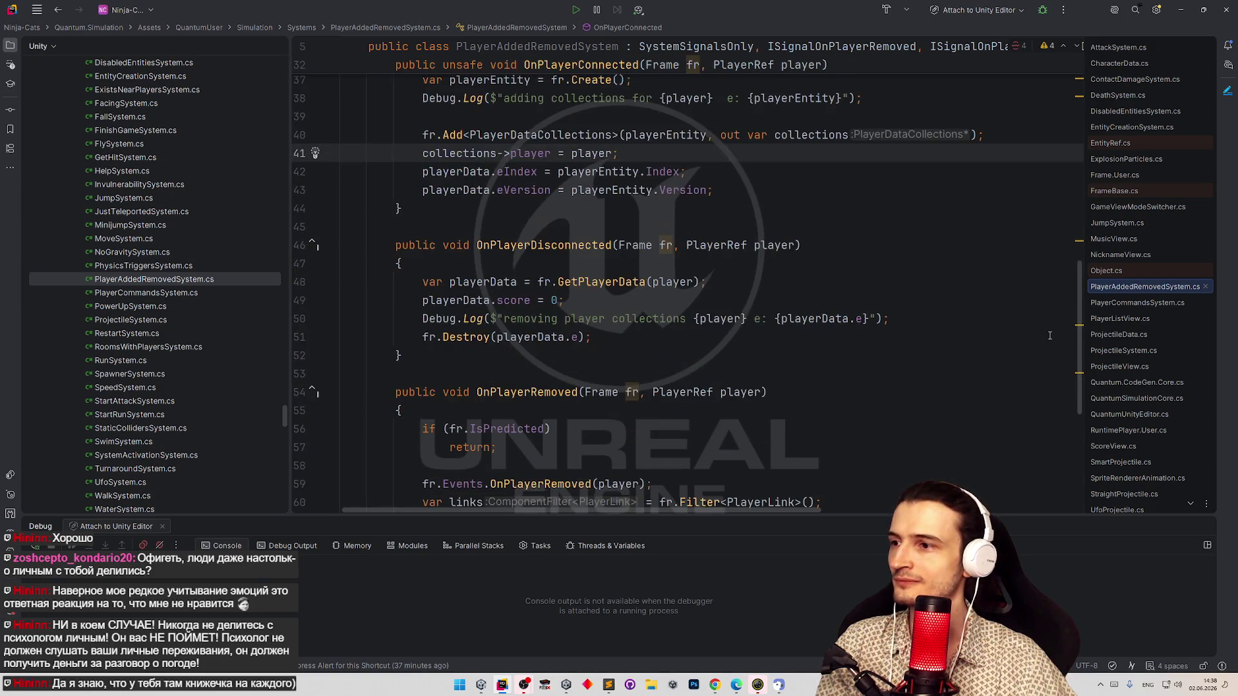
pyautogui.scroll(5, 1050, 335)
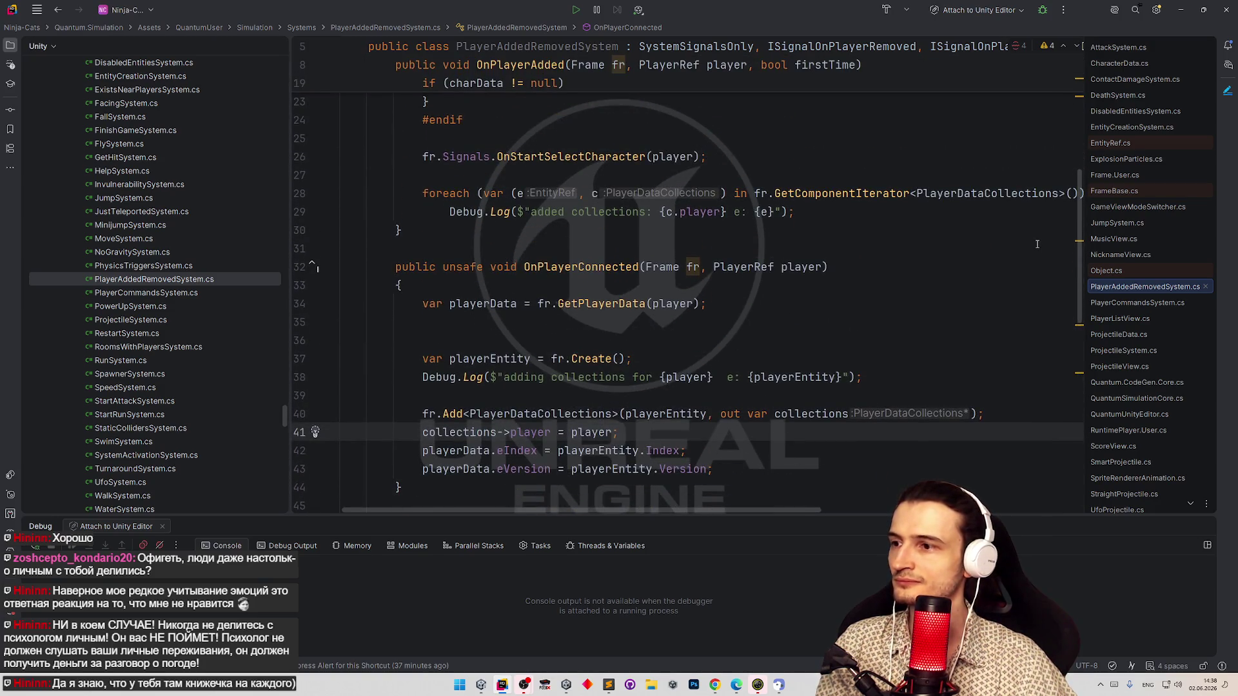
pyautogui.scroll(6, 1037, 242)
pyautogui.scroll(-4, 835, 294)
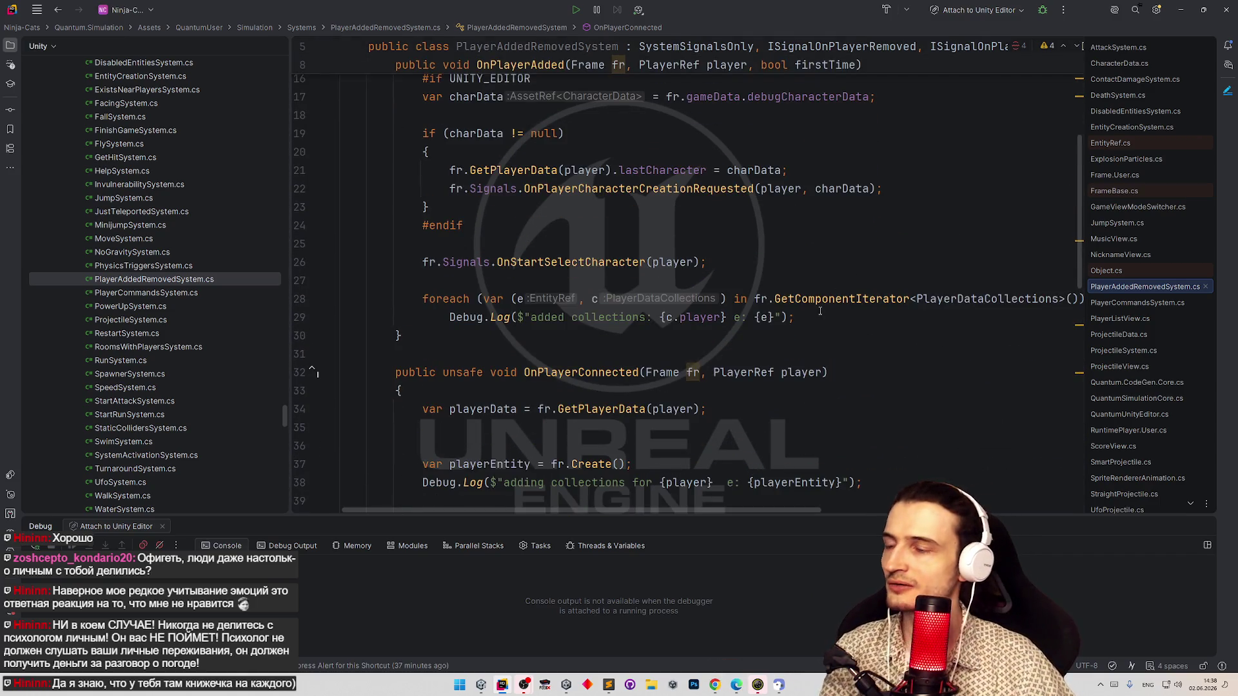
pyautogui.moveTo(348, 281)
pyautogui.mouseDown()
pyautogui.moveTo(831, 298)
pyautogui.moveTo(727, 336)
pyautogui.moveTo(395, 338)
pyautogui.mouseUp()
pyautogui.press('BackSpace')
pyautogui.press('BackSpace')
pyautogui.scroll(-2, 838, 336)
pyautogui.press('BackSpace')
pyautogui.press('BackSpace')
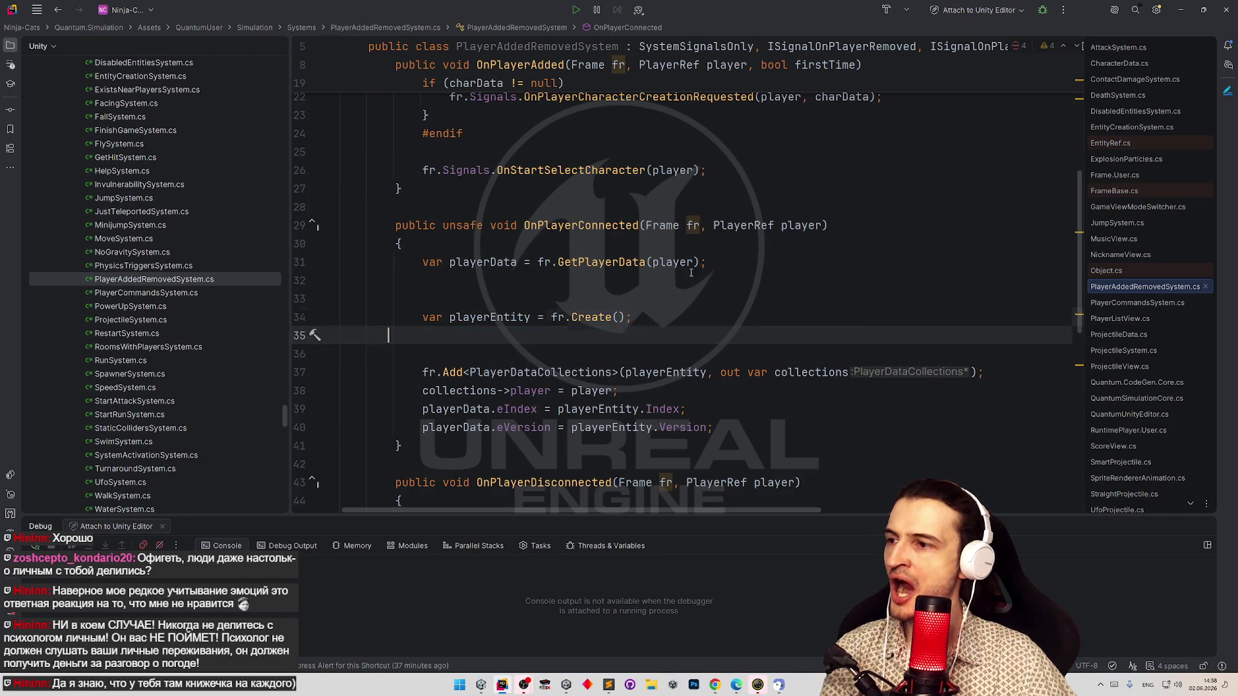
pyautogui.scroll(-7, 734, 243)
pyautogui.scroll(2, 734, 242)
pyautogui.moveTo(935, 225)
pyautogui.mouseDown()
pyautogui.moveTo(336, 225)
pyautogui.moveTo(331, 239)
pyautogui.moveTo(316, 226)
pyautogui.mouseUp()
pyautogui.press('BackSpace')
pyautogui.press('BackSpace')
# Step: Review OnPlayerRemoved's player loop, then bring up tasks.todo in Sublime Text
pyautogui.scroll(-3, 888, 247)
pyautogui.click(877, 240)
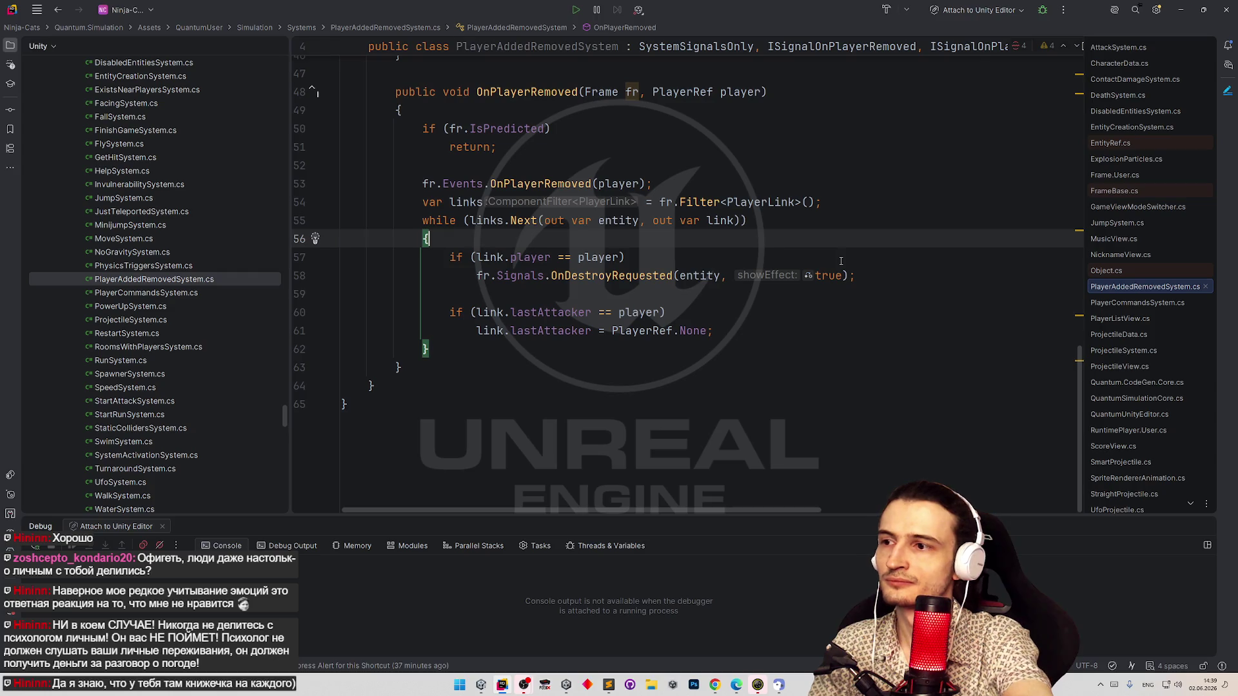
pyautogui.moveTo(1077, 387); pyautogui.dragTo(1076, 330)
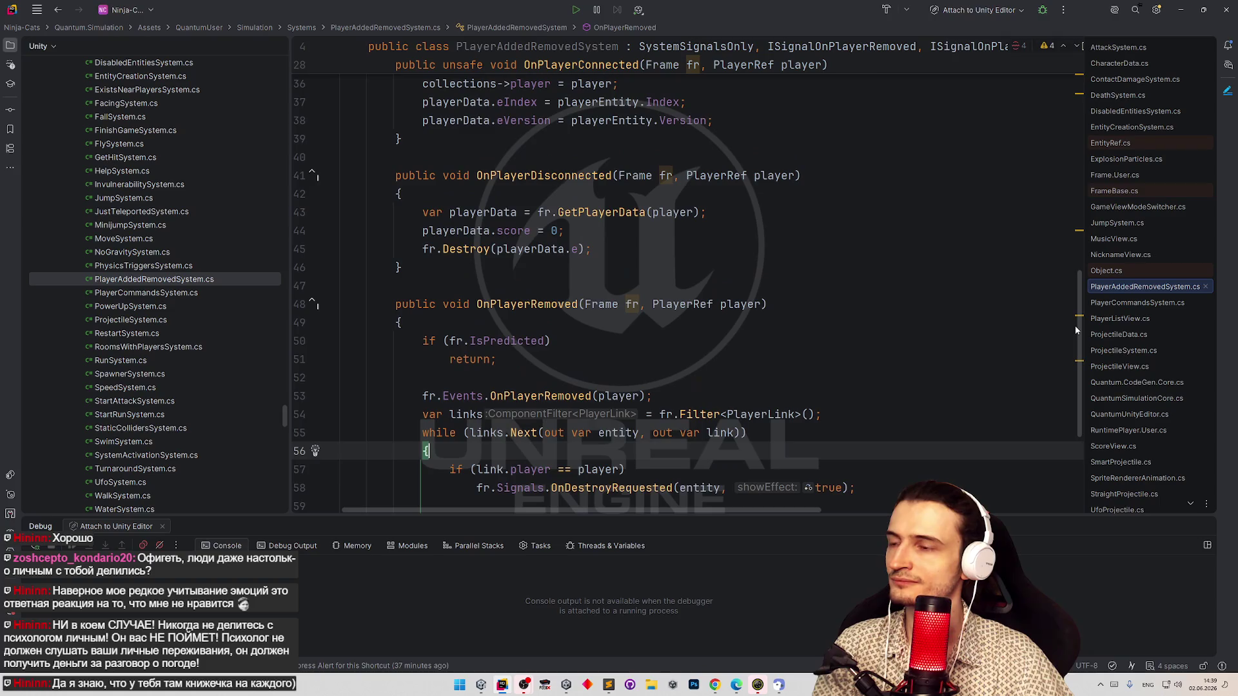
pyautogui.scroll(-1, 1062, 344)
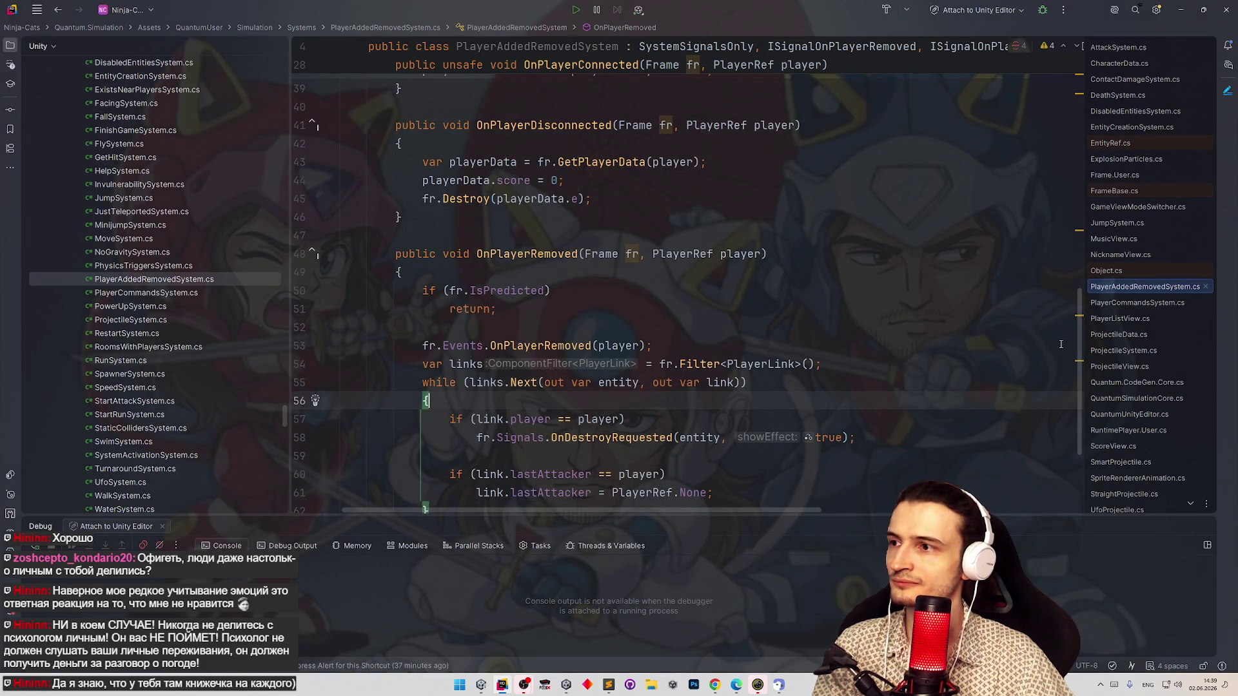
pyautogui.scroll(-1, 1058, 353)
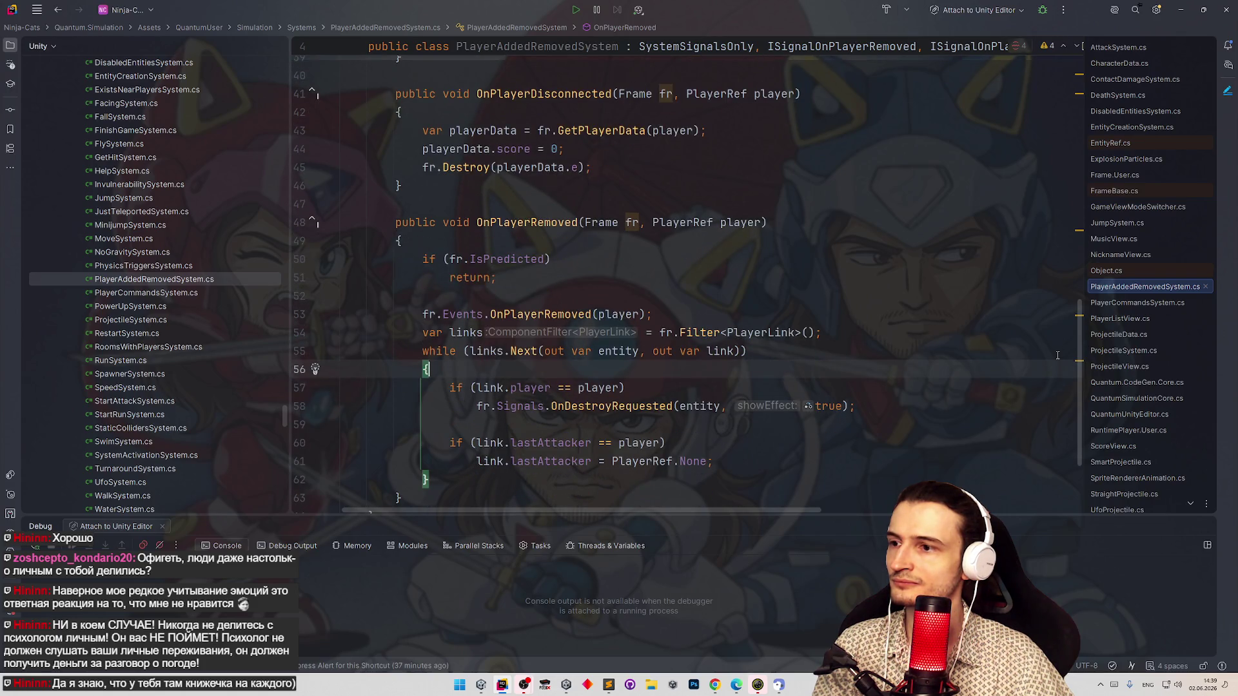
pyautogui.scroll(2, 1058, 355)
pyautogui.scroll(-2, 1054, 354)
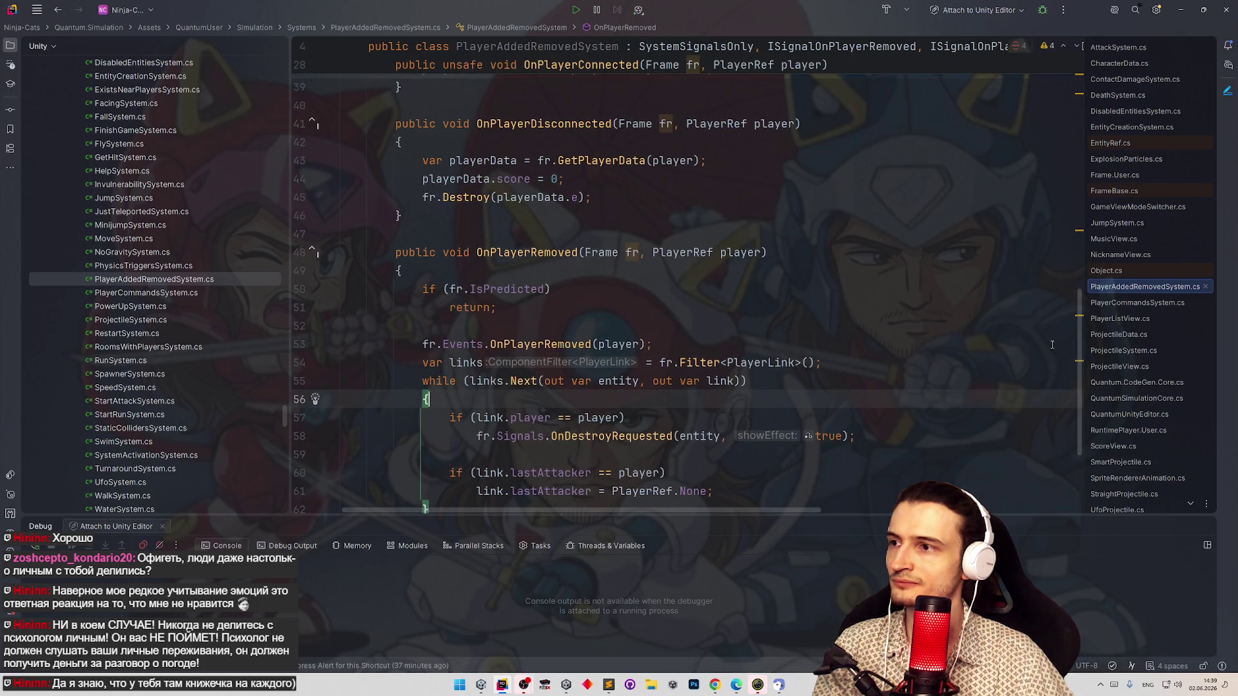
pyautogui.click(609, 685)
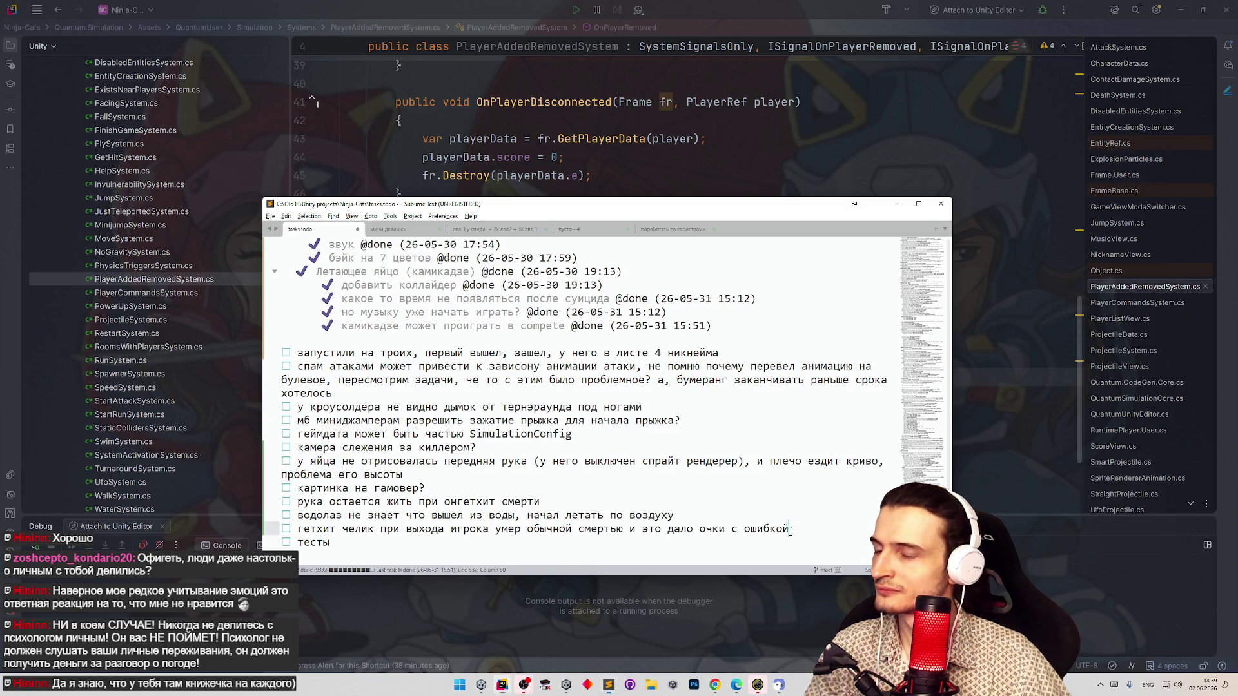
# Step: Move the gethit-death-on-leave task to just below the three-player launch task in tasks.todo
pyautogui.moveTo(790, 530)
pyautogui.mouseDown()
pyautogui.moveTo(284, 516)
pyautogui.moveTo(281, 530)
pyautogui.mouseUp()
pyautogui.hotkey('ctrl', 'x')
pyautogui.click(349, 338)
pyautogui.click(741, 356)
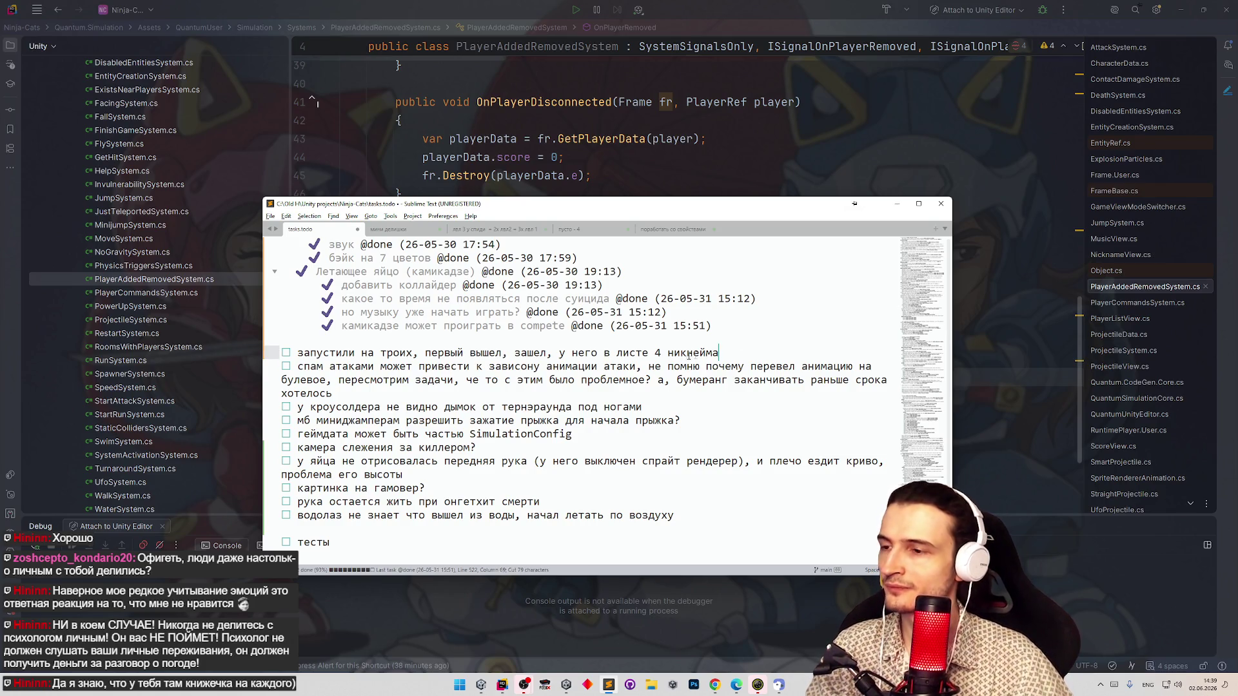
pyautogui.press('Return')
pyautogui.hotkey('ctrl', 'v')
pyautogui.click(643, 353)
pyautogui.hotkey('ctrl', 'd')
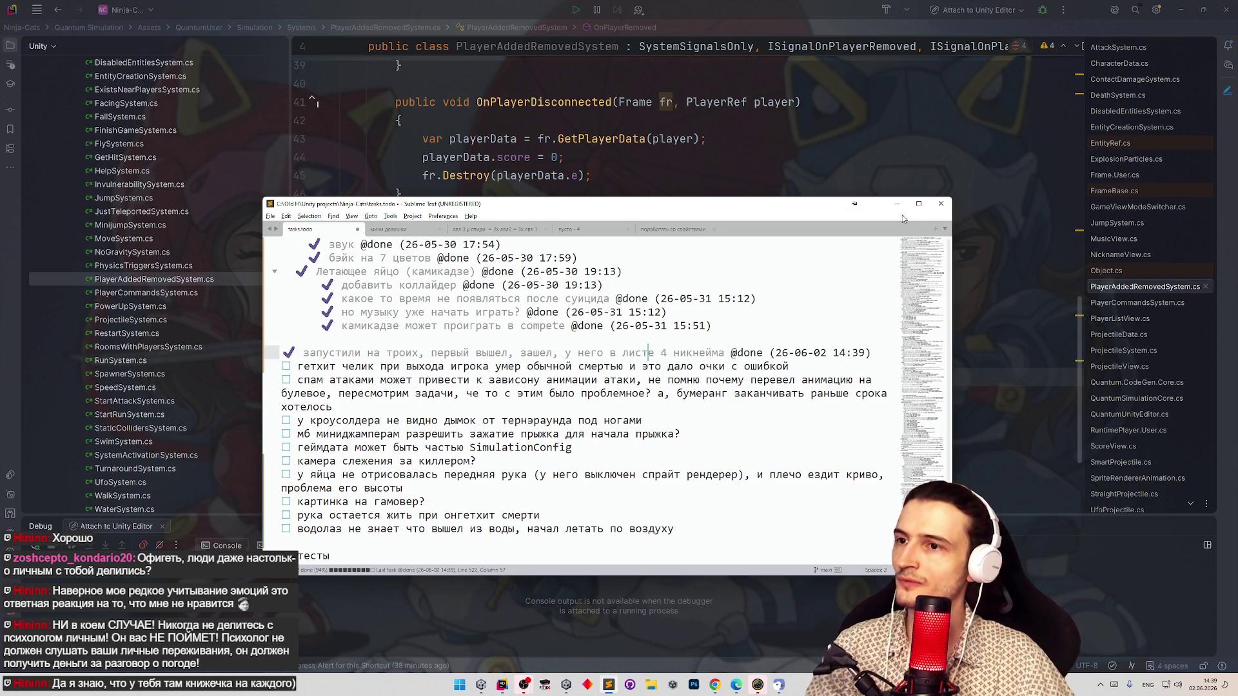
pyautogui.click(897, 204)
pyautogui.hotkey('alt', 'Tab')
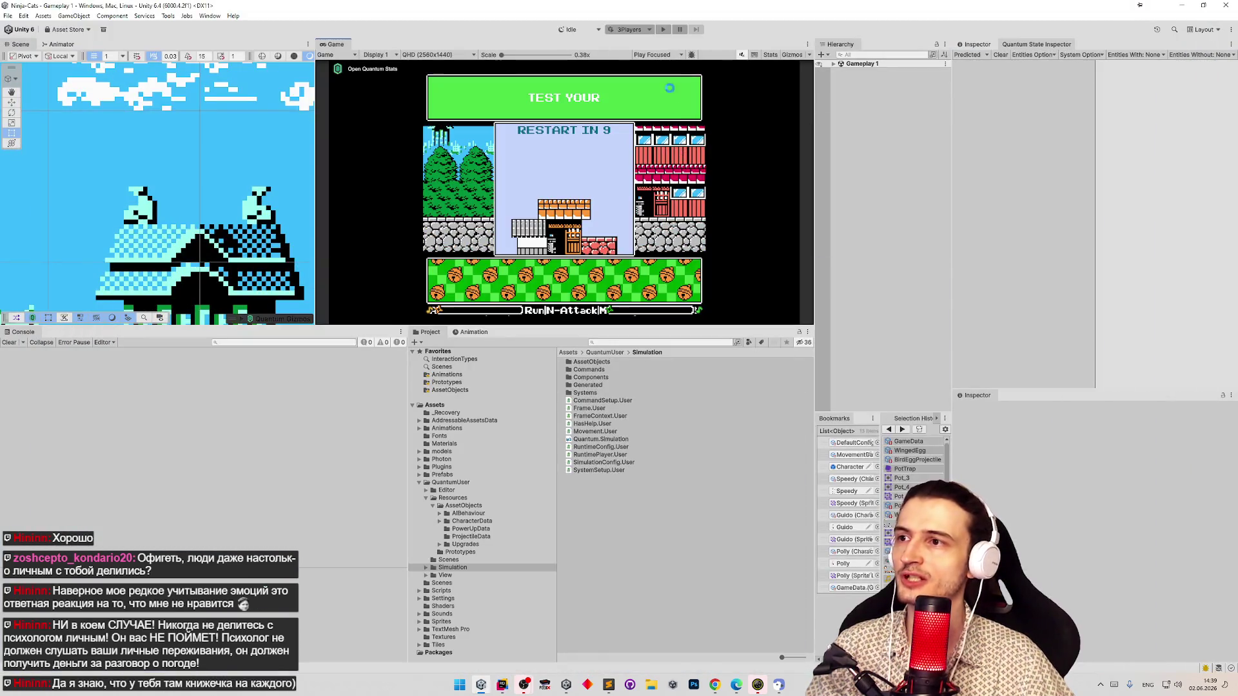
# Step: Glance at Rider and the notes window, then start the game in Unity's Play mode
pyautogui.click(503, 684)
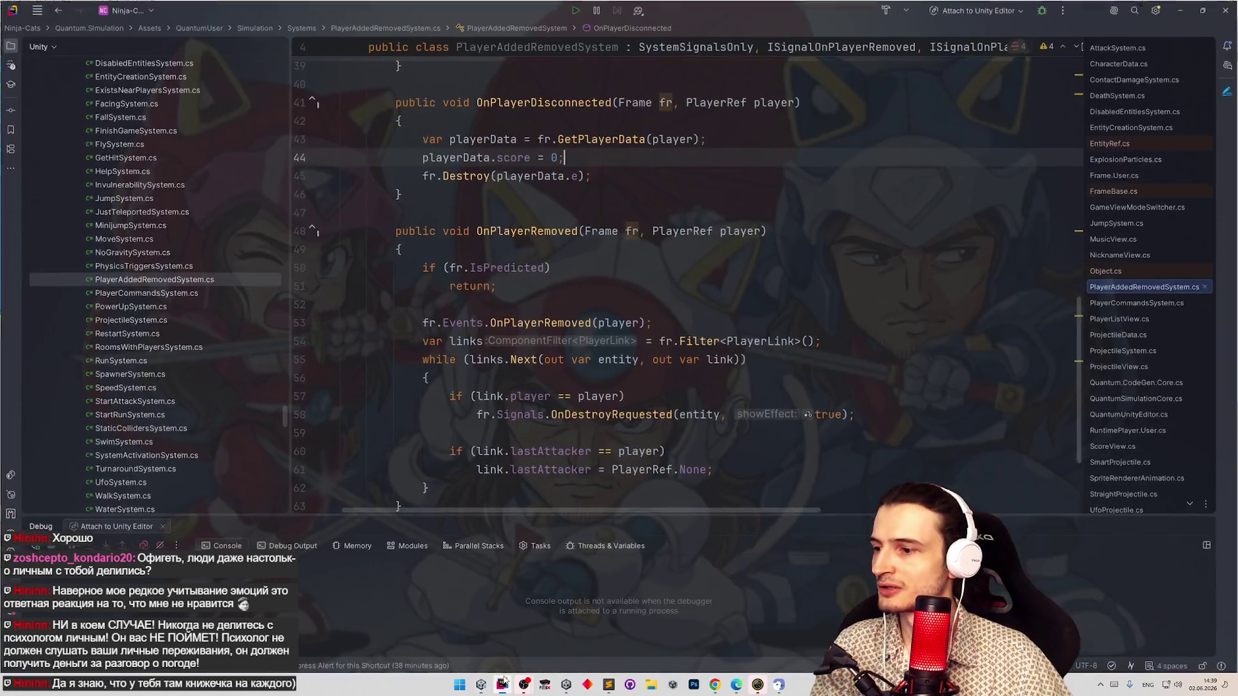
pyautogui.click(505, 682)
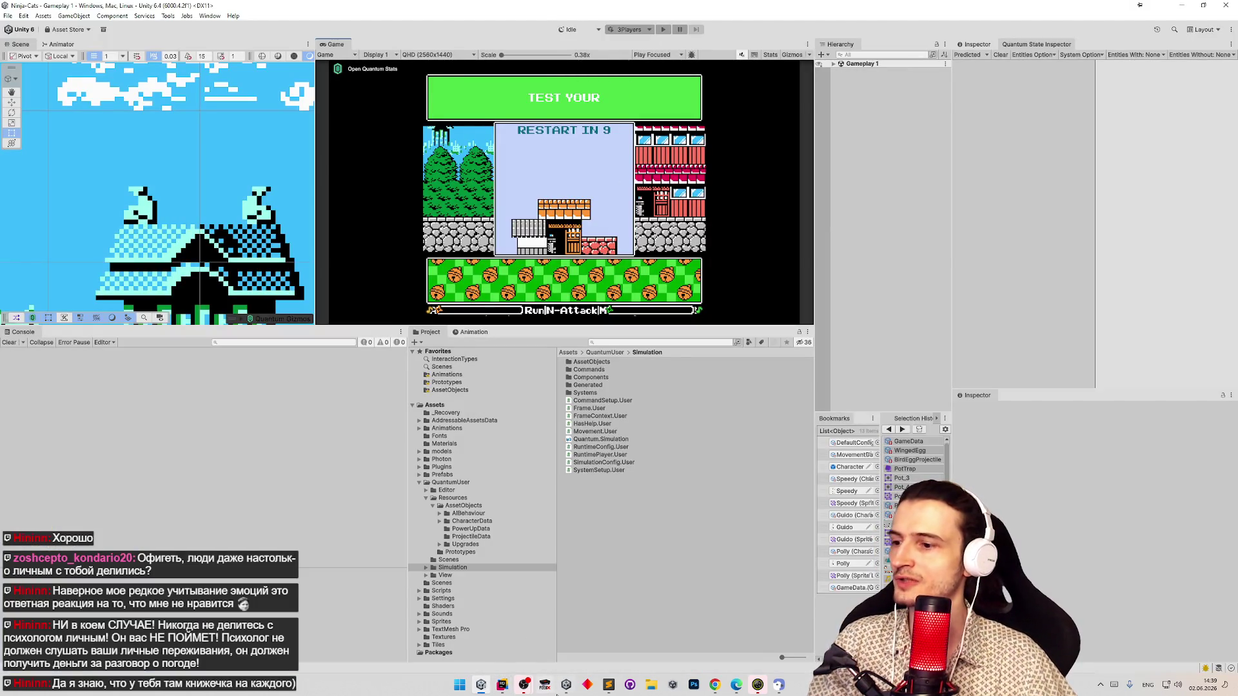
pyautogui.click(609, 685)
pyautogui.click(609, 684)
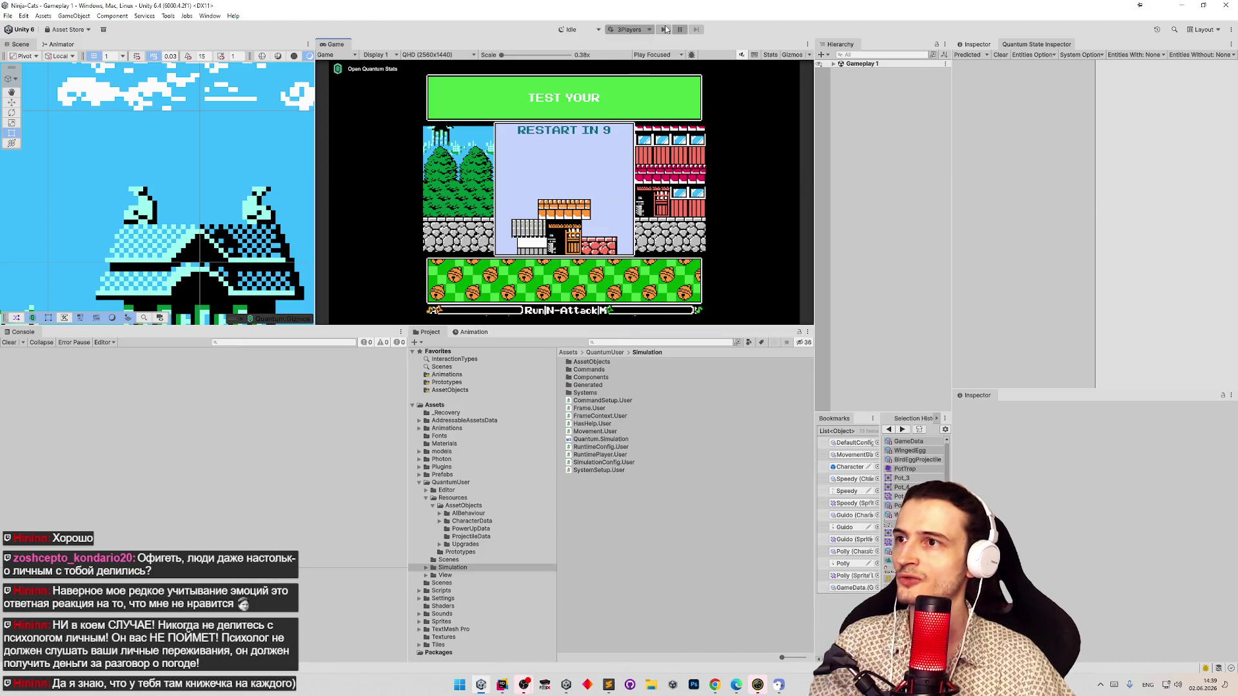
pyautogui.click(664, 29)
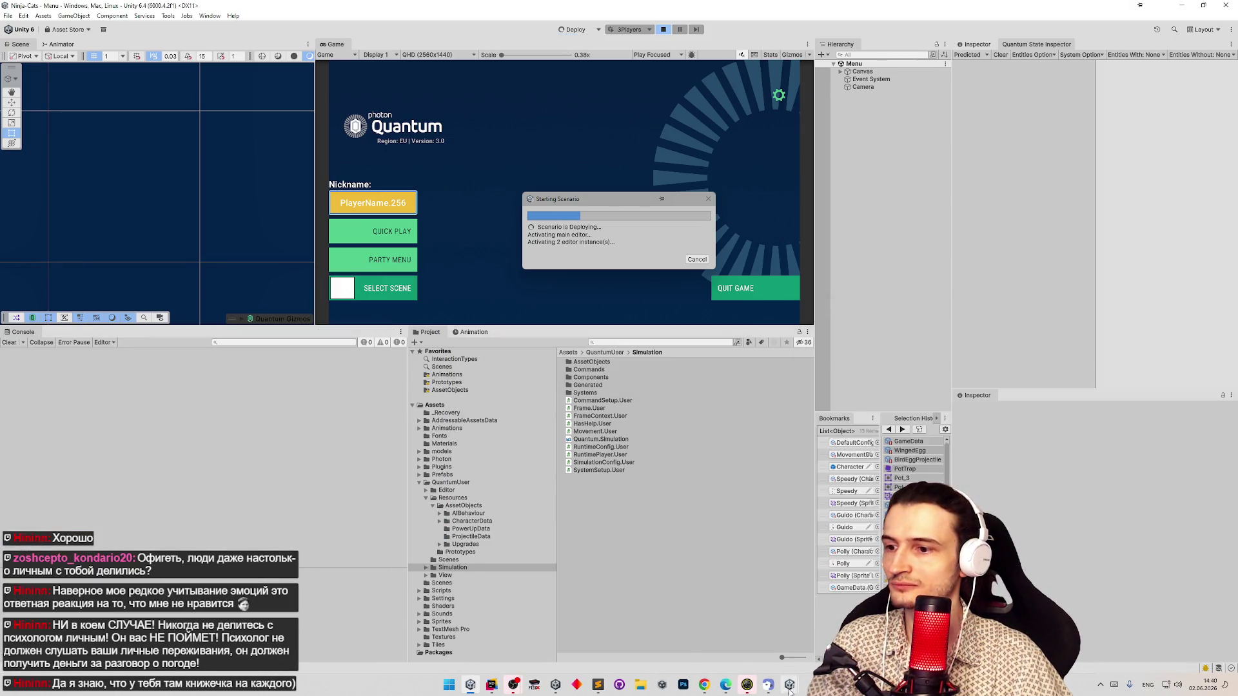
# Step: Bring up the Player 2 and Player 3 client windows and move Player 3 lower
pyautogui.moveTo(789, 684)
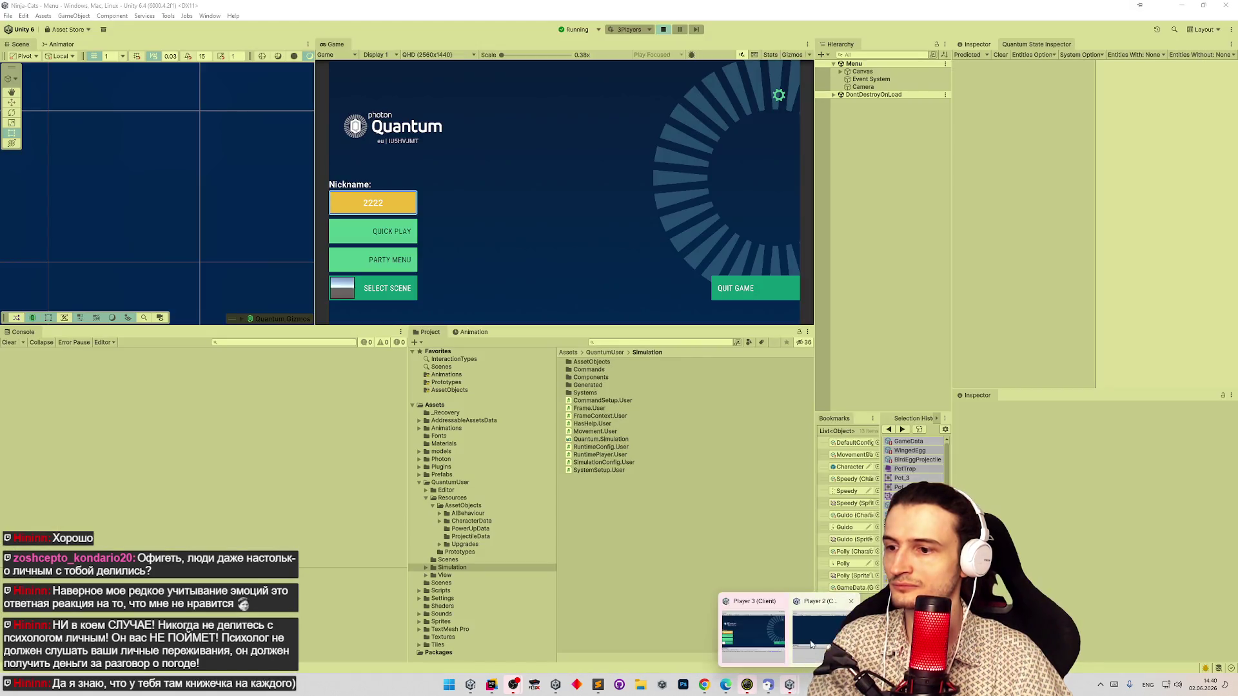
pyautogui.click(819, 635)
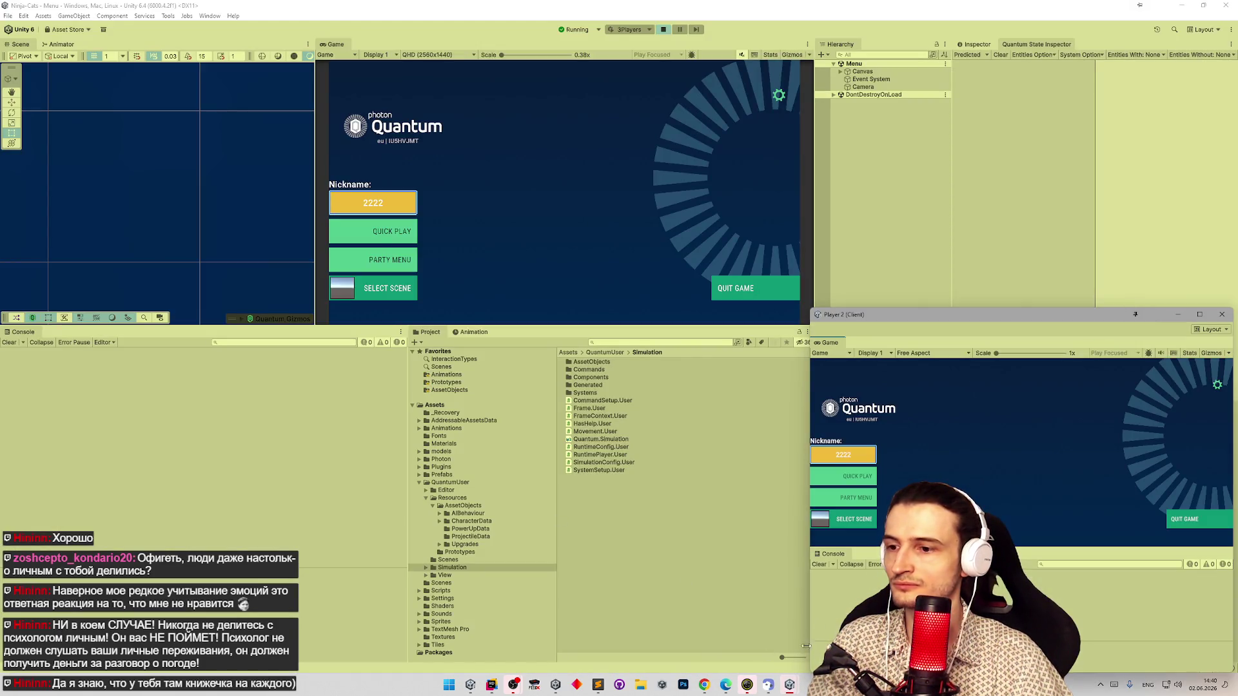
pyautogui.moveTo(789, 685)
pyautogui.click(768, 653)
pyautogui.moveTo(342, 276); pyautogui.dragTo(334, 308)
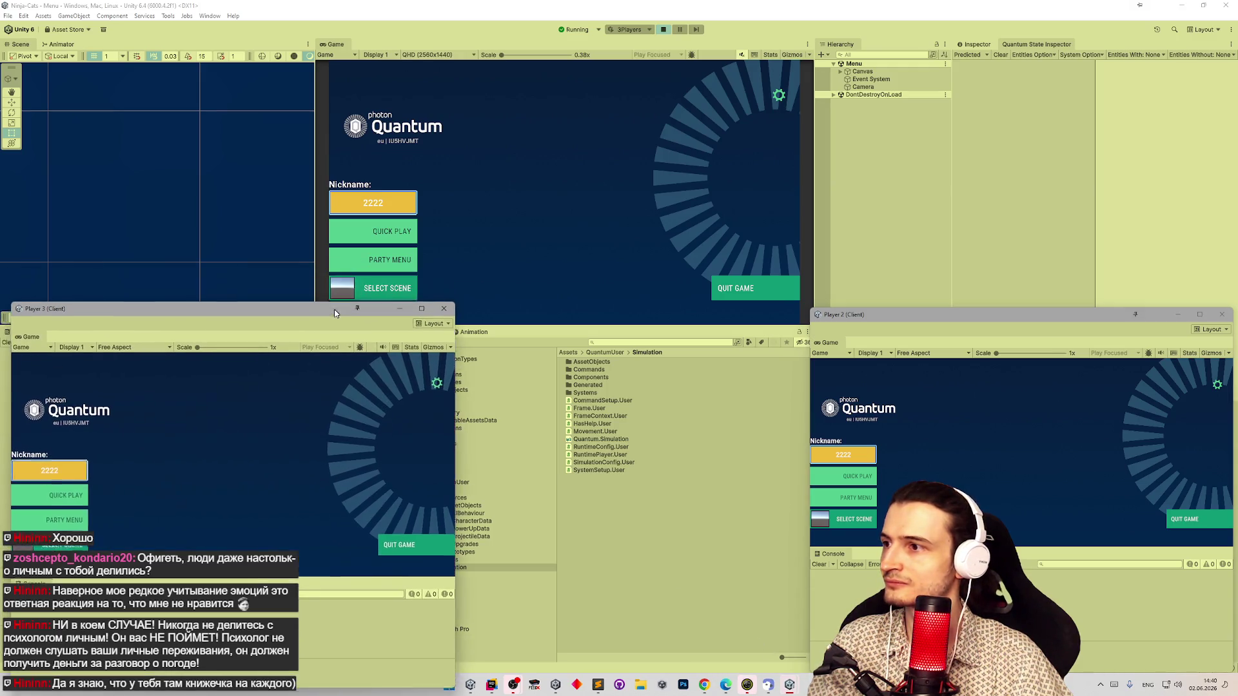
# Step: Set nicknames 1111 and 3333 (Player 2), then join a quick play game
pyautogui.click(372, 202)
pyautogui.write('1111')
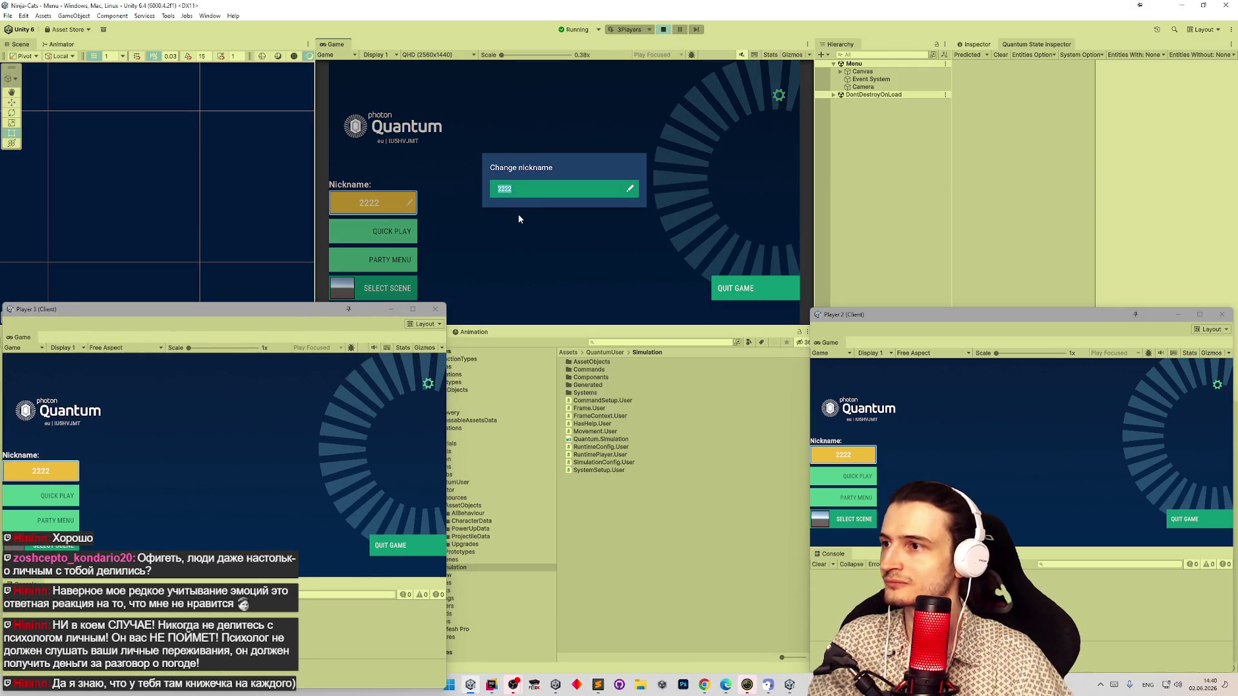
pyautogui.press('Return')
pyautogui.click(843, 454)
pyautogui.write('3333')
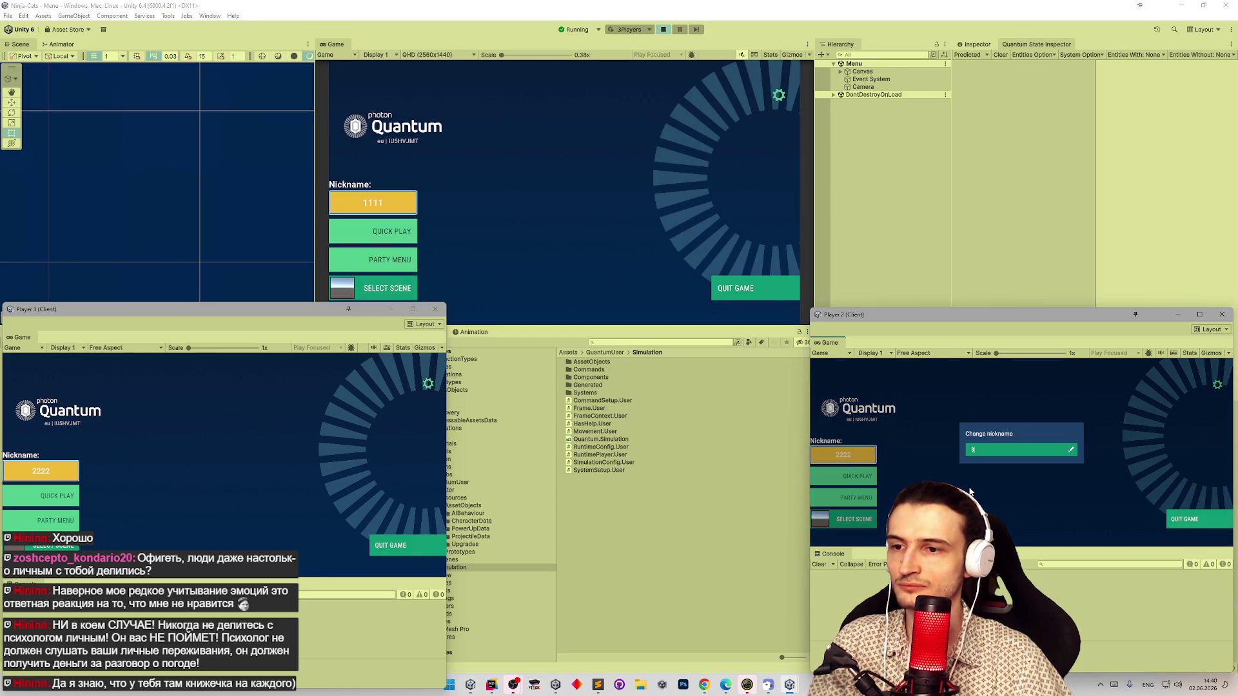
pyautogui.press('Return')
pyautogui.click(397, 231)
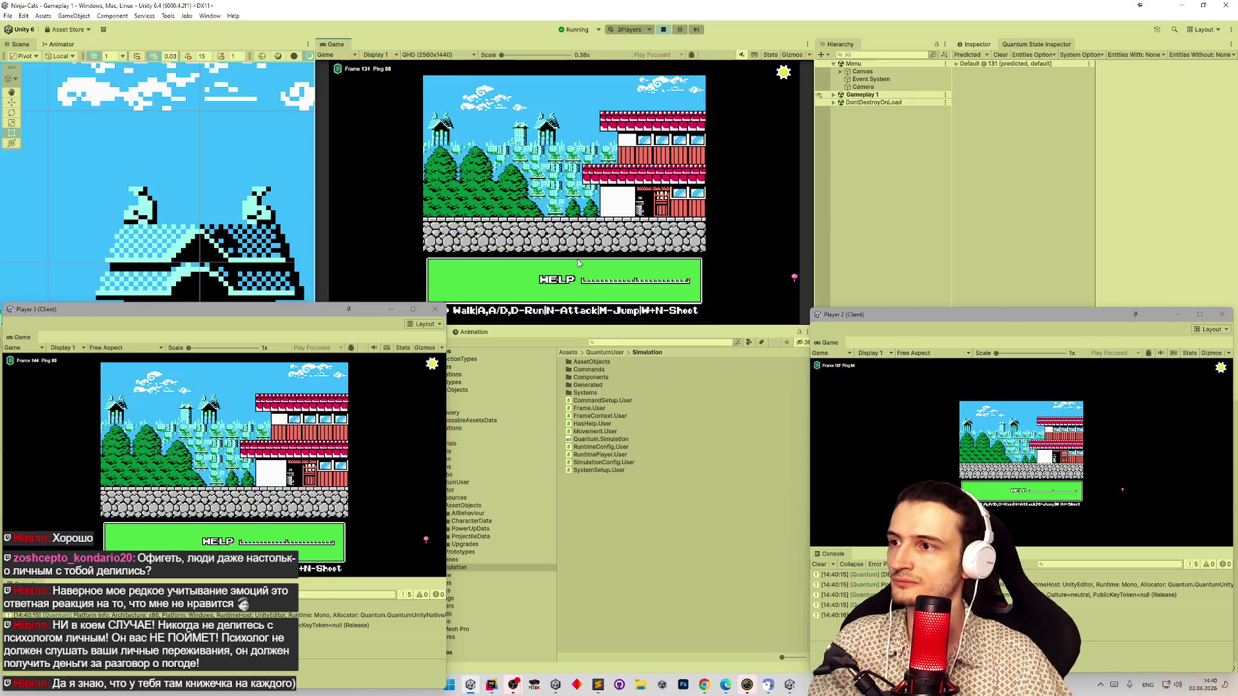
# Step: Disconnect the Player 3 and Player 2 clients through their session panels
pyautogui.click(432, 365)
pyautogui.click(369, 483)
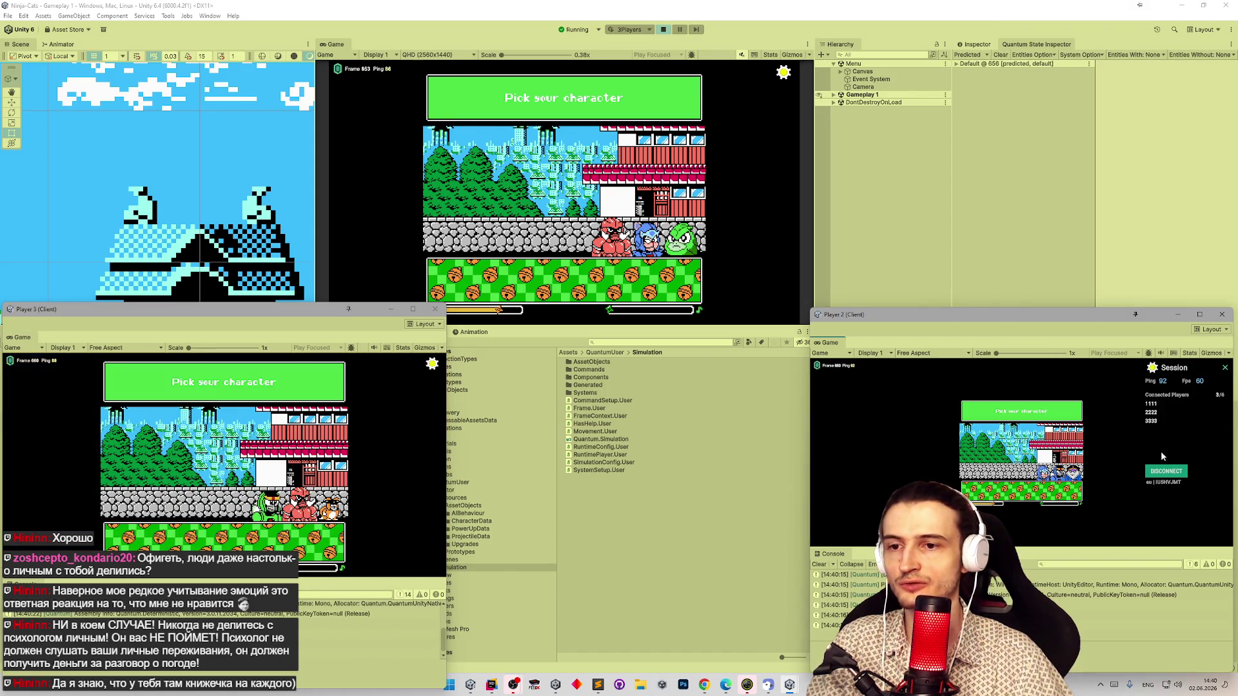
pyautogui.click(1221, 368)
pyautogui.click(1152, 472)
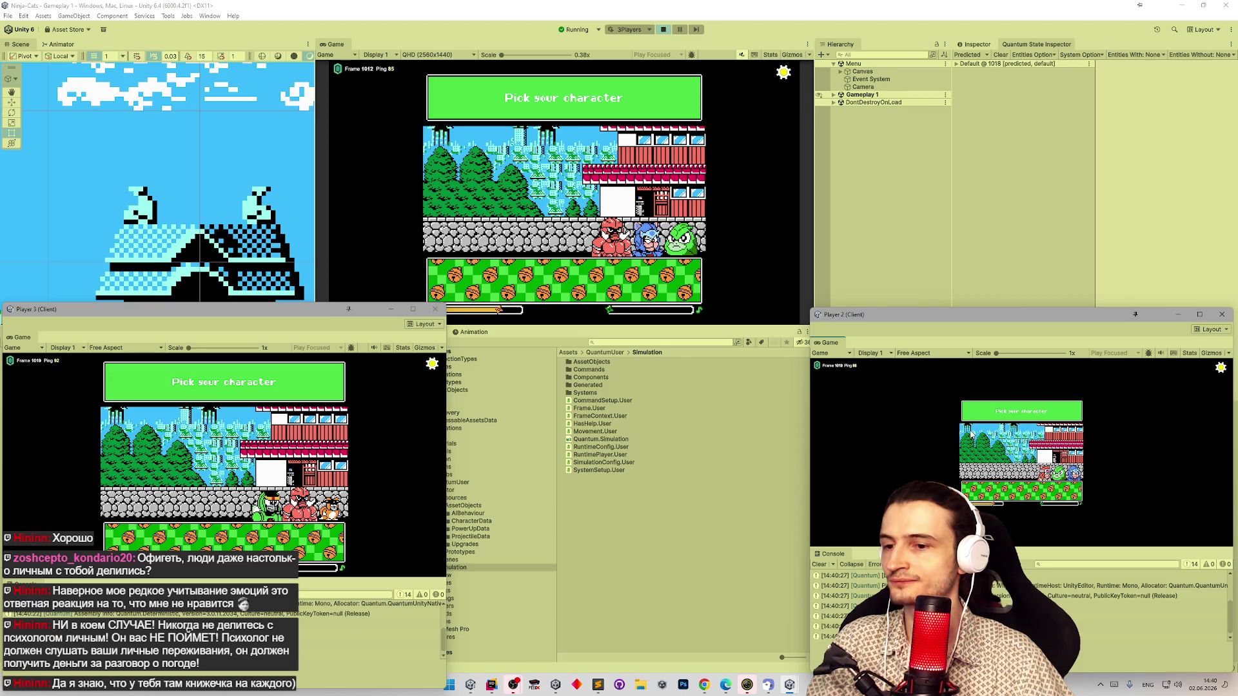
pyautogui.click(1158, 467)
pyautogui.click(976, 441)
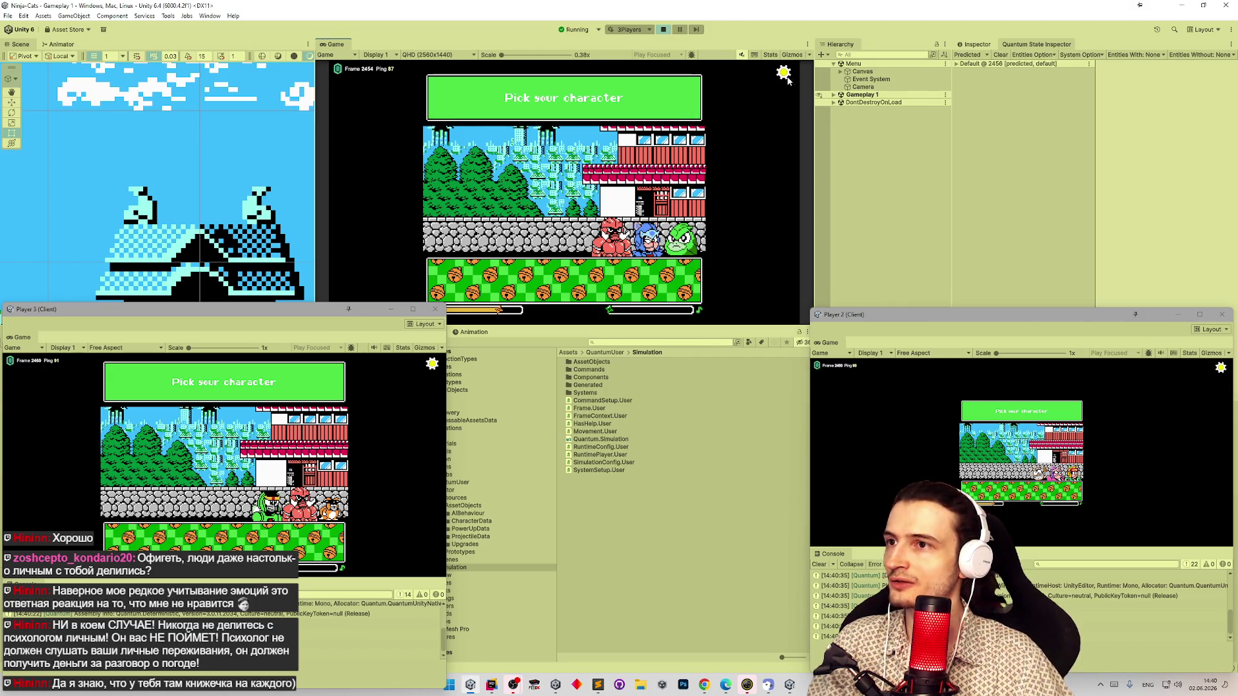
# Step: Disconnect the main game from its session and start it connecting again
pyautogui.click(720, 104)
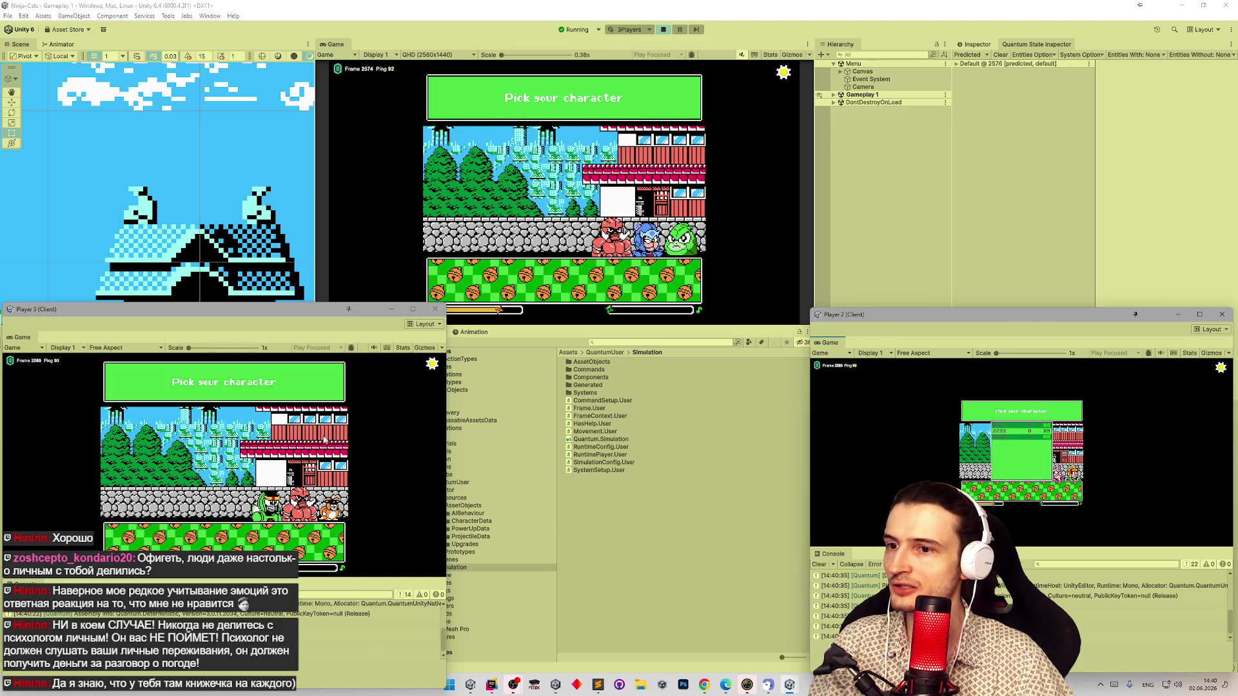
pyautogui.click(783, 72)
pyautogui.click(708, 213)
pyautogui.click(365, 231)
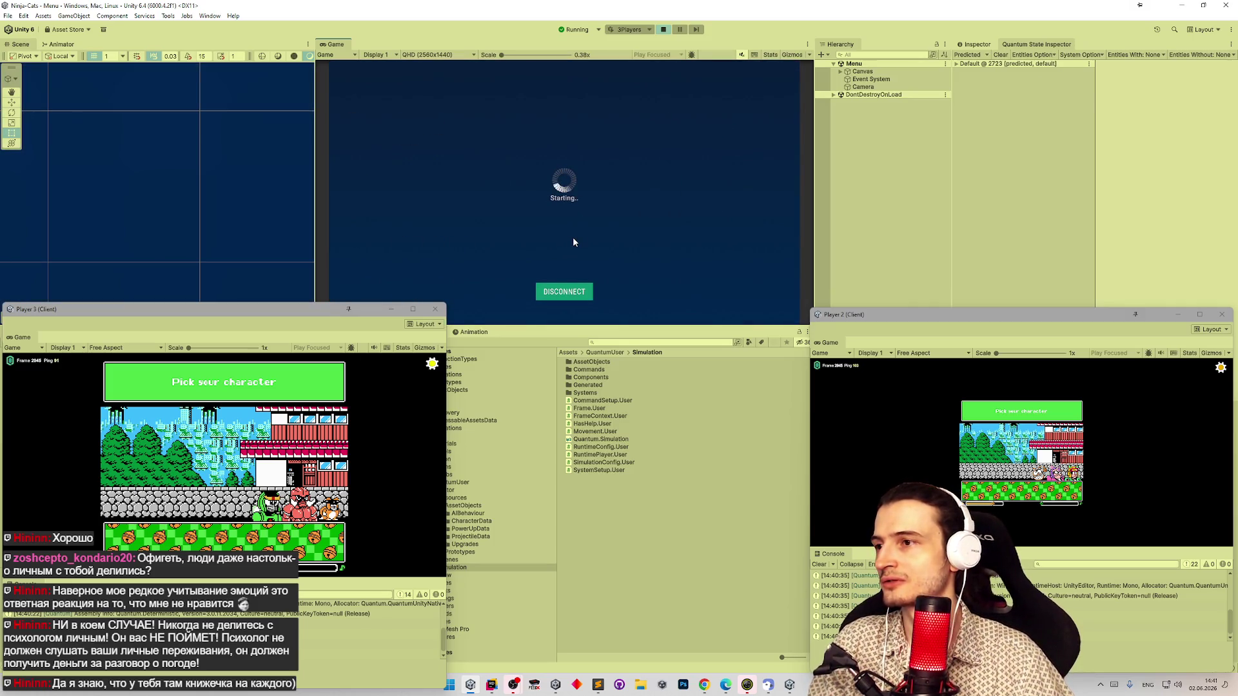
# Step: Pick characters and one-time upgrades for the main game and Player 2, then attack with N
pyautogui.moveTo(299, 312)
pyautogui.mouseDown()
pyautogui.moveTo(616, 329)
pyautogui.moveTo(638, 303)
pyautogui.mouseUp()
pyautogui.click(685, 279)
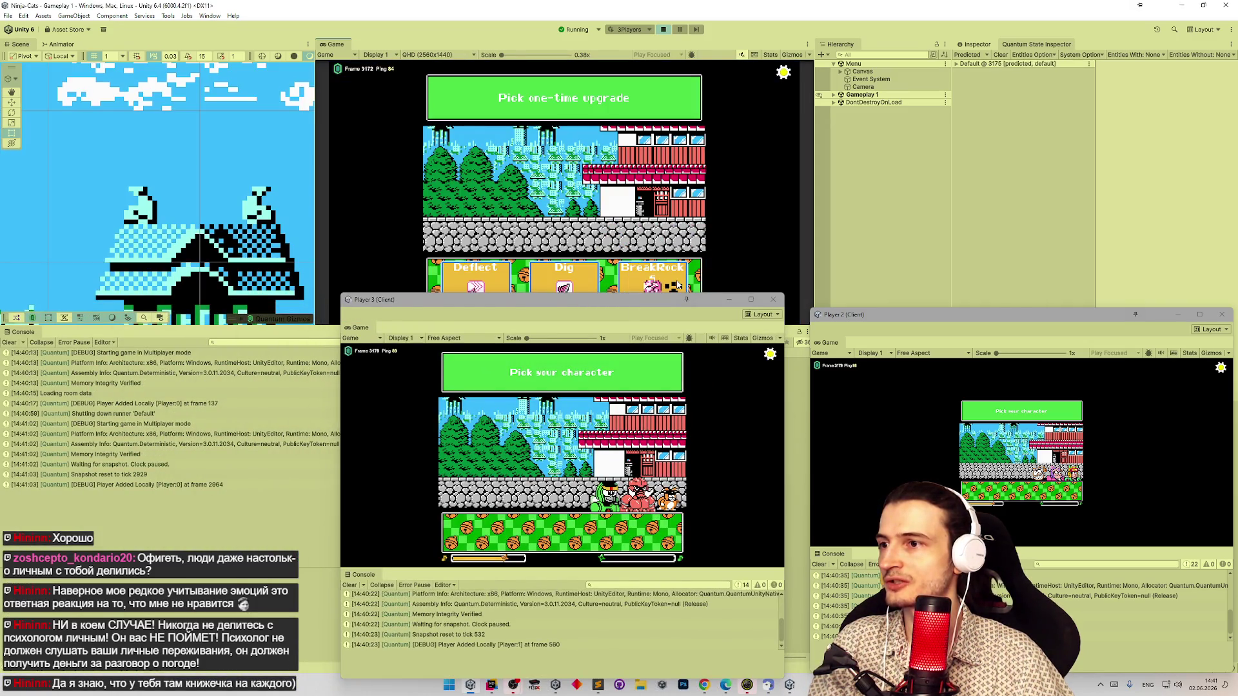
pyautogui.click(677, 285)
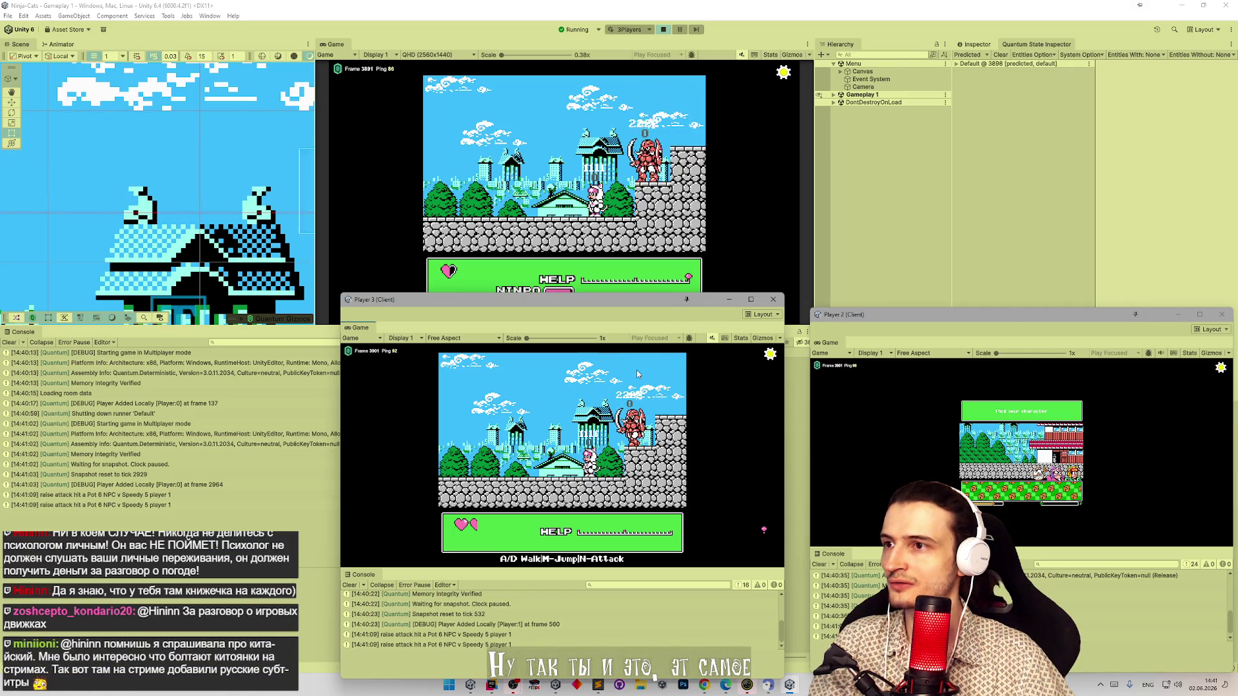
pyautogui.click(1074, 505)
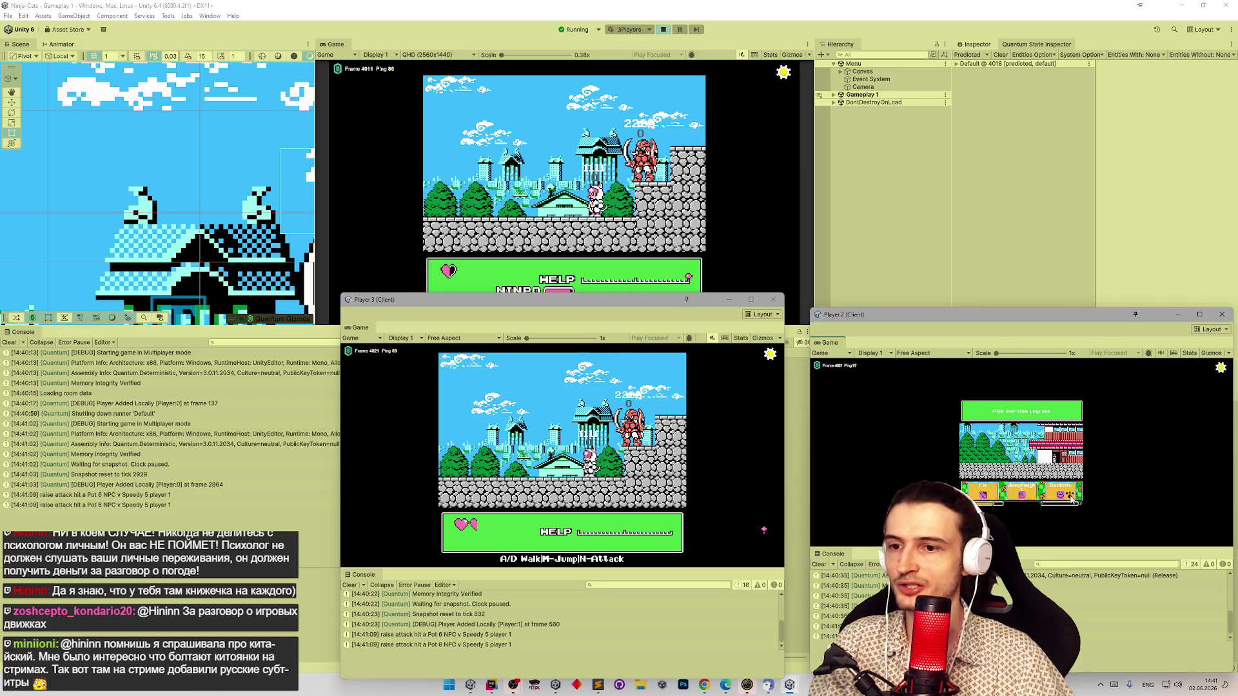
pyautogui.click(1067, 493)
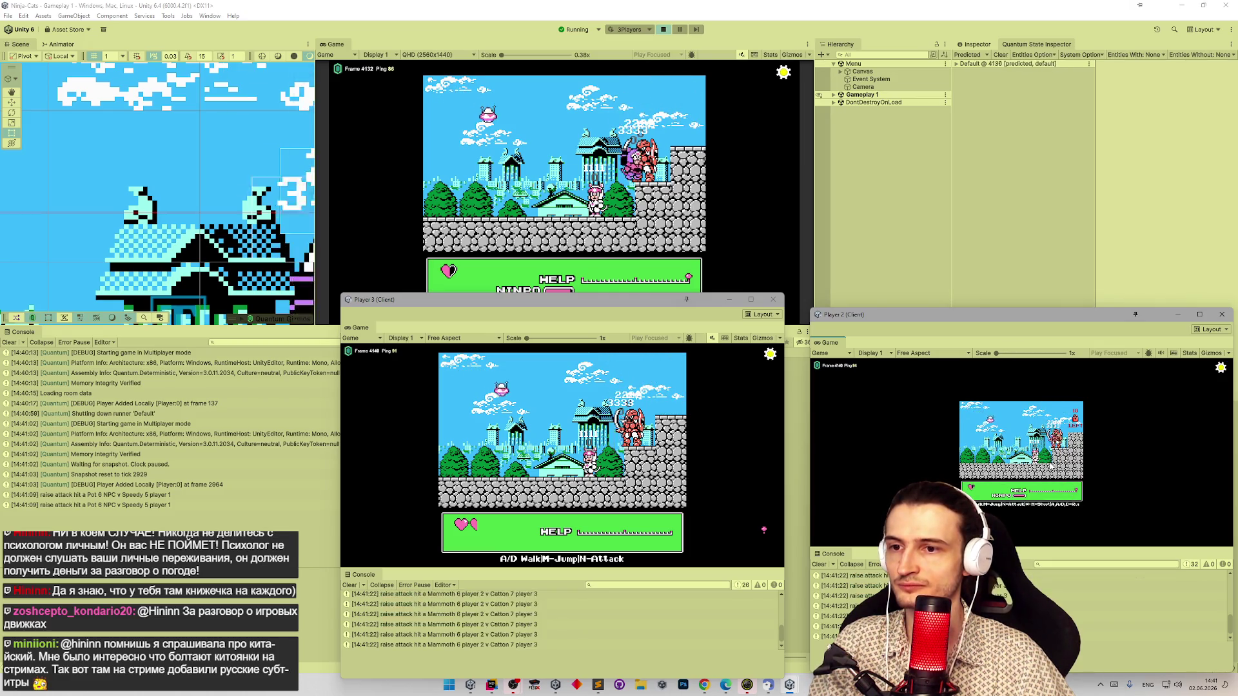
pyautogui.press('n')
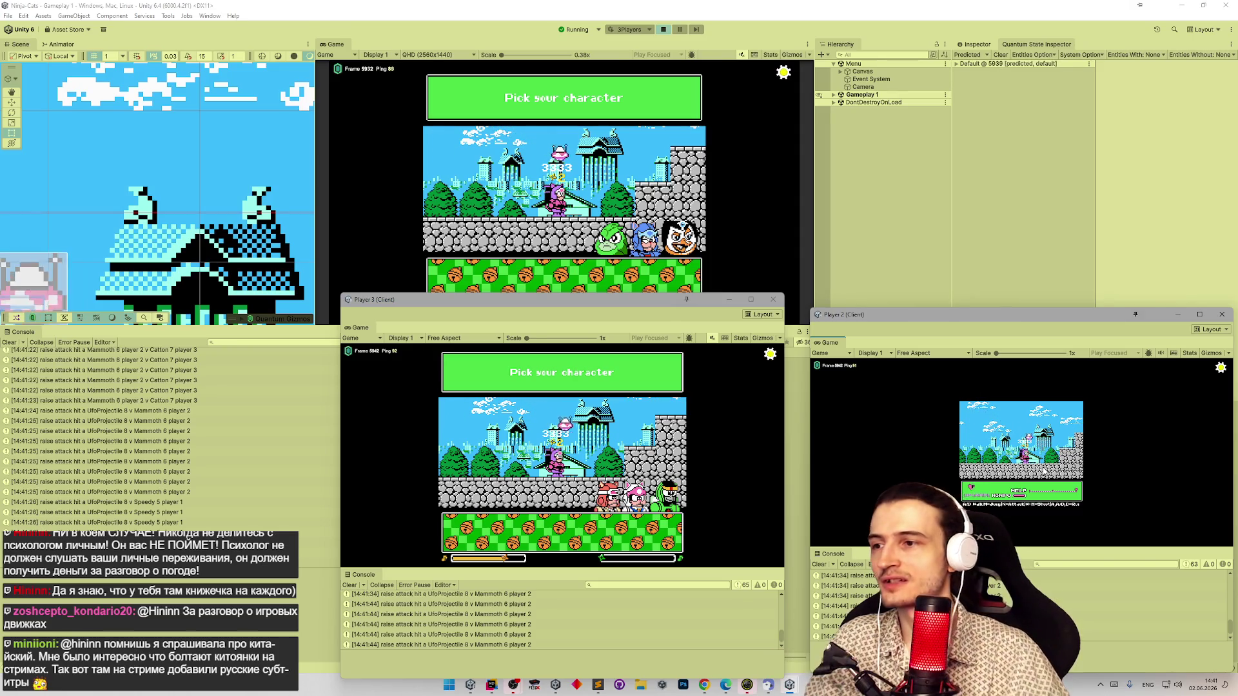
pyautogui.click(726, 410)
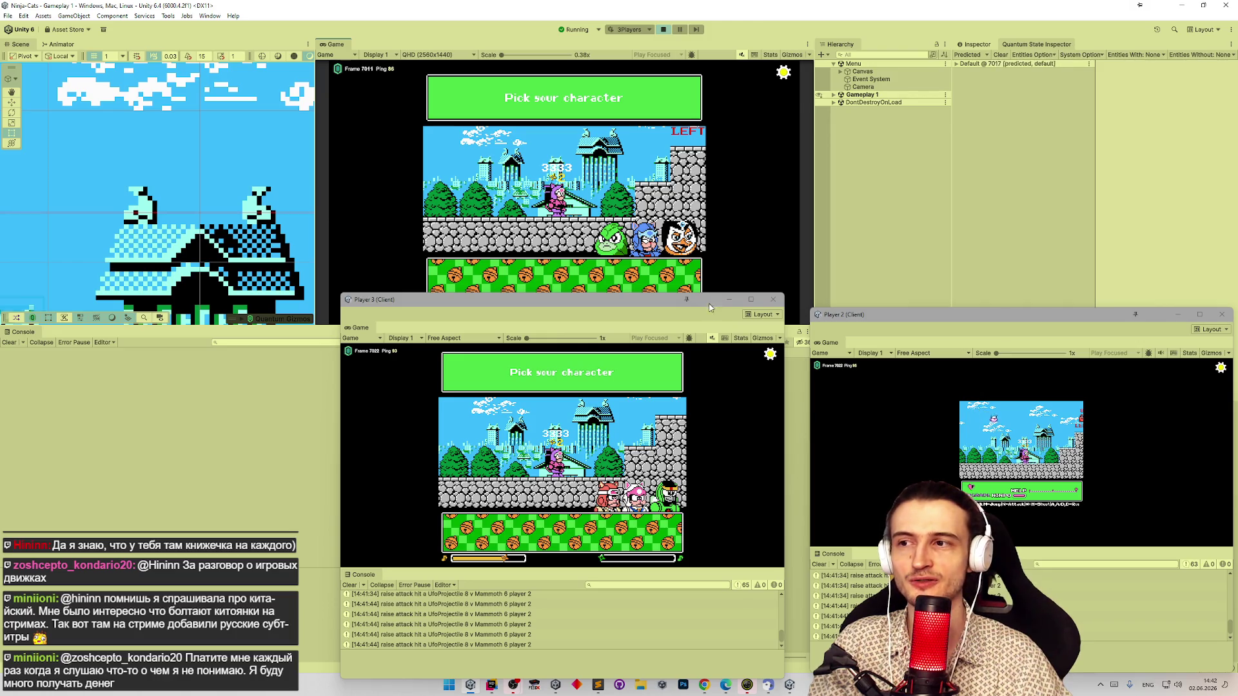
# Step: Disconnect Player 2 via its session panel, then close the Player 2 and Player 3 client windows
pyautogui.moveTo(708, 295); pyautogui.dragTo(706, 308)
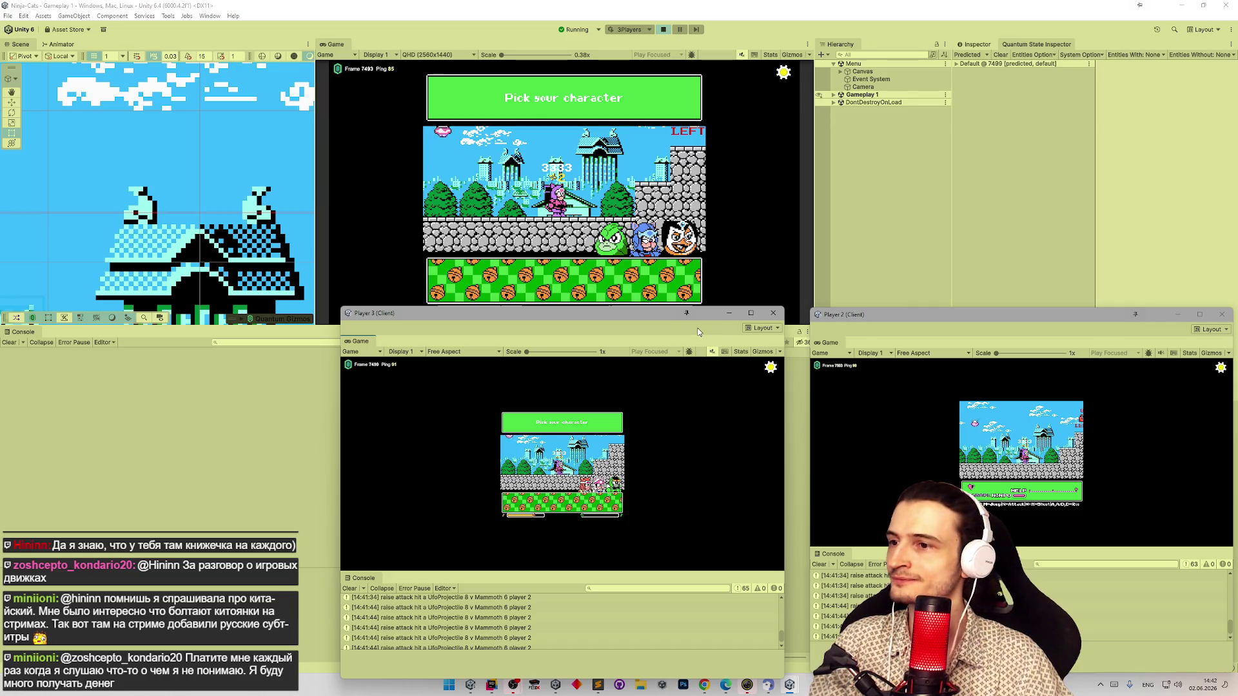
pyautogui.click(1004, 473)
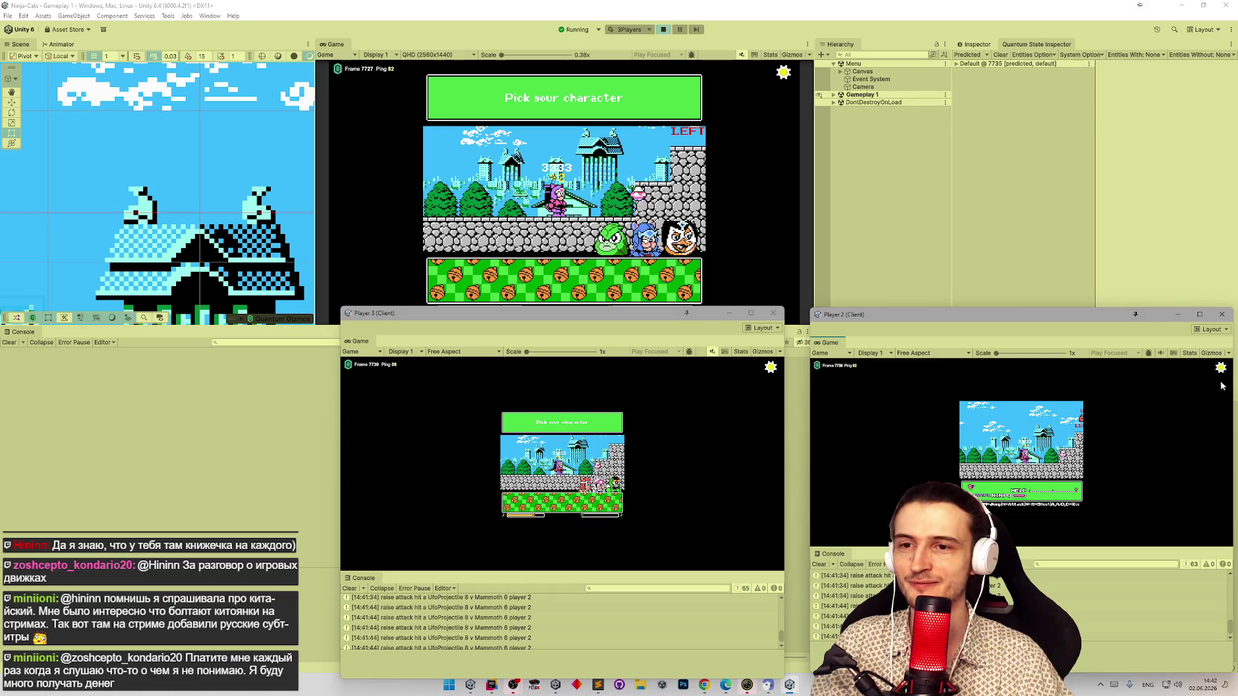
pyautogui.press('Escape')
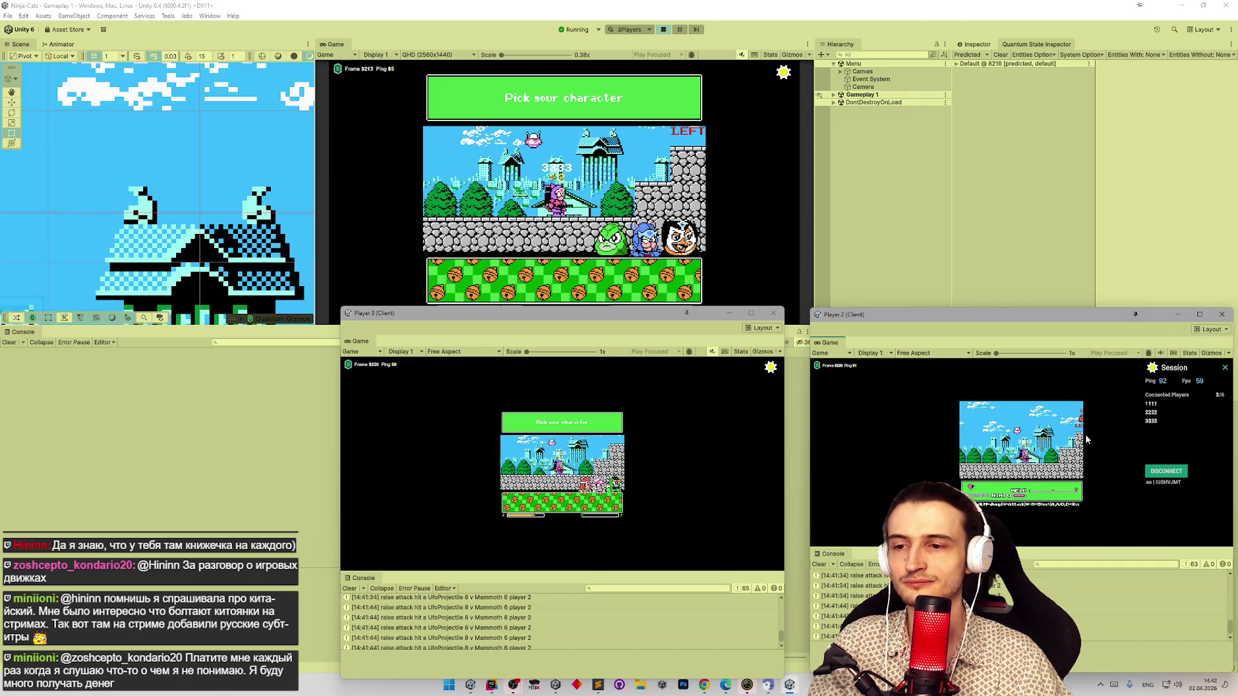
pyautogui.click(1160, 471)
pyautogui.click(1222, 315)
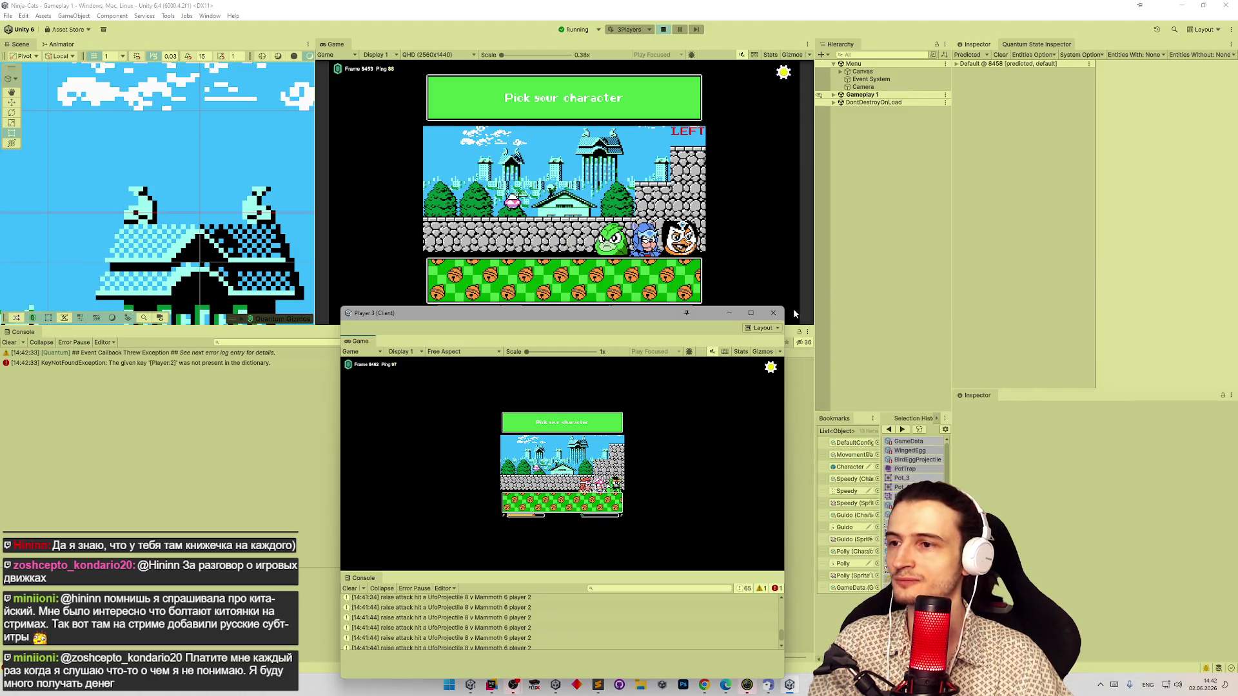
pyautogui.click(773, 312)
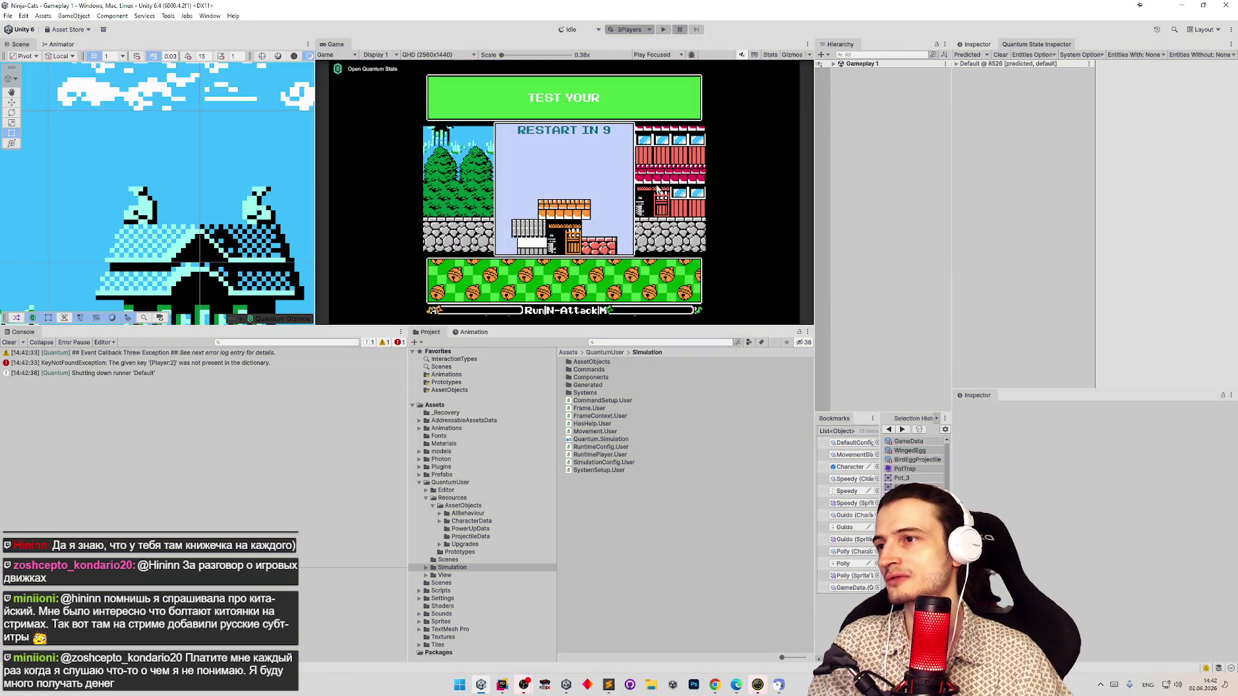
pyautogui.click(506, 684)
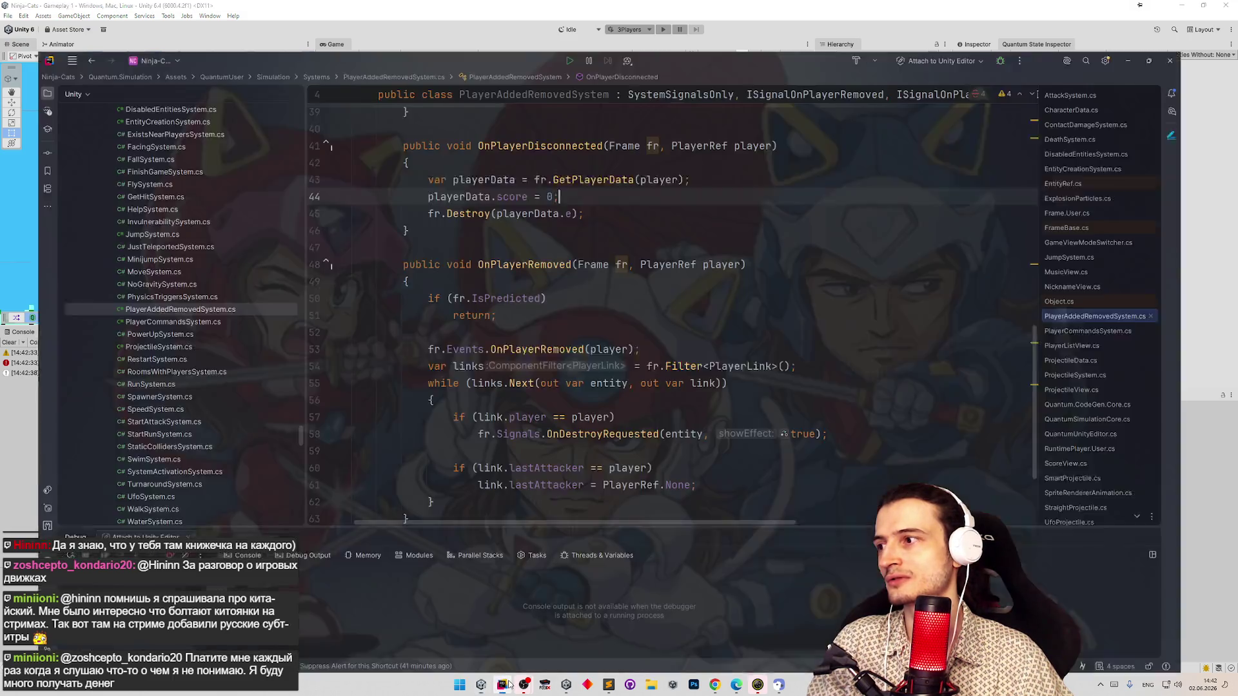
# Step: Follow the KeyNotFoundException stack trace to the early return in OnPlayerRemoved in PlayerAddedRemovedSystem.cs
pyautogui.click(509, 684)
pyautogui.click(507, 685)
pyautogui.click(507, 685)
pyautogui.click(254, 365)
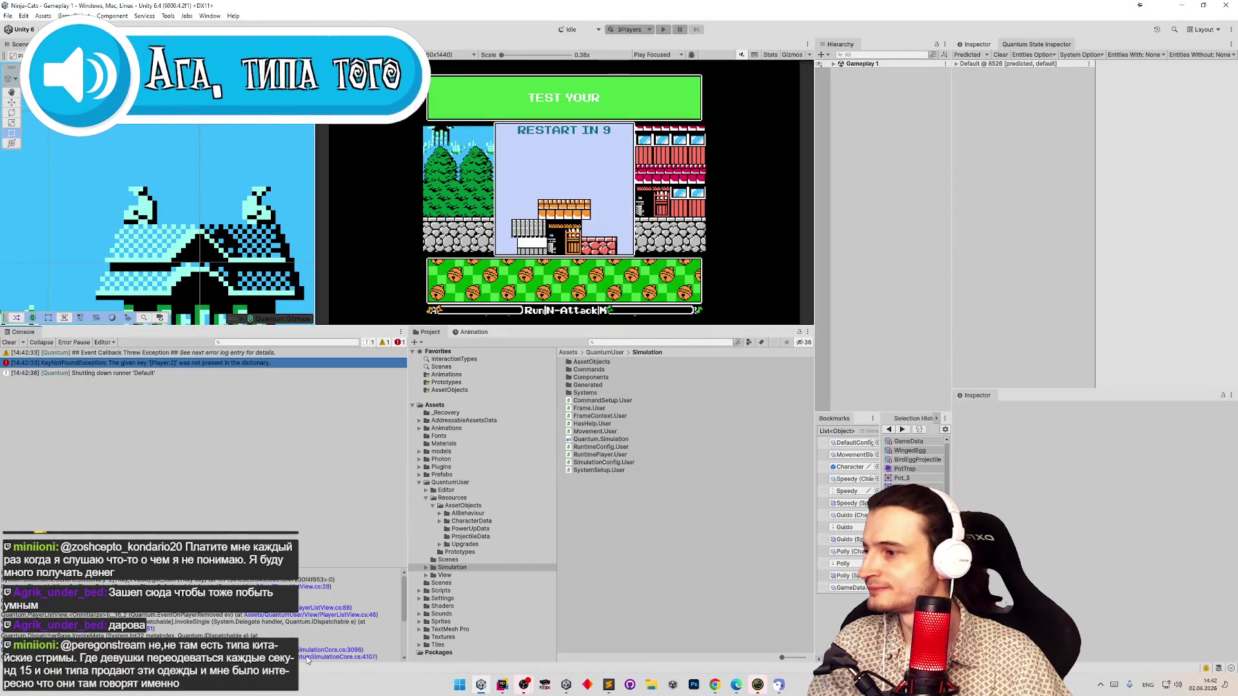
pyautogui.click(308, 657)
pyautogui.moveTo(1080, 324); pyautogui.dragTo(1077, 334)
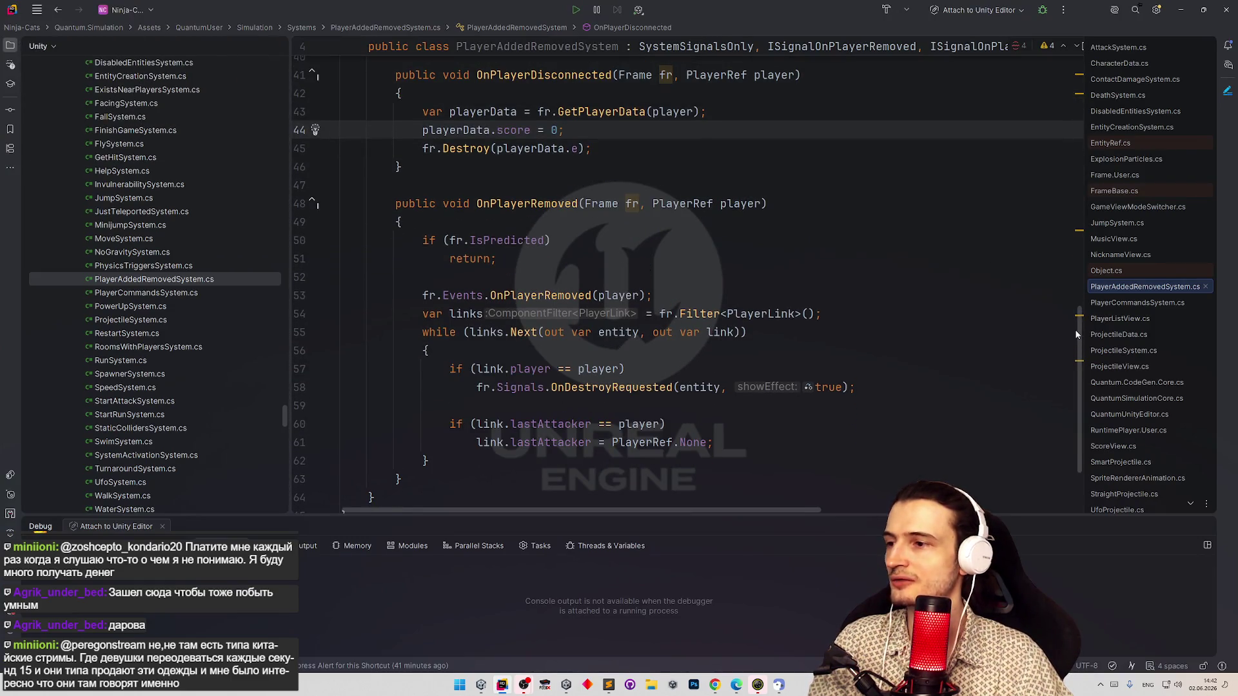
pyautogui.click(845, 264)
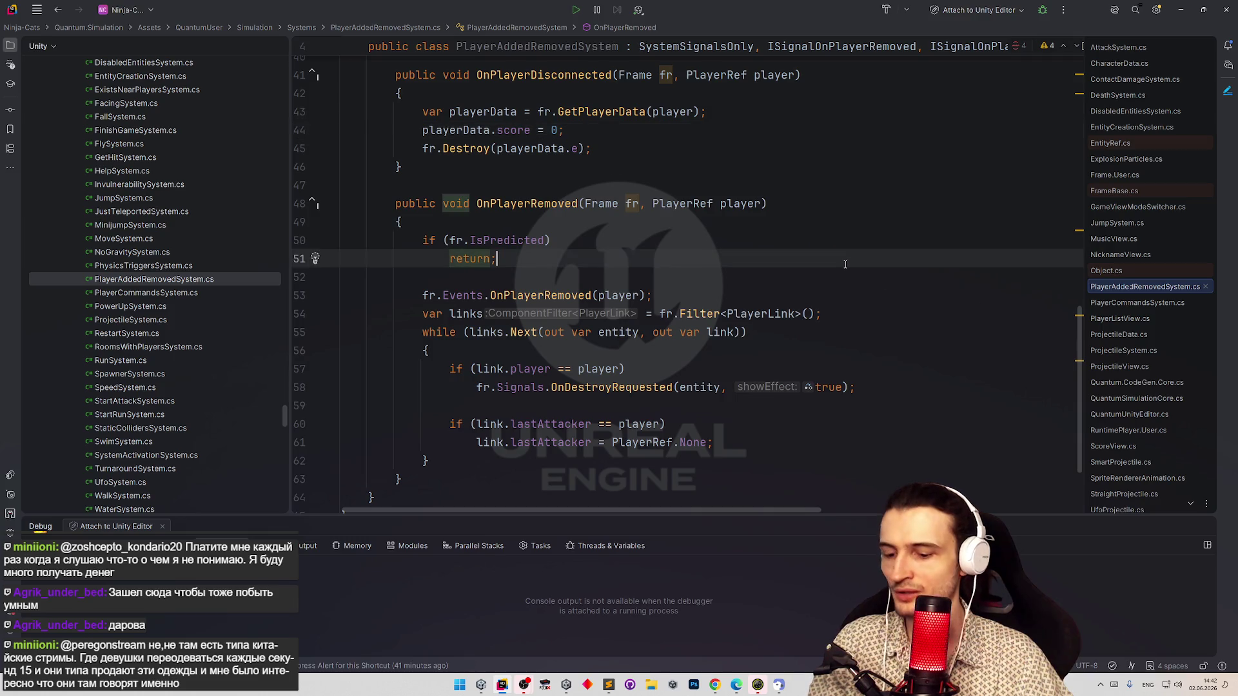
# Step: Search 'death' to open DeathSystem.cs and inspect OnScoreChanged, victimPlayer and lastAttacker in OnDied
pyautogui.hotkey('ctrl', 't')
pyautogui.write('death')
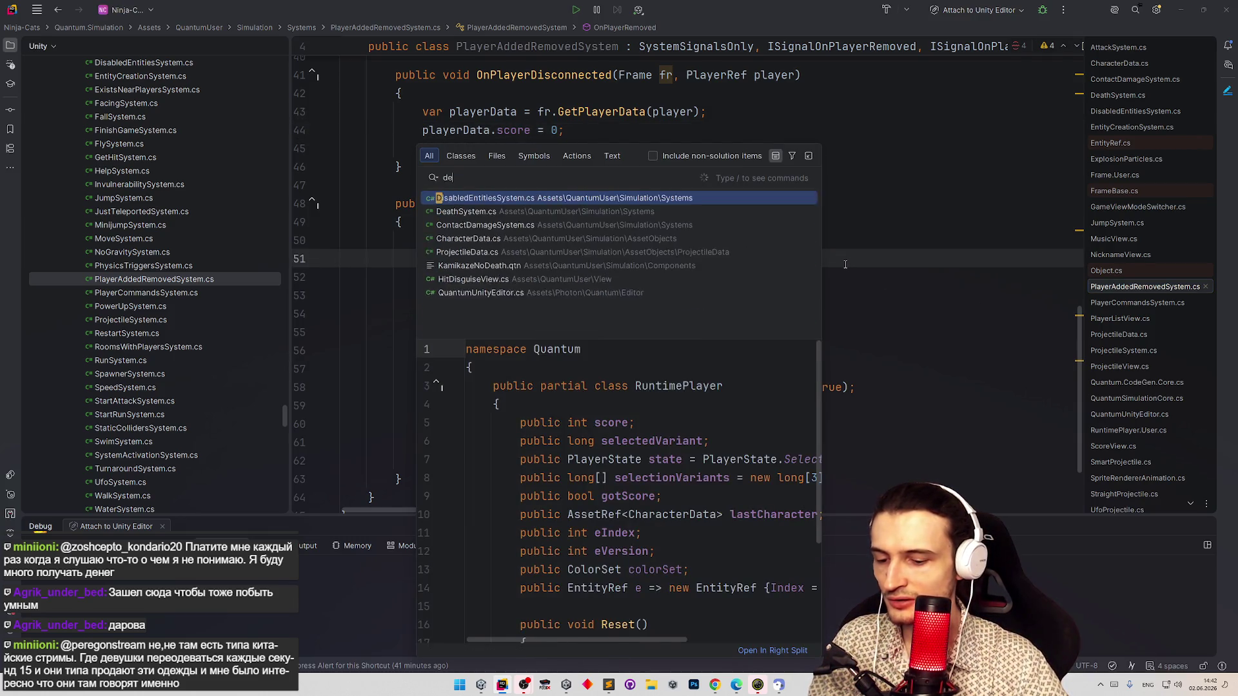
pyautogui.press('Return')
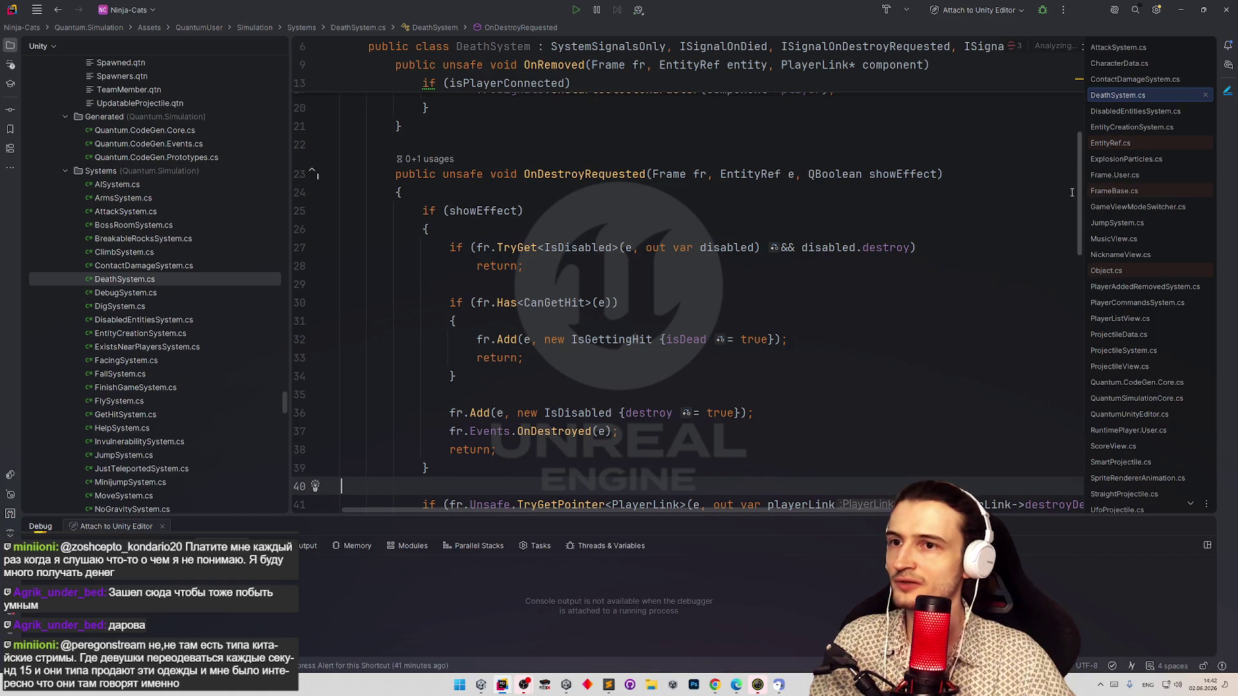
pyautogui.scroll(-10, 1072, 193)
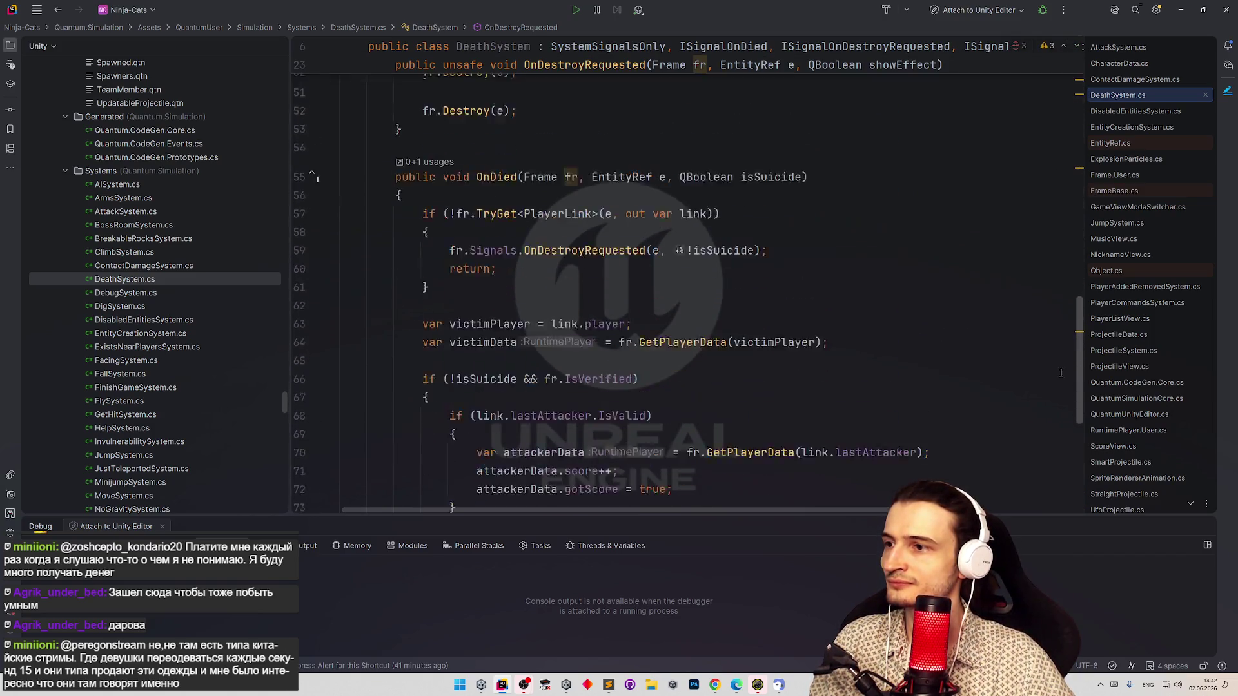
pyautogui.scroll(-4, 1061, 373)
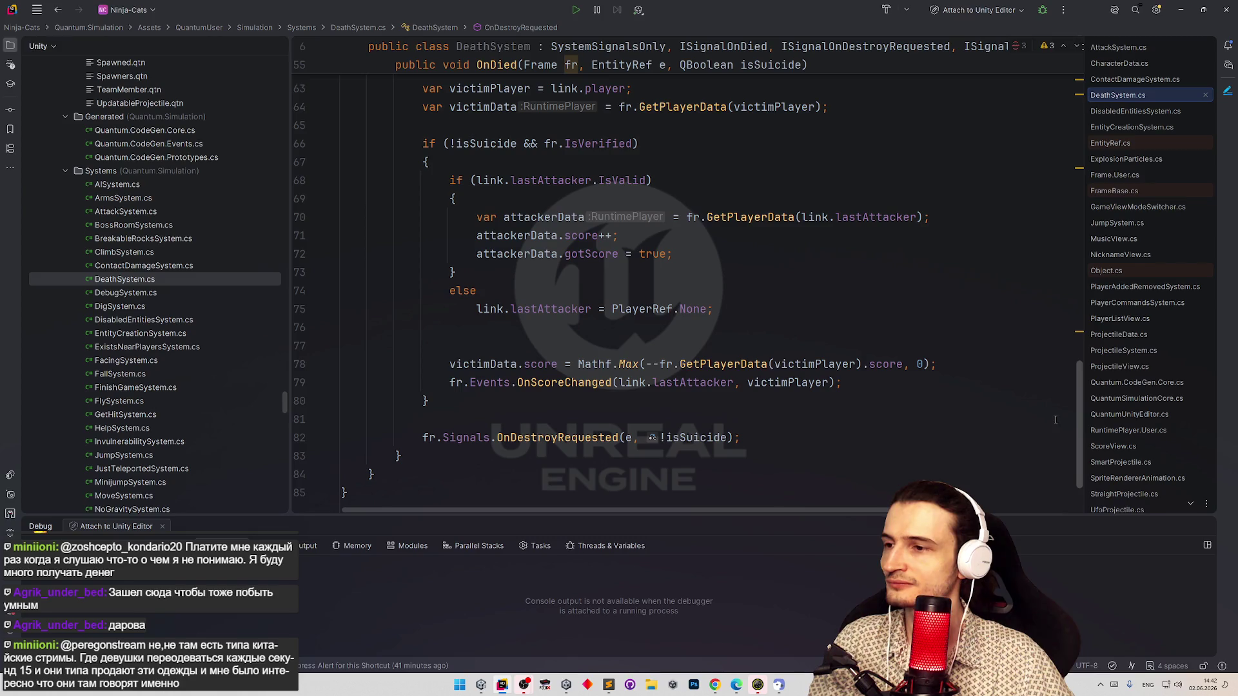
pyautogui.doubleClick(584, 381)
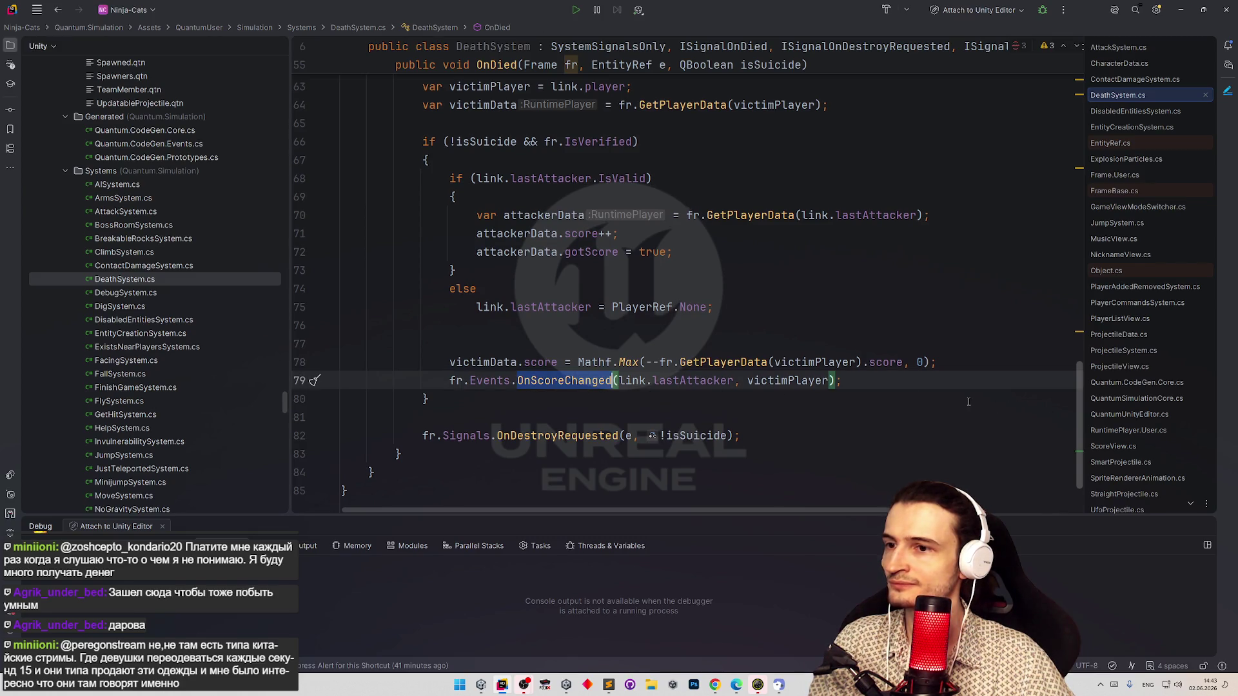
pyautogui.doubleClick(790, 380)
pyautogui.scroll(1, 967, 406)
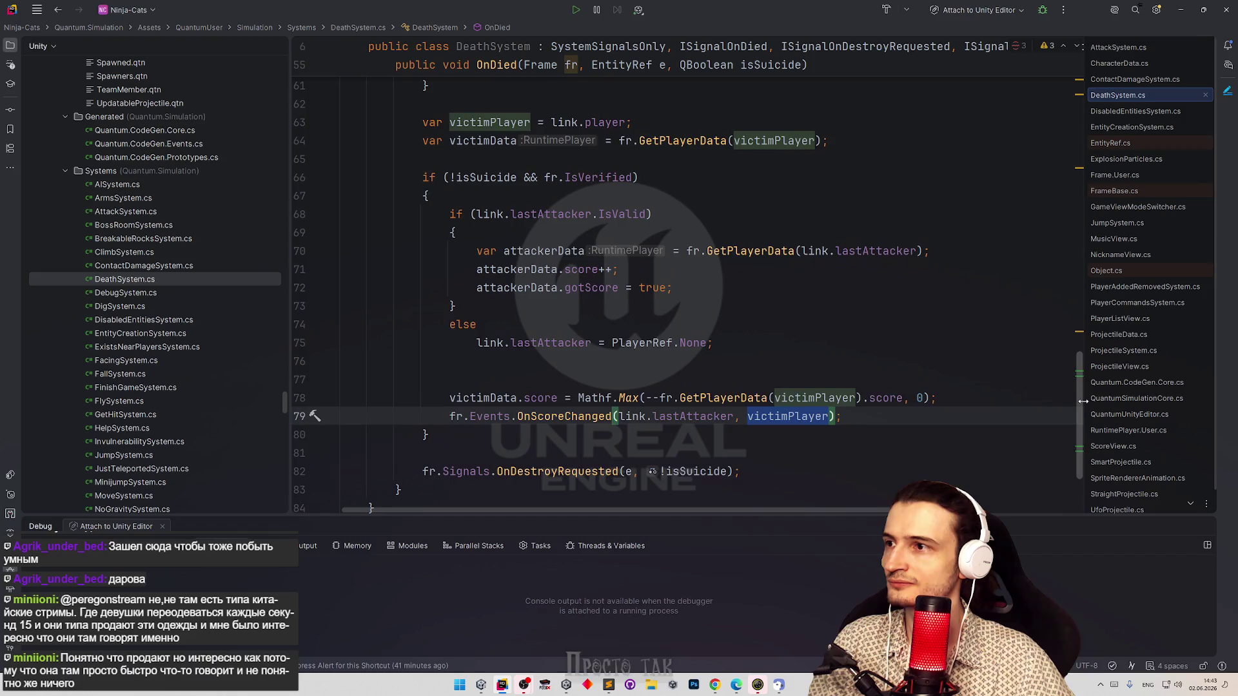
pyautogui.doubleClick(684, 419)
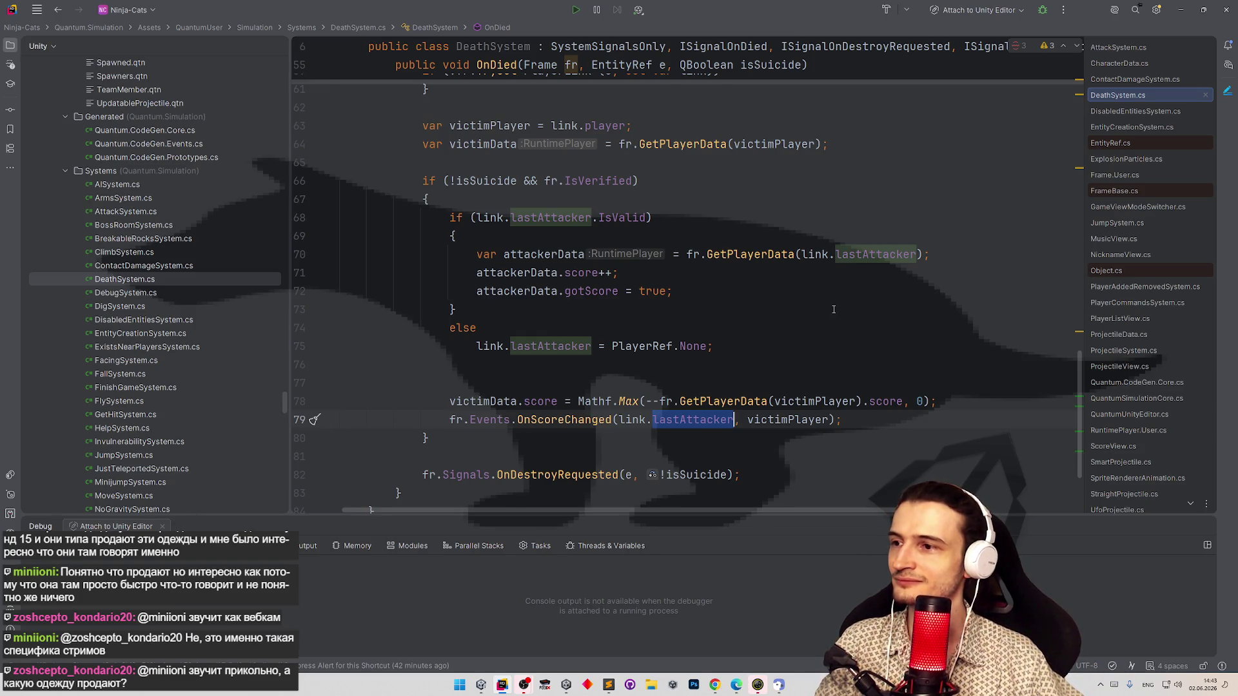
pyautogui.scroll(2, 533, 175)
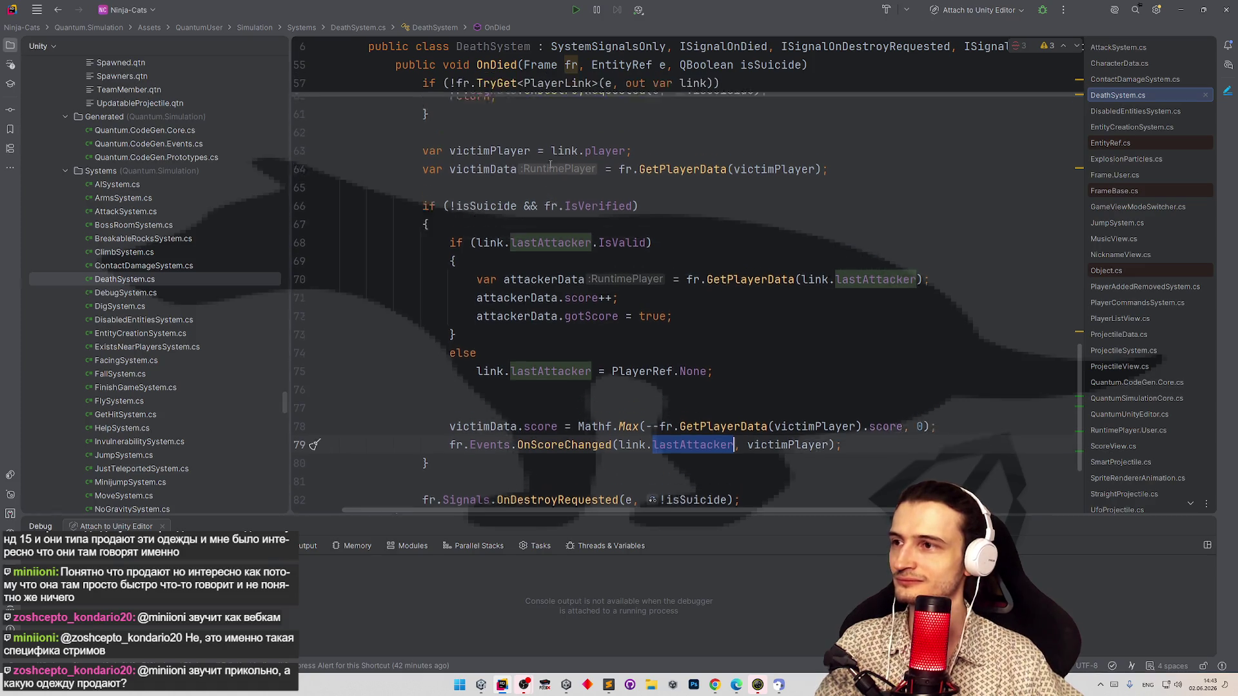
pyautogui.scroll(-2, 703, 208)
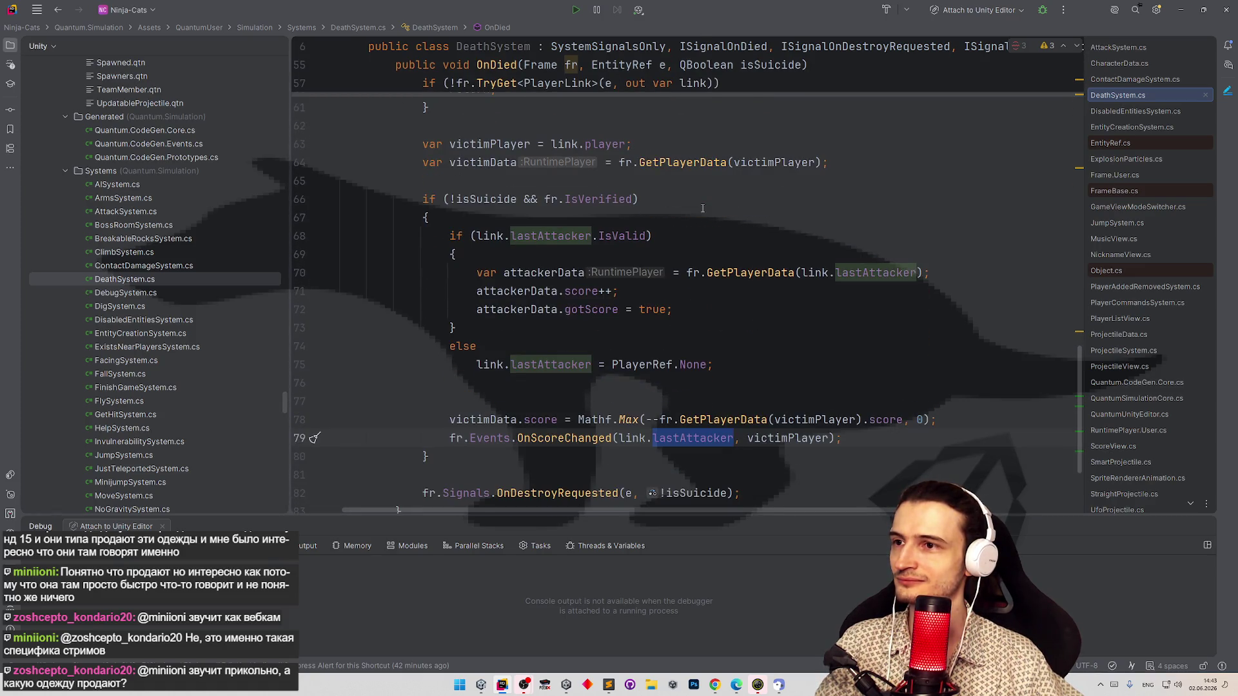
pyautogui.doubleClick(506, 165)
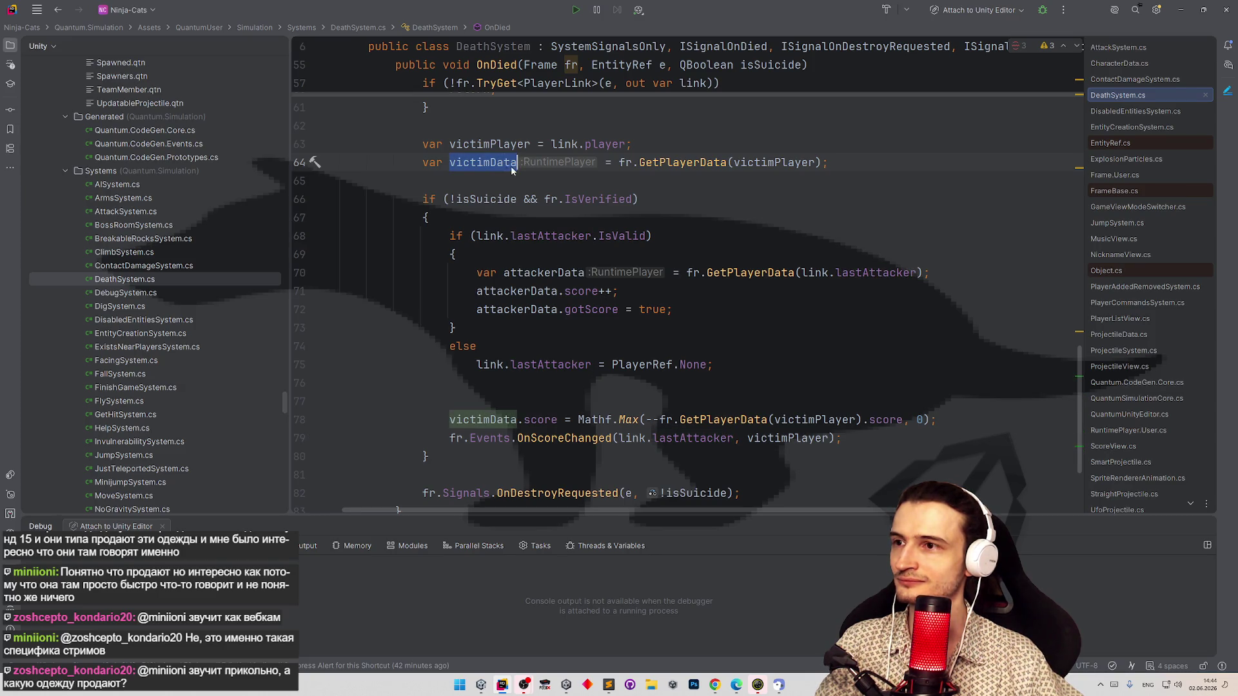
pyautogui.moveTo(706, 167)
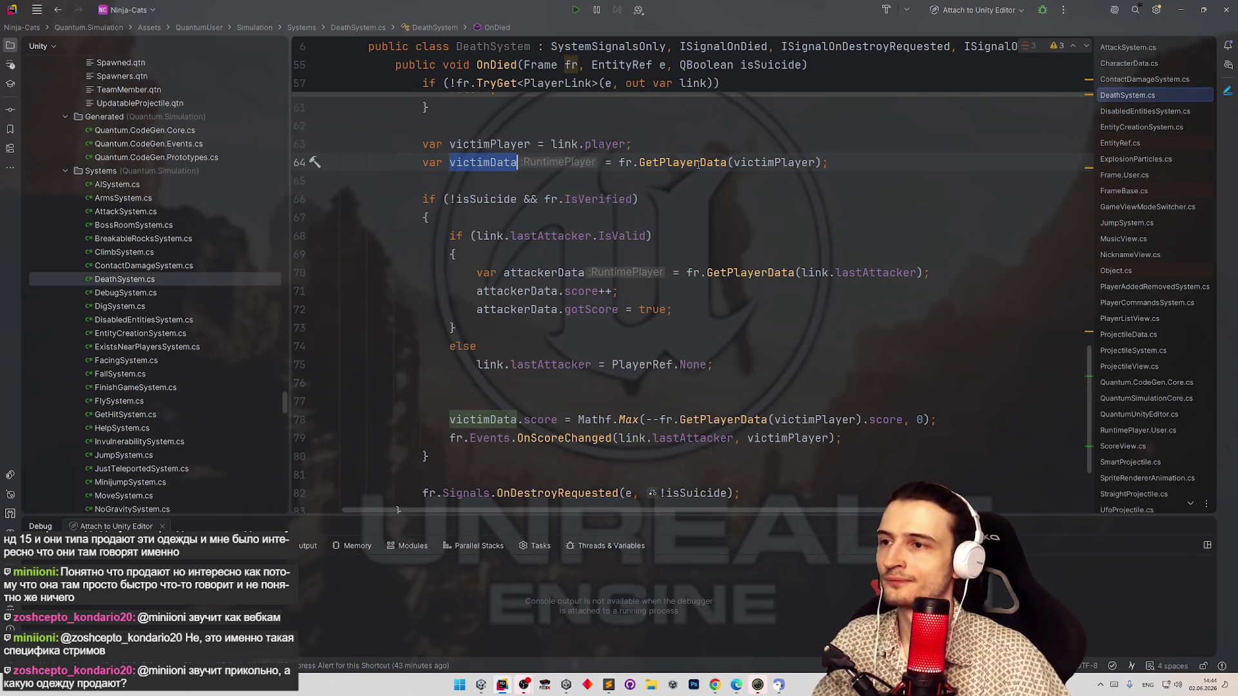
pyautogui.hotkey('ctrl', 'alt', 'Left')
pyautogui.hotkey('ctrl', 'alt', 'Left')
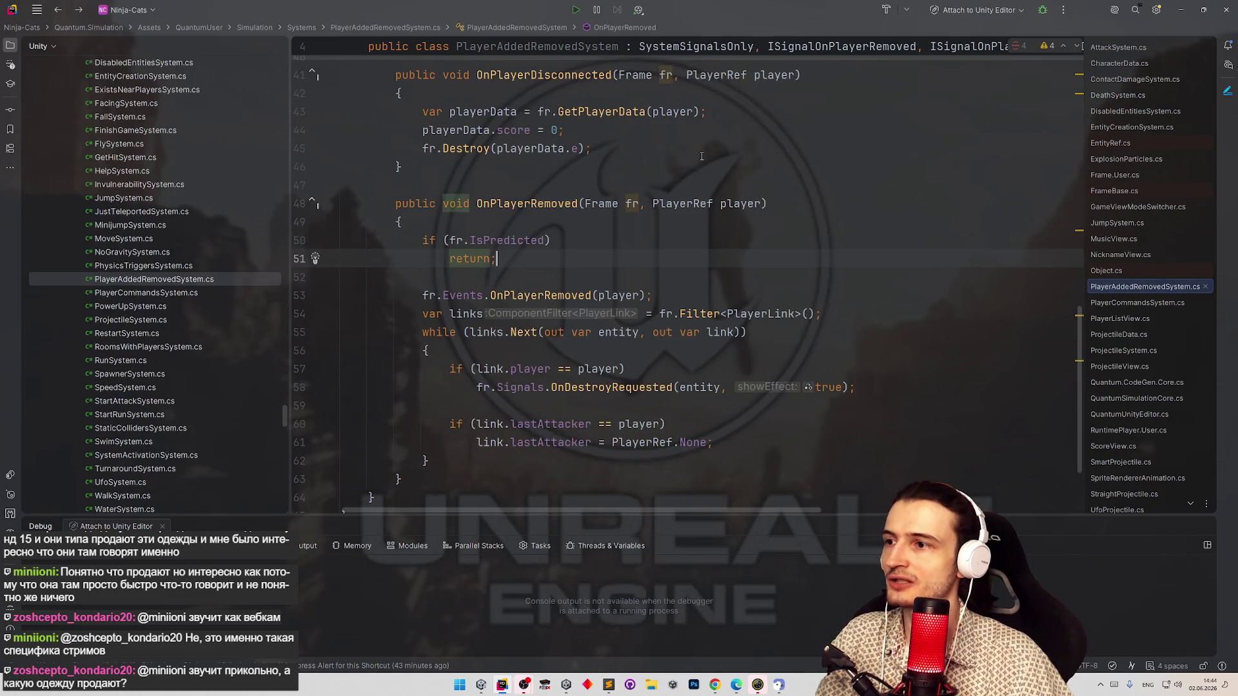
# Step: Add Debug.Log($"removed {player}") after the early return in OnPlayerRemoved
pyautogui.hotkey('ctrl', 'alt', 'Left')
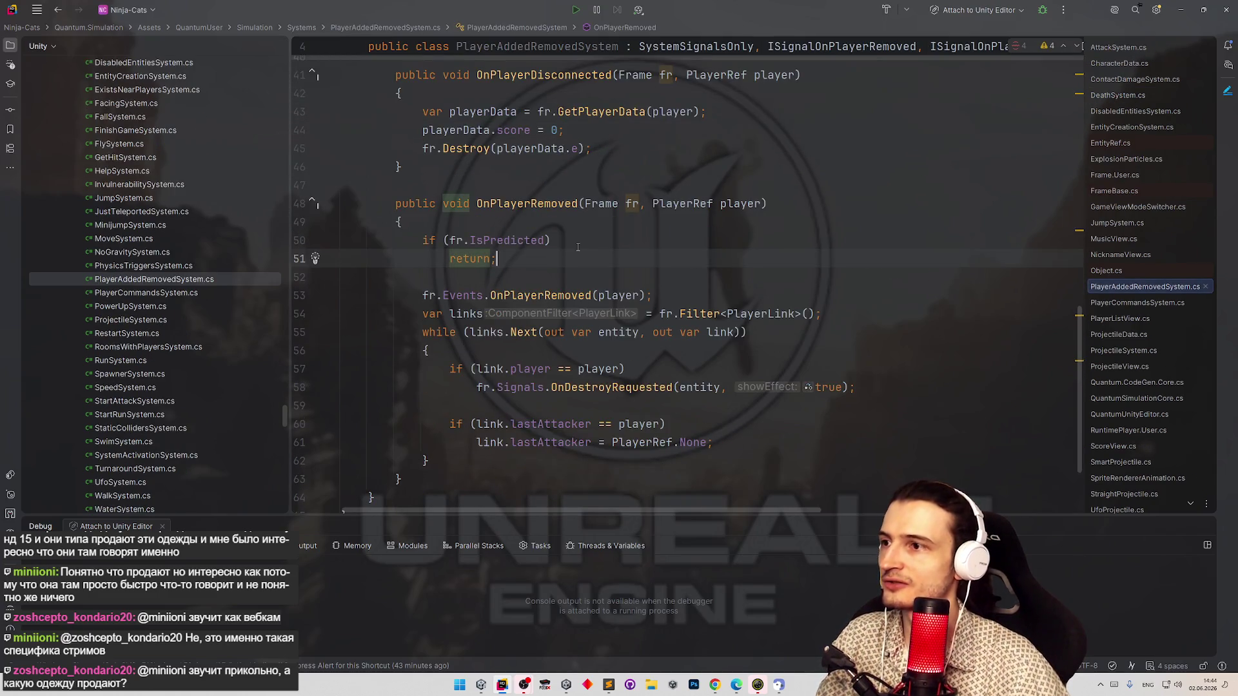
pyautogui.press('Return')
pyautogui.press('Return')
pyautogui.write('eb')
pyautogui.press('Return')
pyautogui.hotkey('ctrl', 'z')
pyautogui.press('Down')
pyautogui.press('Down')
pyautogui.press('Return')
pyautogui.write('.Log')
pyautogui.press('Escape')
pyautogui.write('($"removed ')
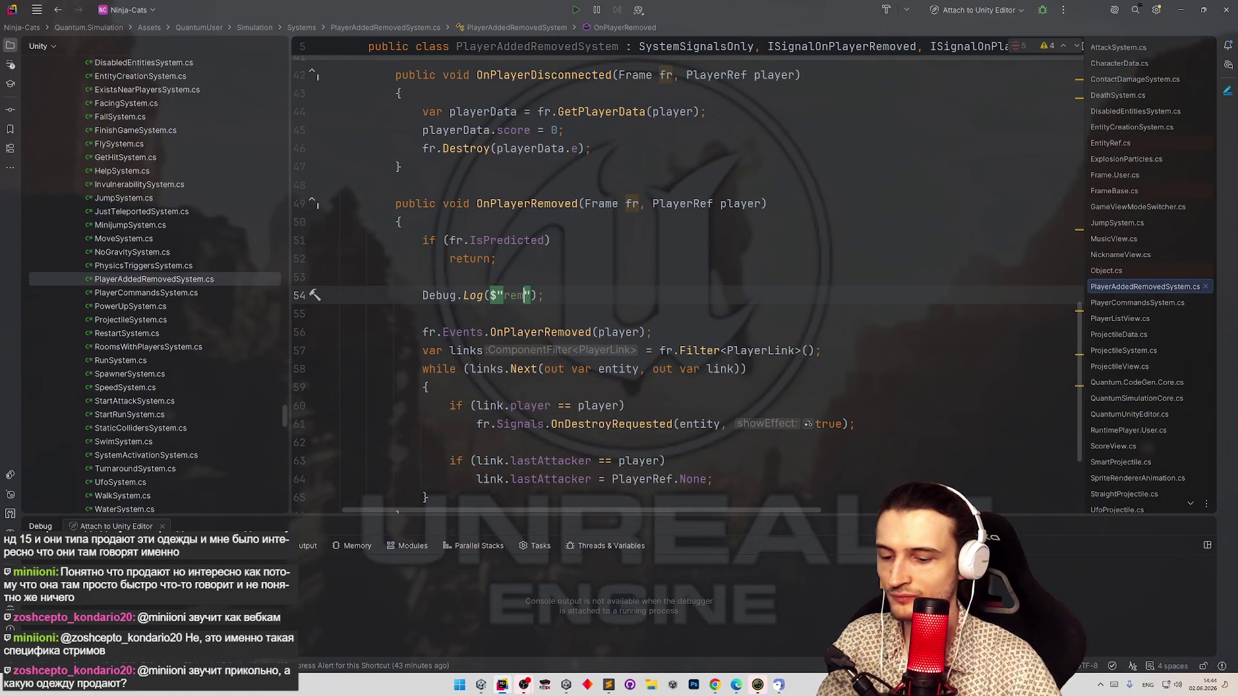
pyautogui.write('{p')
pyautogui.write('laye')
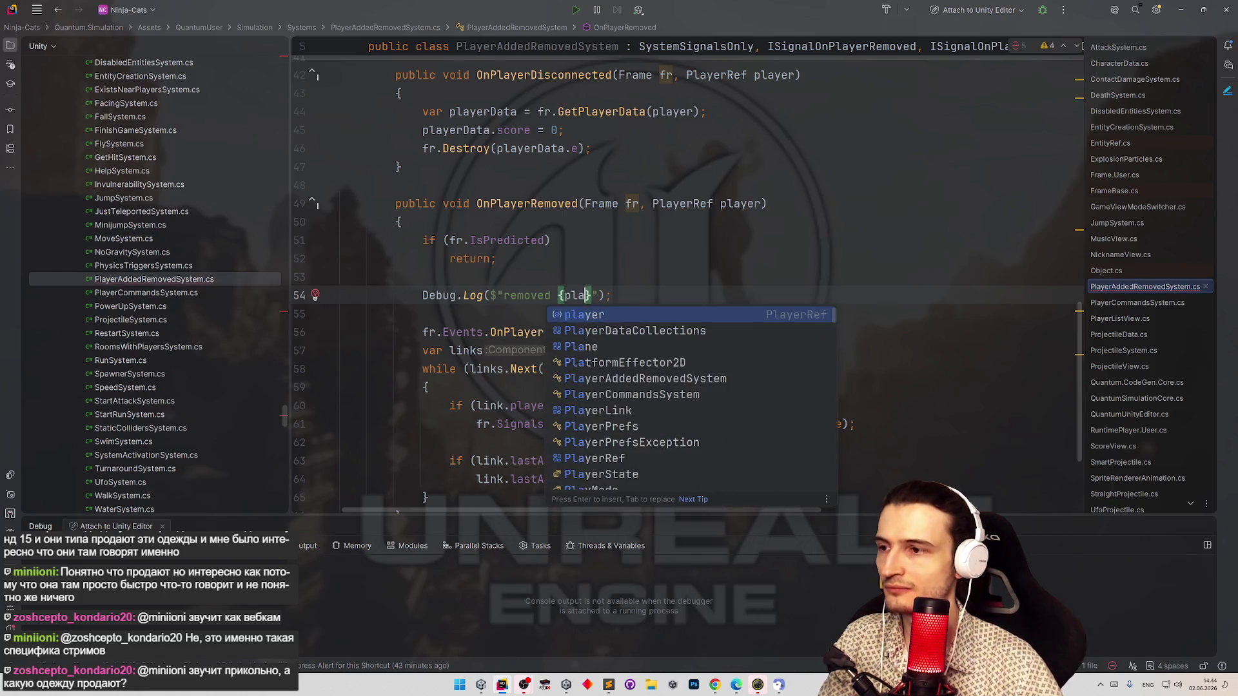
pyautogui.press('Return')
# Step: Copy that log line into OnPlayerDisconnected, changing 'removed' to 'disconnected'
pyautogui.press('Up')
pyautogui.press('Up')
pyautogui.press('Up')
pyautogui.hotkey('ctrl', 'c')
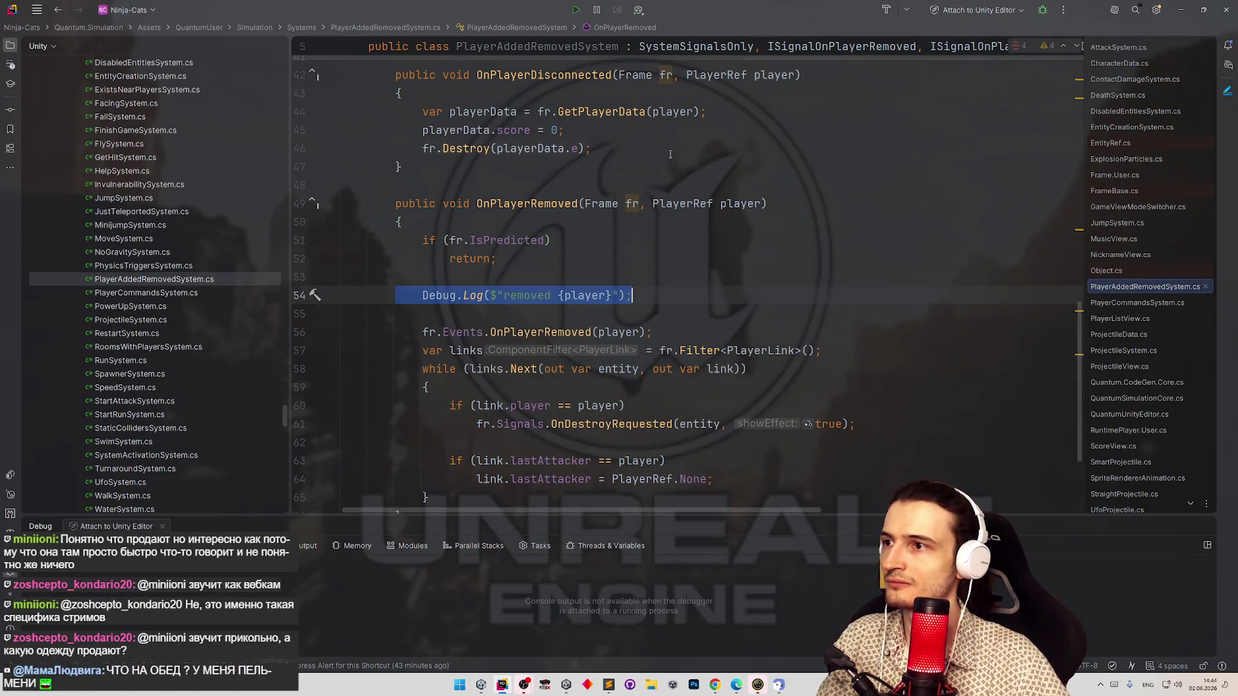
pyautogui.click(619, 149)
pyautogui.press('Return')
pyautogui.hotkey('ctrl', 'v')
pyautogui.doubleClick(527, 167)
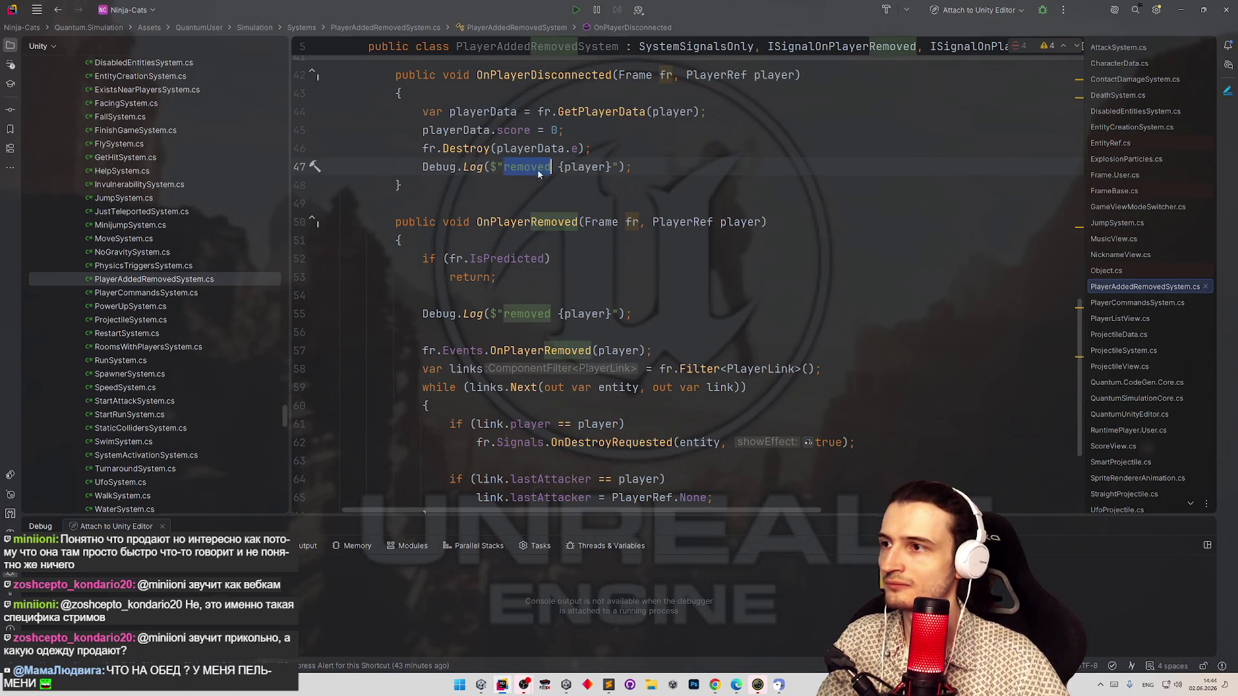
pyautogui.write('discon')
pyautogui.write('nected')
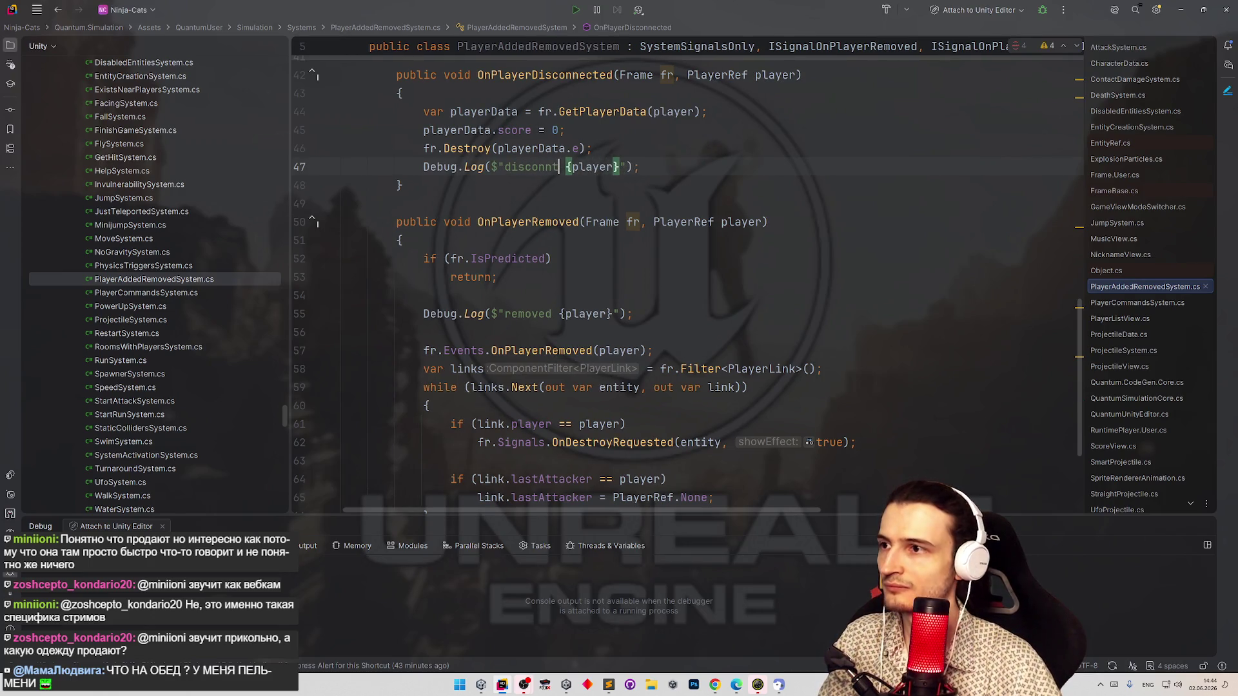
pyautogui.click(712, 161)
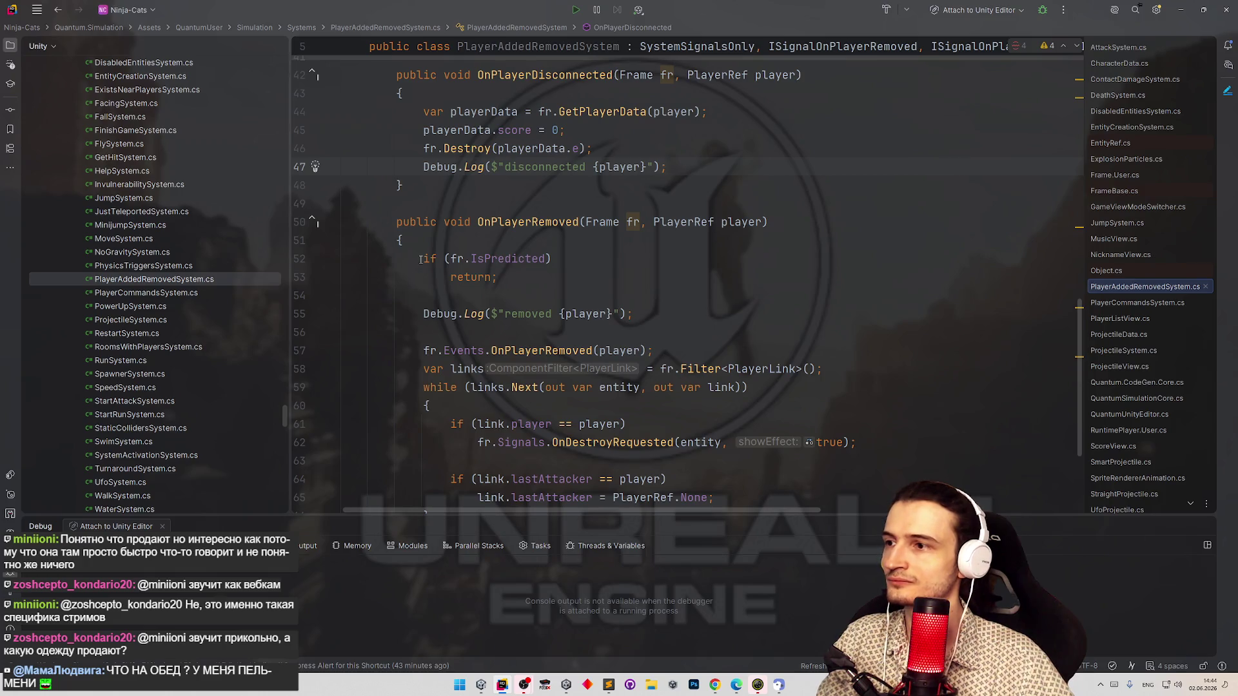
# Step: Delete the if (fr.IsPredicted) return; checks from OnPlayerRemoved and OnPlayerAdded, plus the leftover blank lines
pyautogui.moveTo(421, 259); pyautogui.dragTo(348, 295)
pyautogui.press('Delete')
pyautogui.scroll(2, 592, 225)
pyautogui.scroll(12, 592, 225)
pyautogui.moveTo(497, 230); pyautogui.dragTo(390, 218)
pyautogui.press('Delete')
pyautogui.tripleClick(458, 204)
pyautogui.press('Delete')
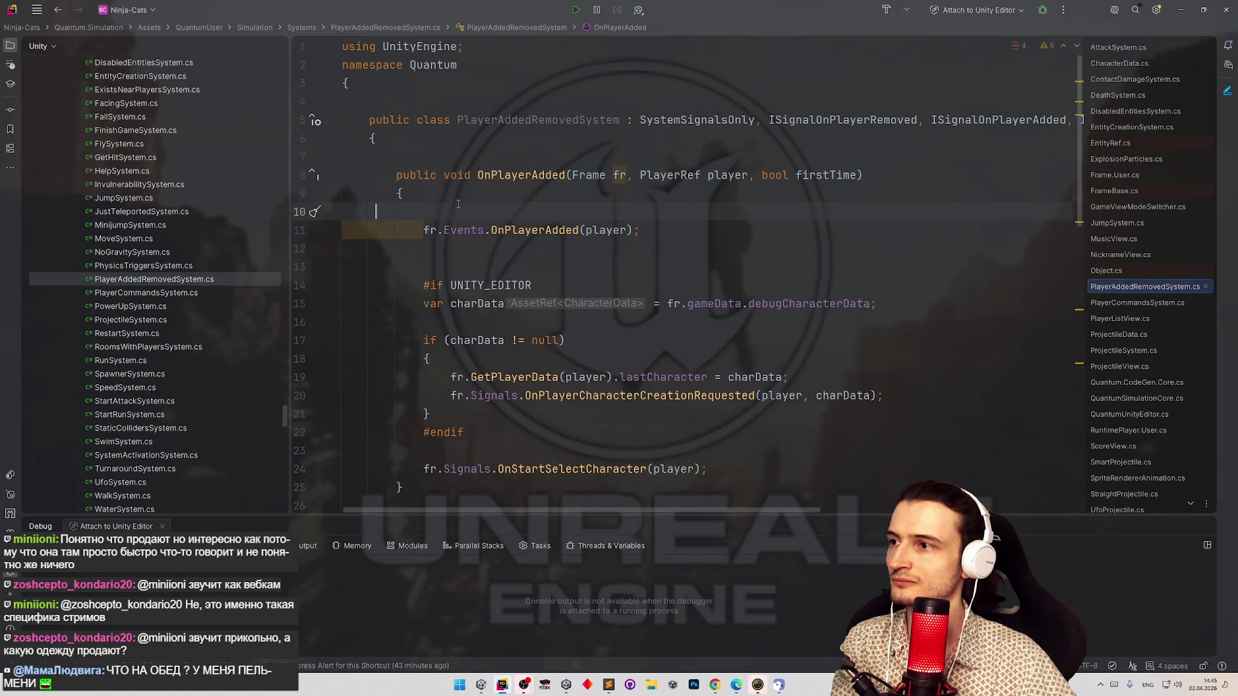
pyautogui.press('BackSpace')
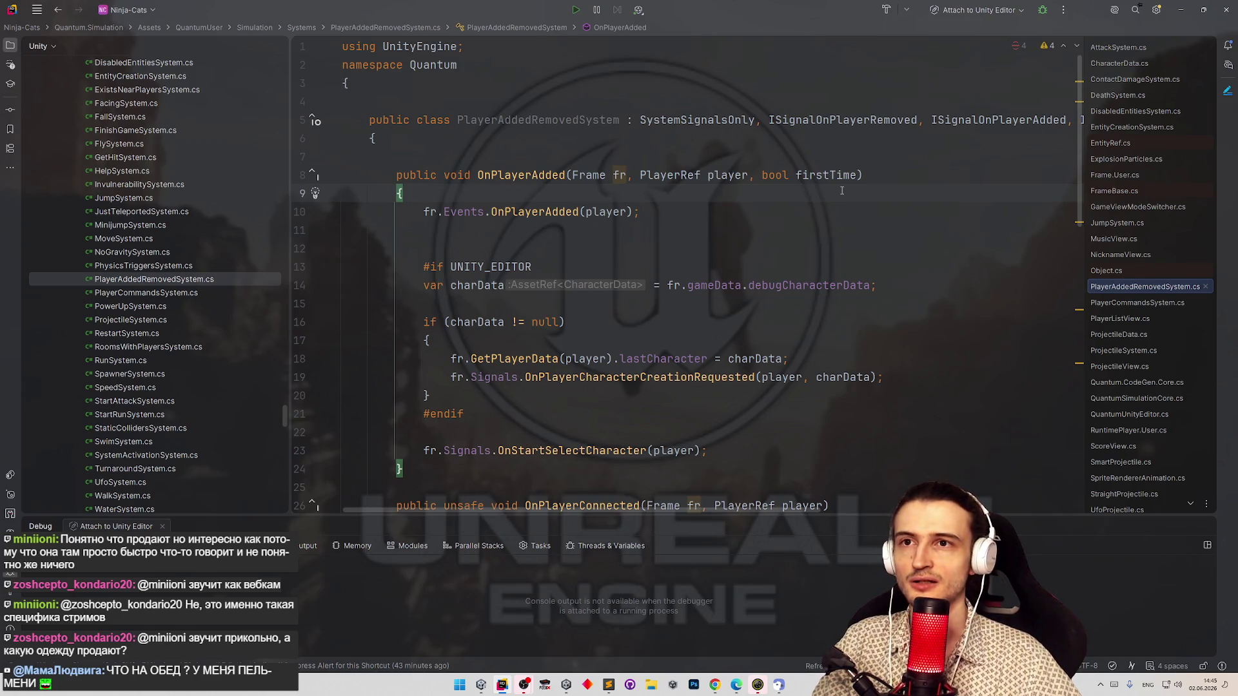
pyautogui.click(867, 175)
pyautogui.click(945, 212)
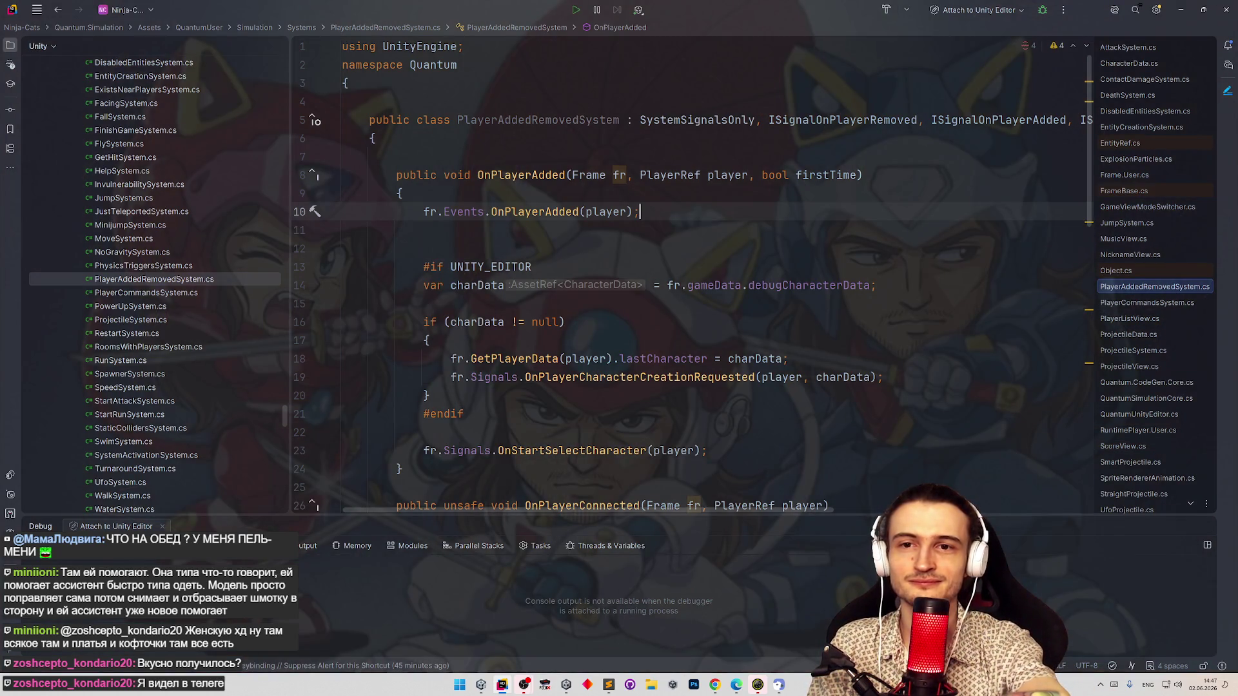
# Step: Look over the UNITY_EDITOR block in PlayerAddedRemovedSystem.cs, then minimize Rider to reveal Unity
pyautogui.click(704, 260)
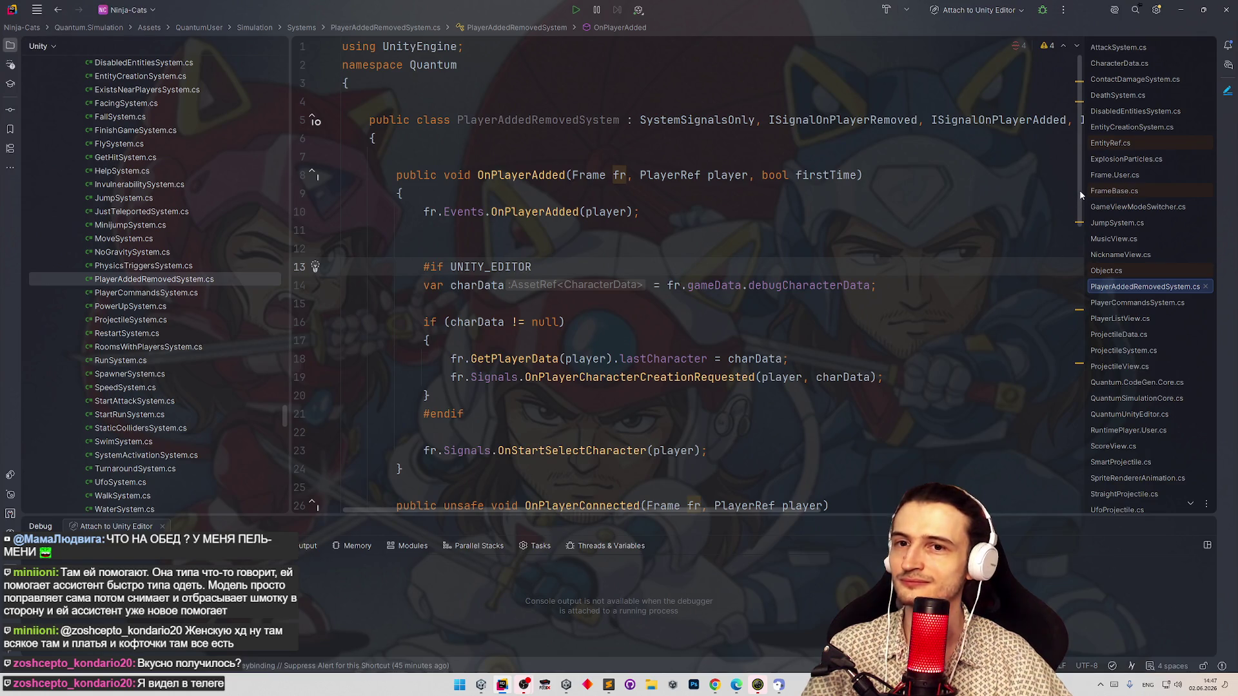
pyautogui.scroll(-1, 1078, 201)
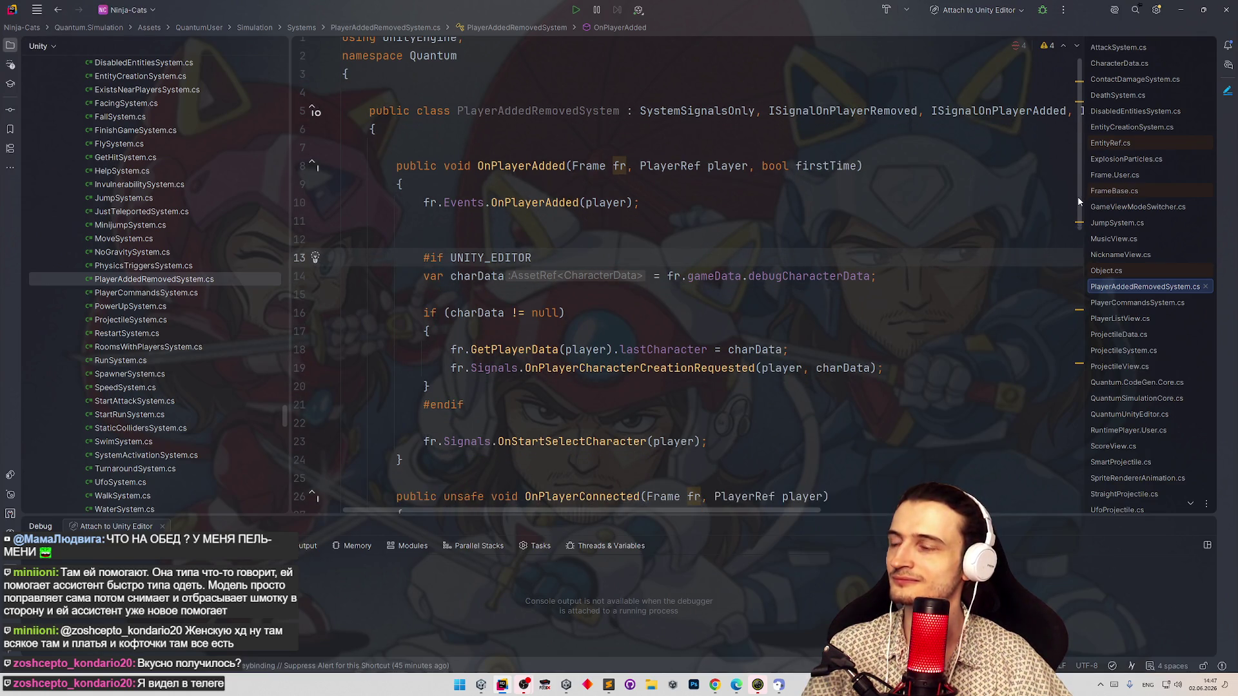
pyautogui.scroll(-8, 1078, 201)
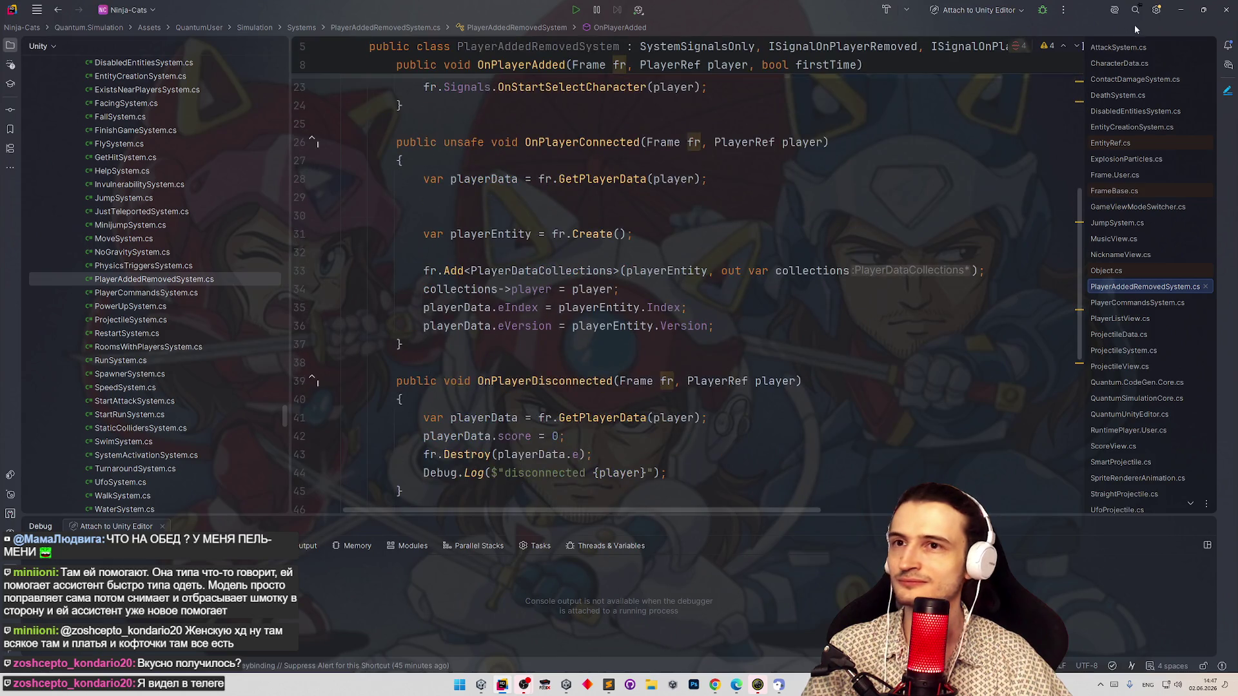
pyautogui.click(1180, 10)
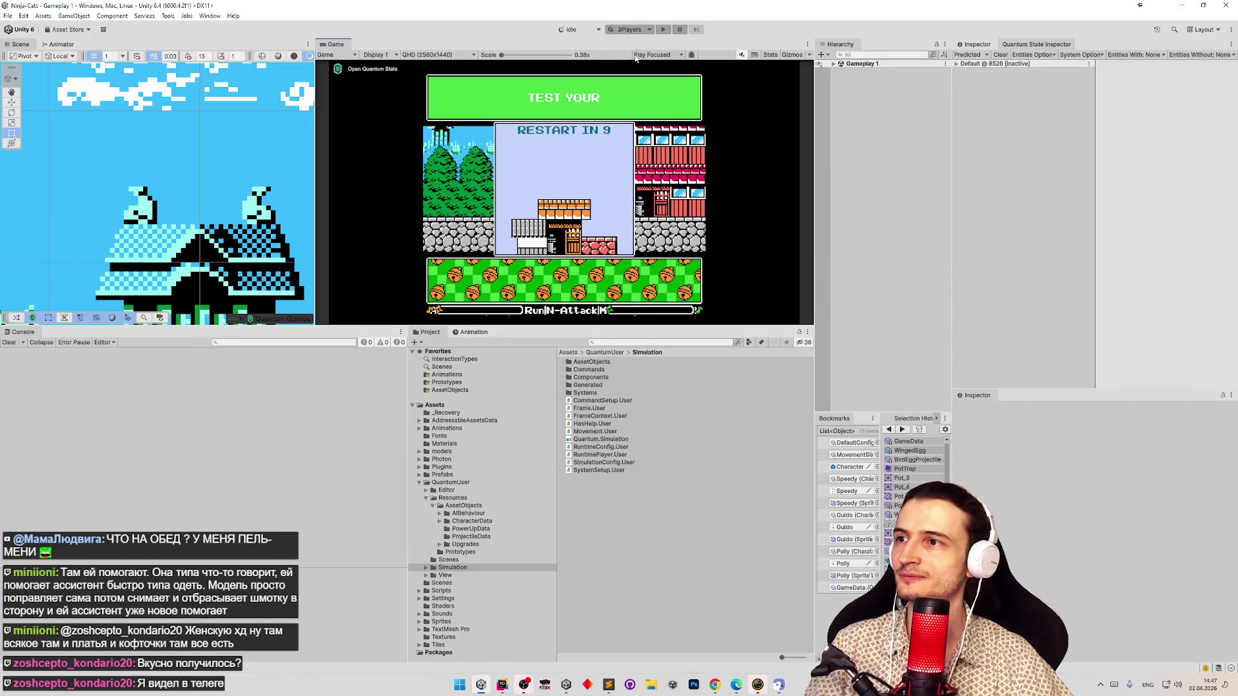
# Step: Start Play mode and arrange the Player 3 client on the left and Player 2 on the right
pyautogui.hotkey('ctrl', 'p')
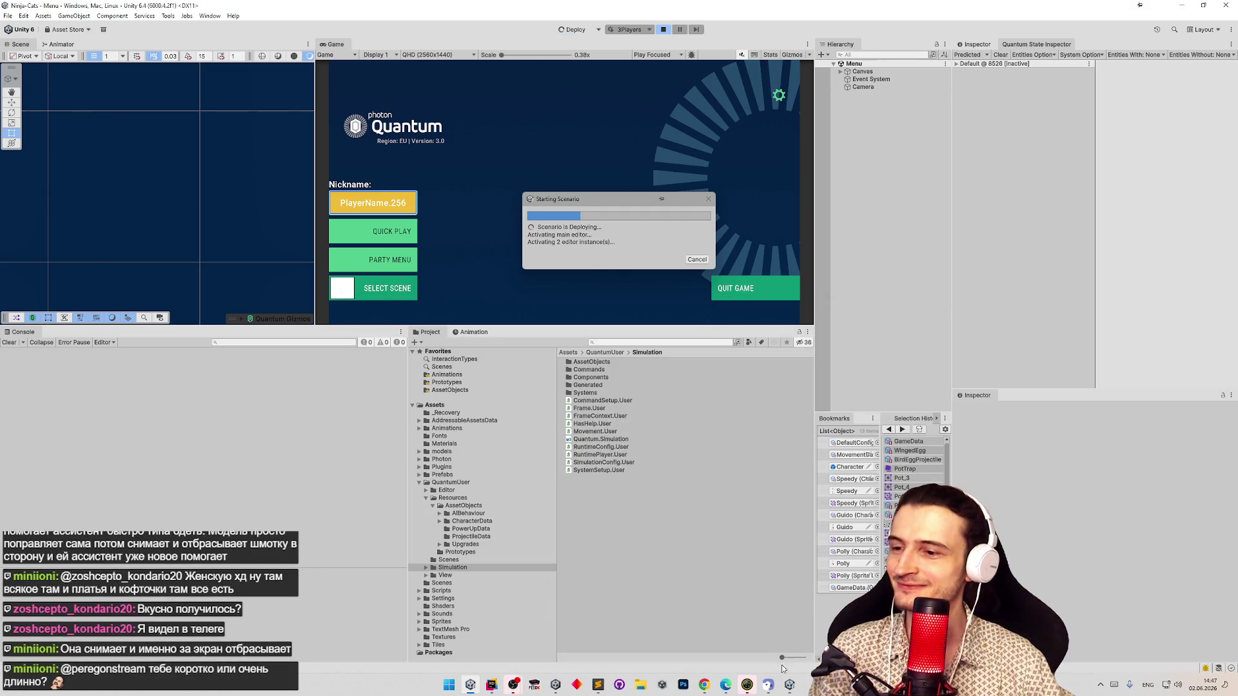
pyautogui.moveTo(799, 686)
pyautogui.click(799, 664)
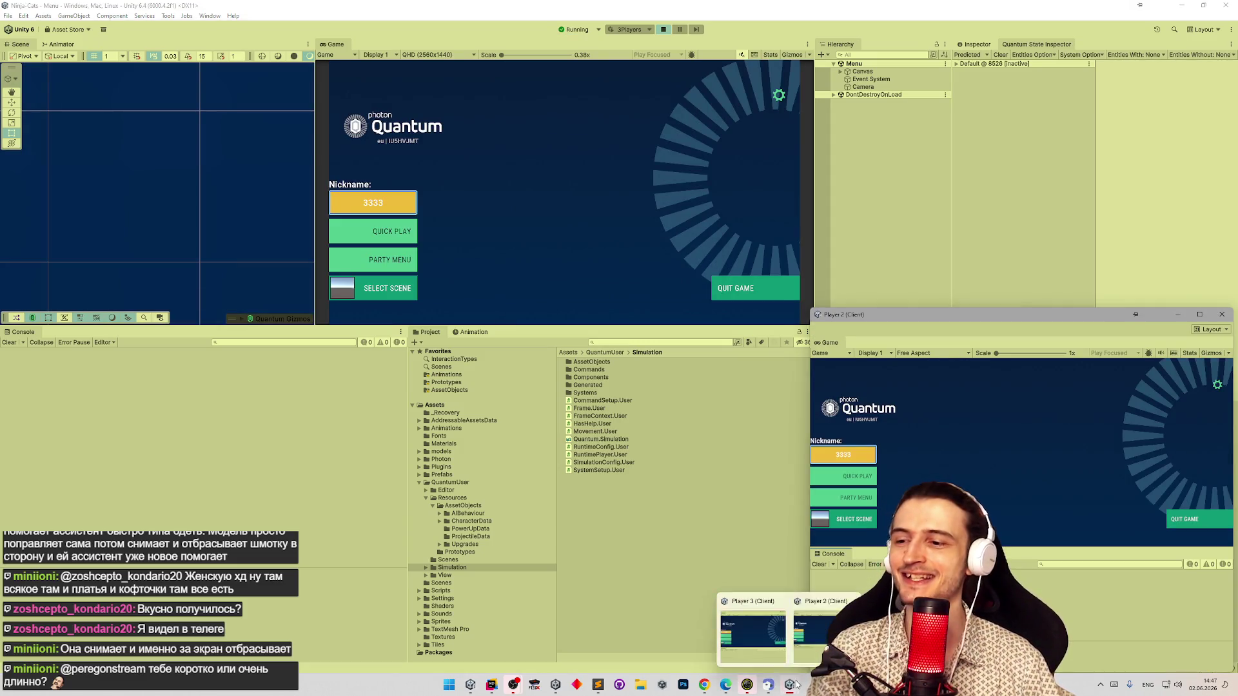
pyautogui.click(748, 642)
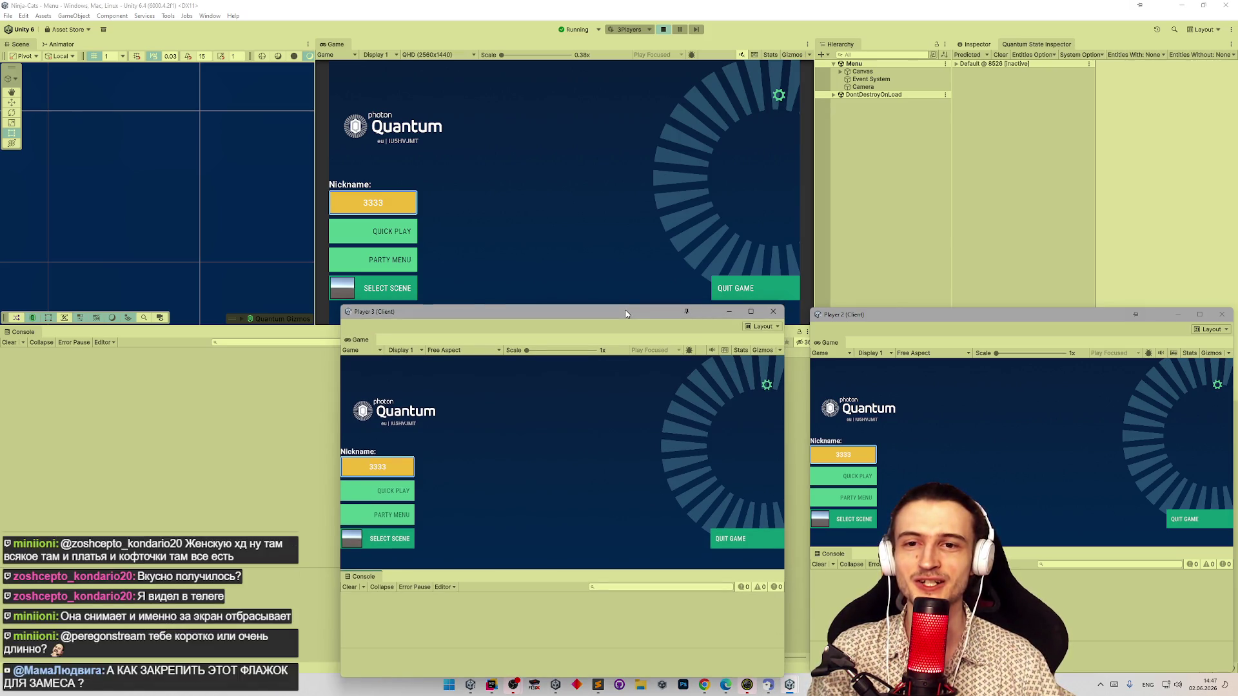
pyautogui.moveTo(626, 314); pyautogui.dragTo(290, 315)
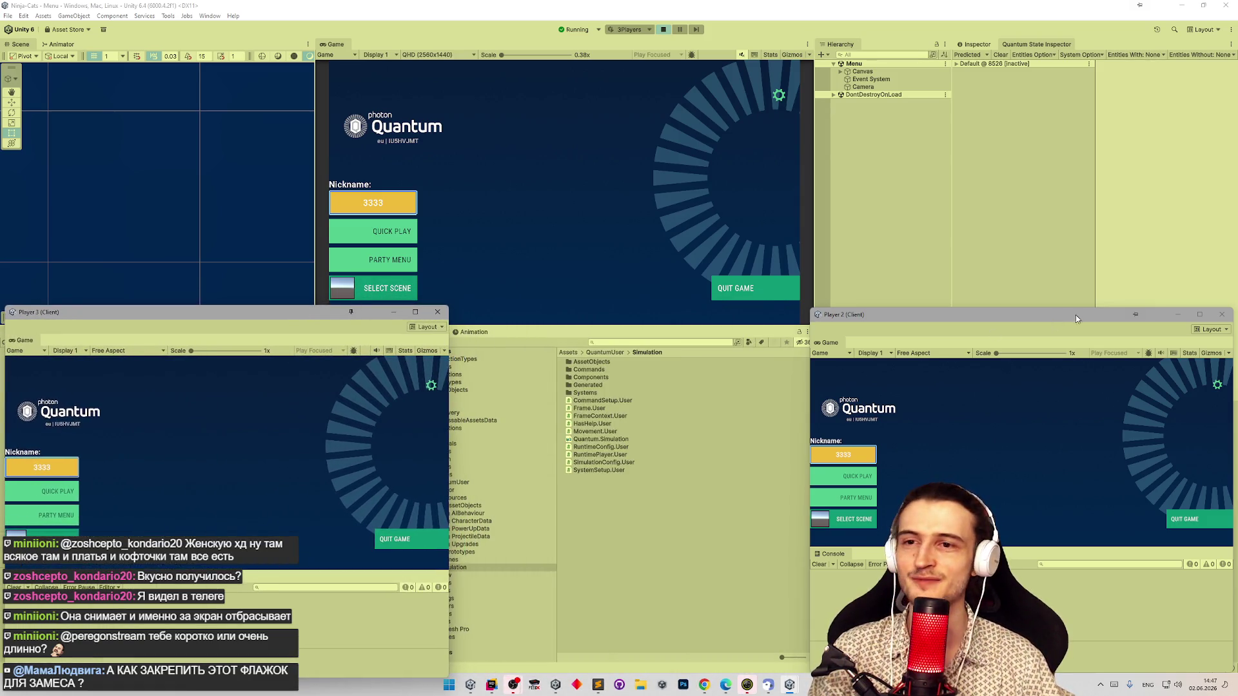
pyautogui.moveTo(1110, 314); pyautogui.dragTo(1108, 297)
pyautogui.moveTo(1102, 315); pyautogui.dragTo(1116, 317)
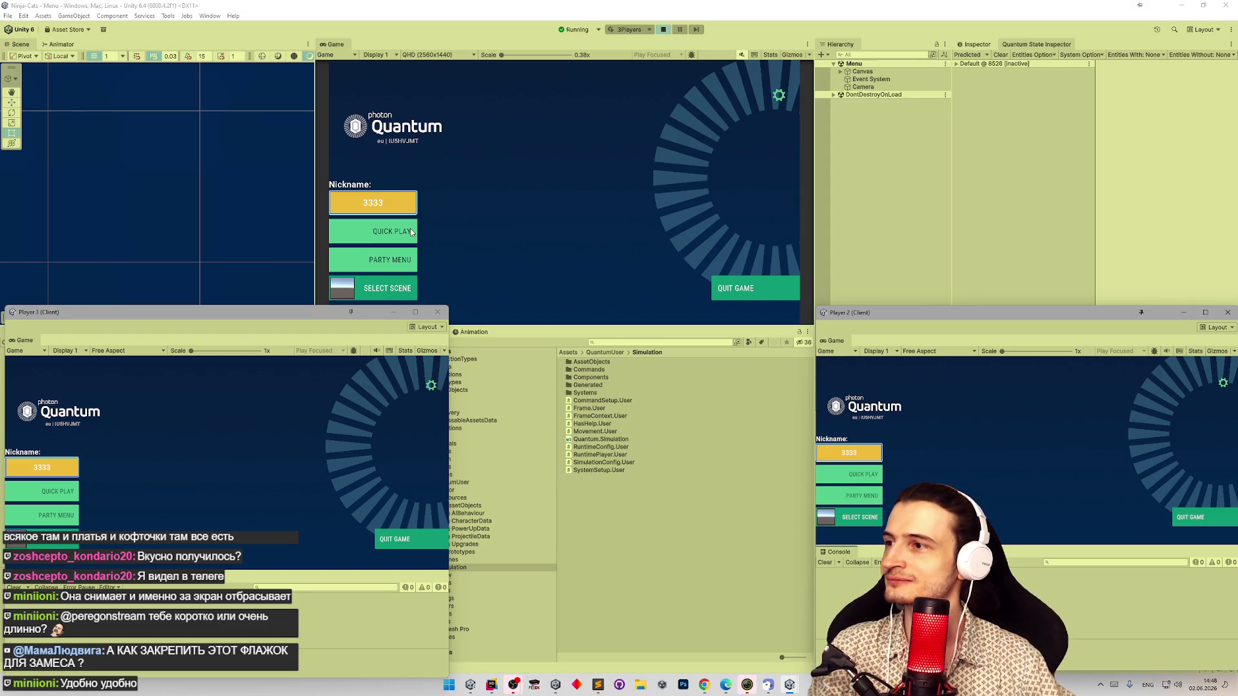
# Step: Rename the main player to 11111 and Player 3 to 22222, then start quick play
pyautogui.click(387, 203)
pyautogui.write('111')
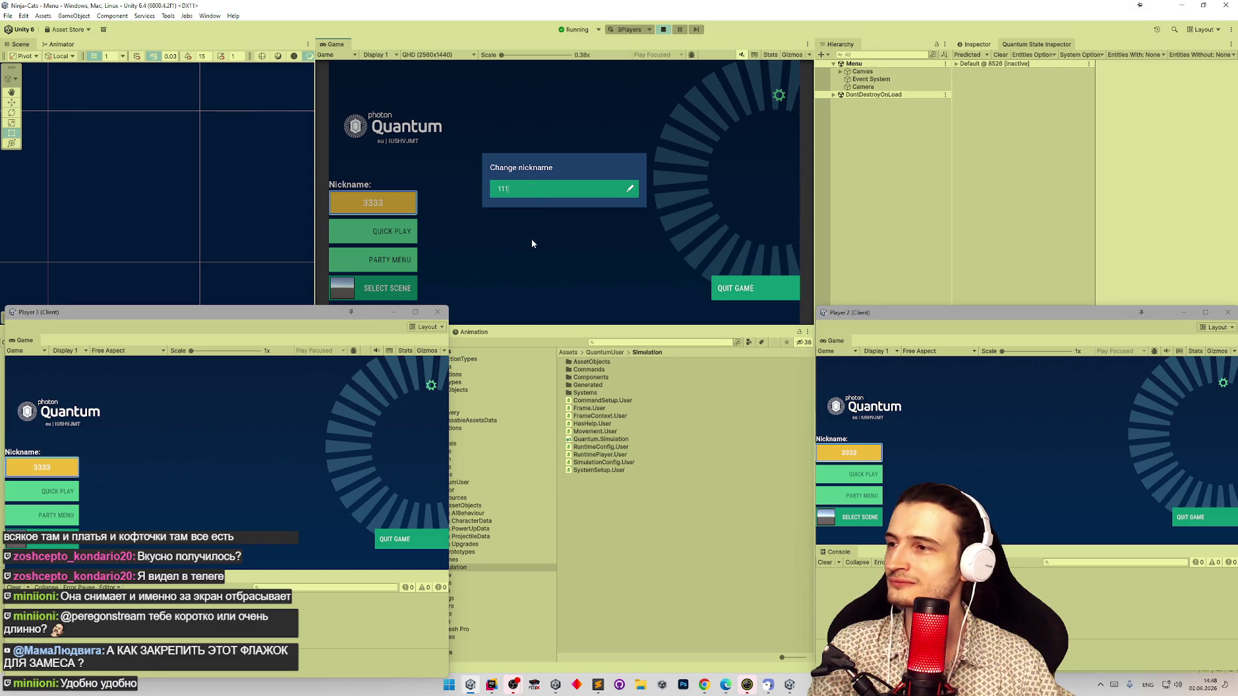
pyautogui.write('11')
pyautogui.press('Return')
pyautogui.click(42, 467)
pyautogui.click(189, 461)
pyautogui.write('222')
pyautogui.press('Return')
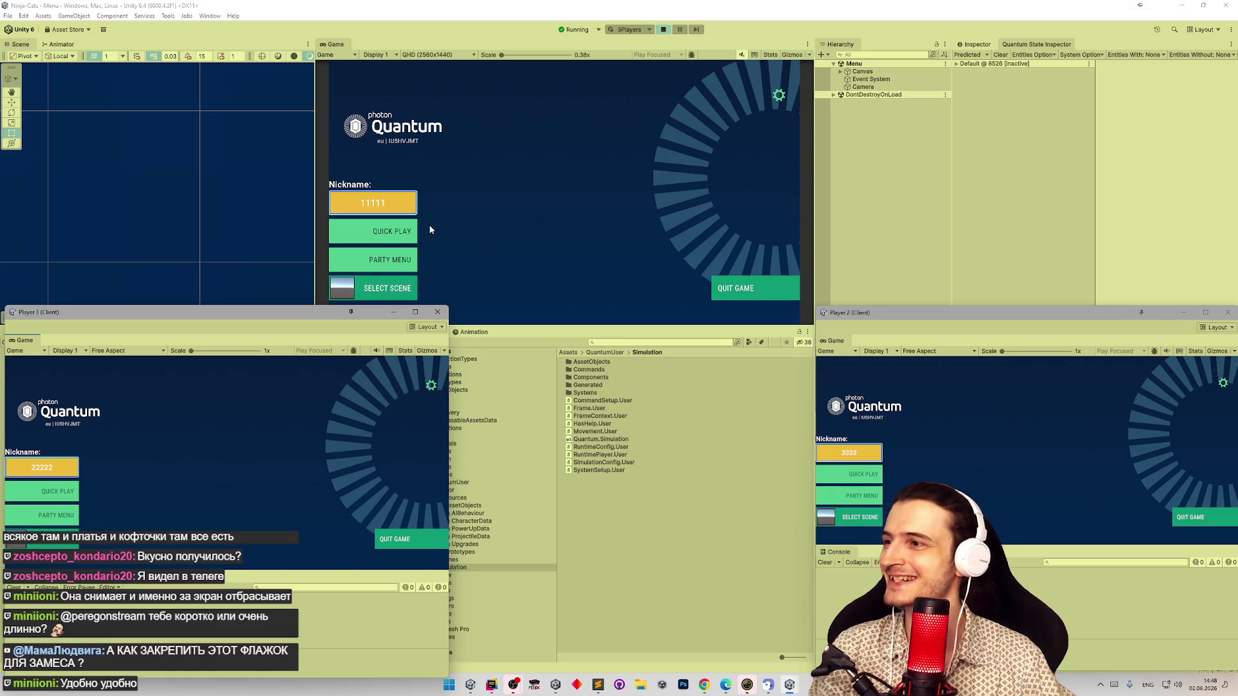
pyautogui.click(413, 231)
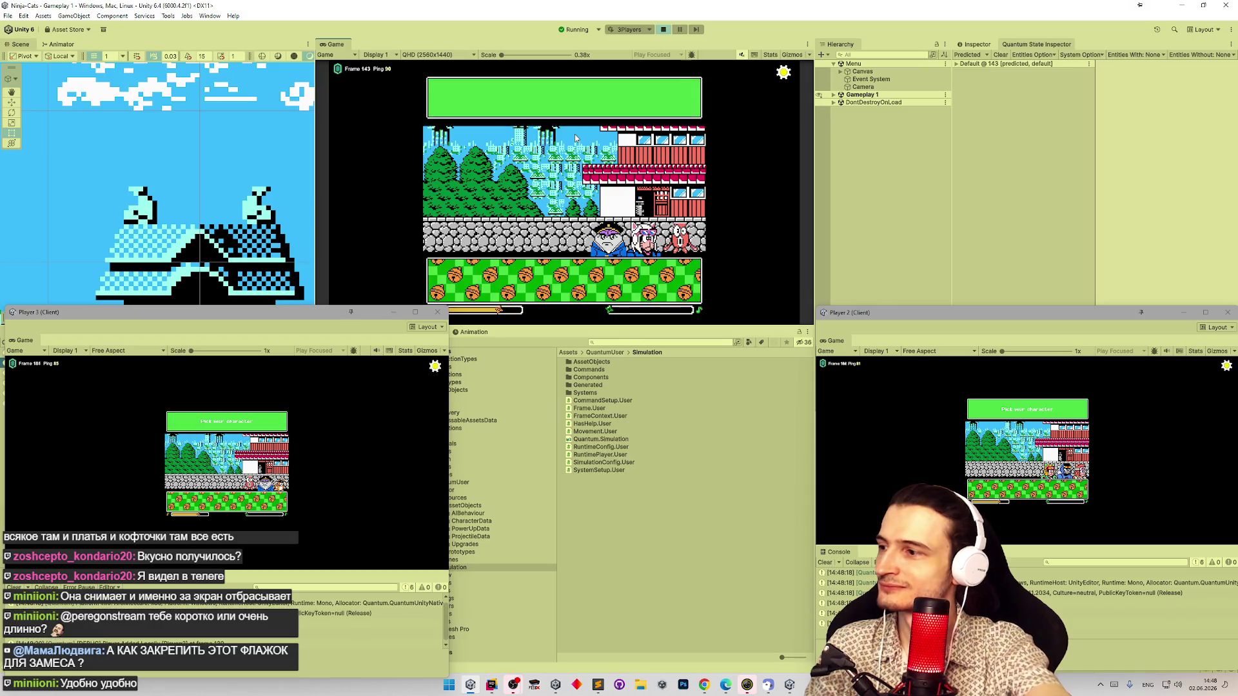
# Step: Have Player 3 leave the match from its in-game menu and close its client window
pyautogui.click(435, 366)
pyautogui.click(374, 484)
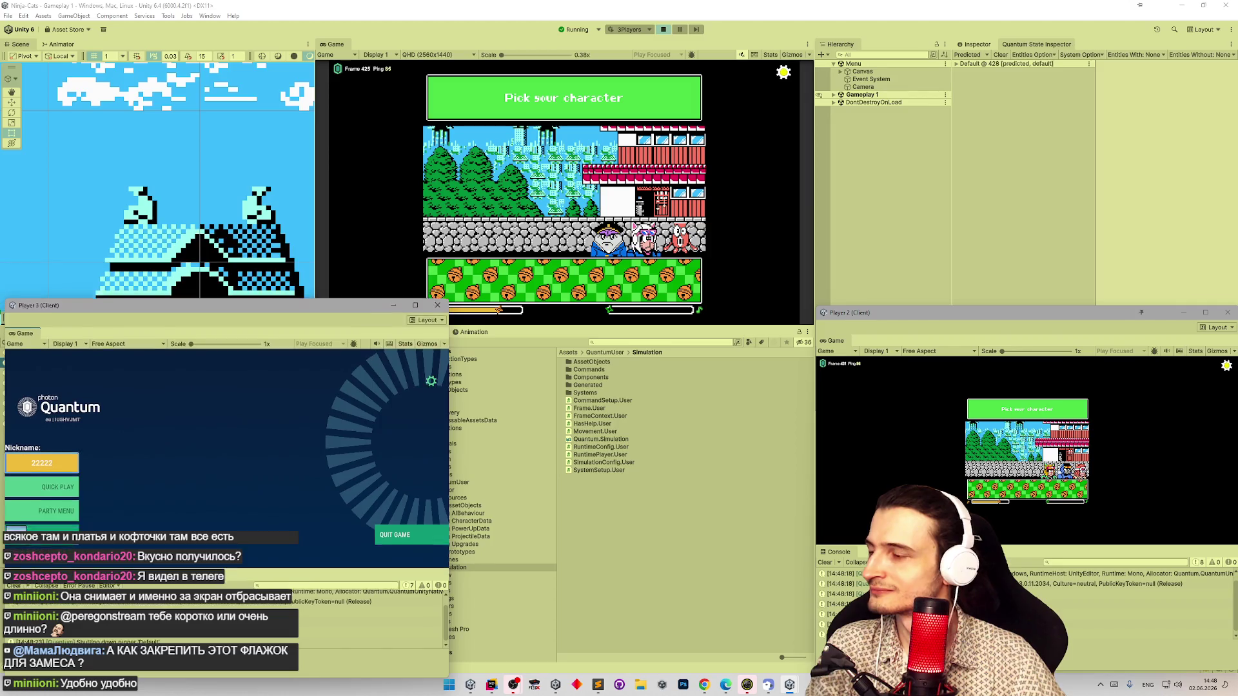
pyautogui.moveTo(313, 321)
pyautogui.mouseDown()
pyautogui.moveTo(754, 222)
pyautogui.moveTo(343, 252)
pyautogui.moveTo(259, 276)
pyautogui.mouseUp()
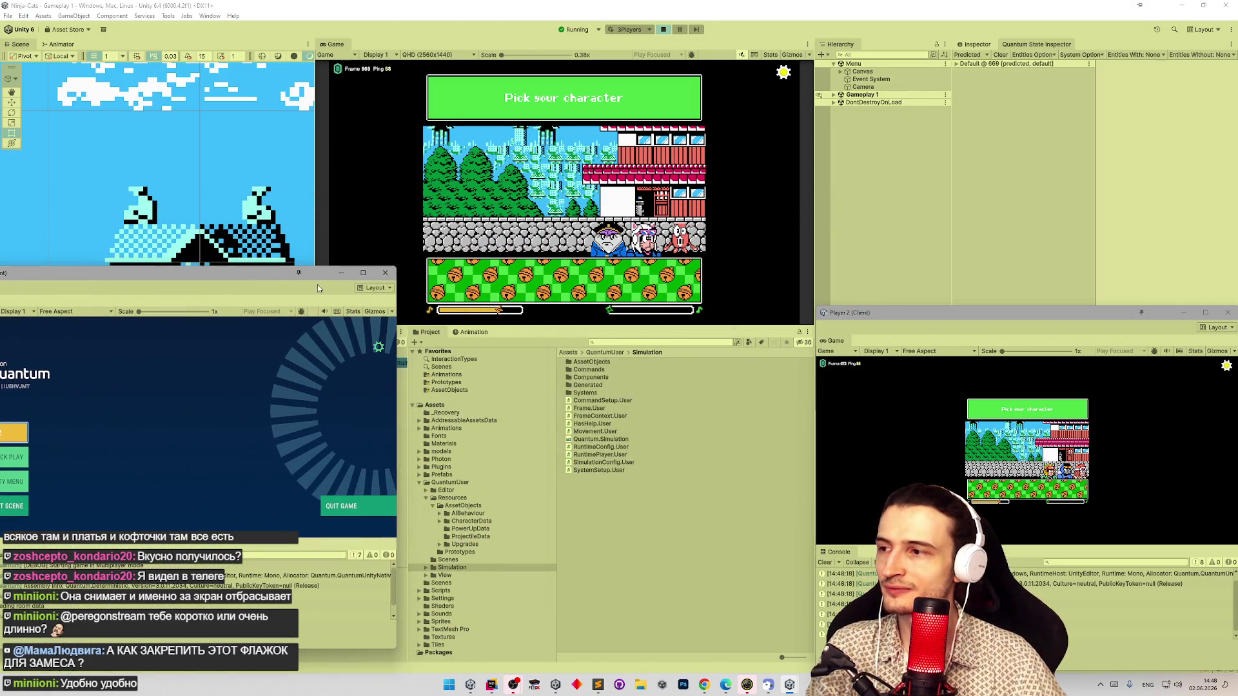
pyautogui.click(343, 277)
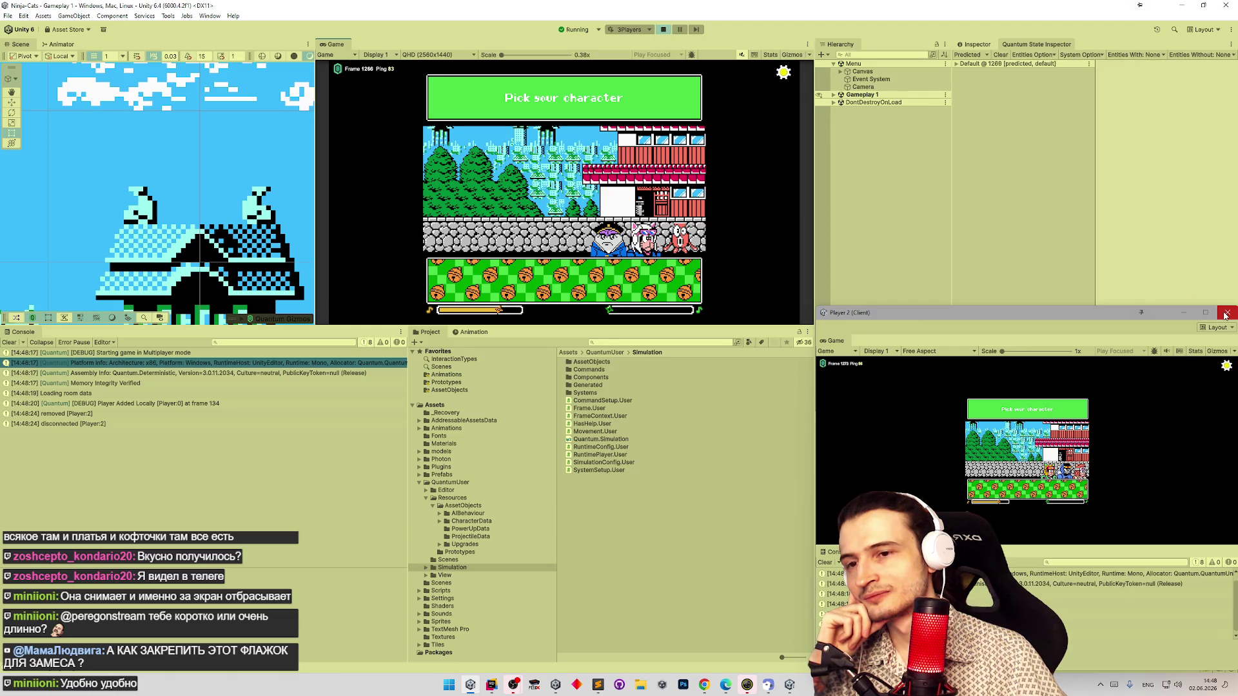
# Step: Close the Player 2 client window, stop Play mode, and return to Rider
pyautogui.click(1226, 313)
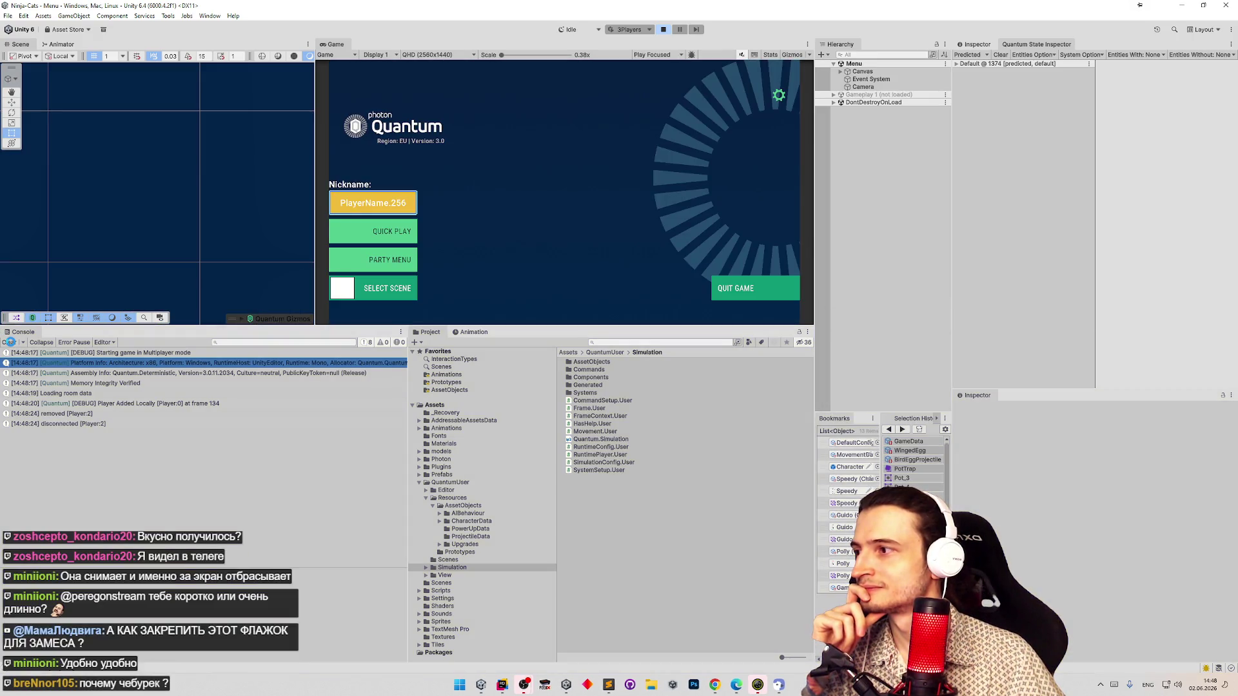
pyautogui.hotkey('ctrl', 'p')
pyautogui.click(503, 684)
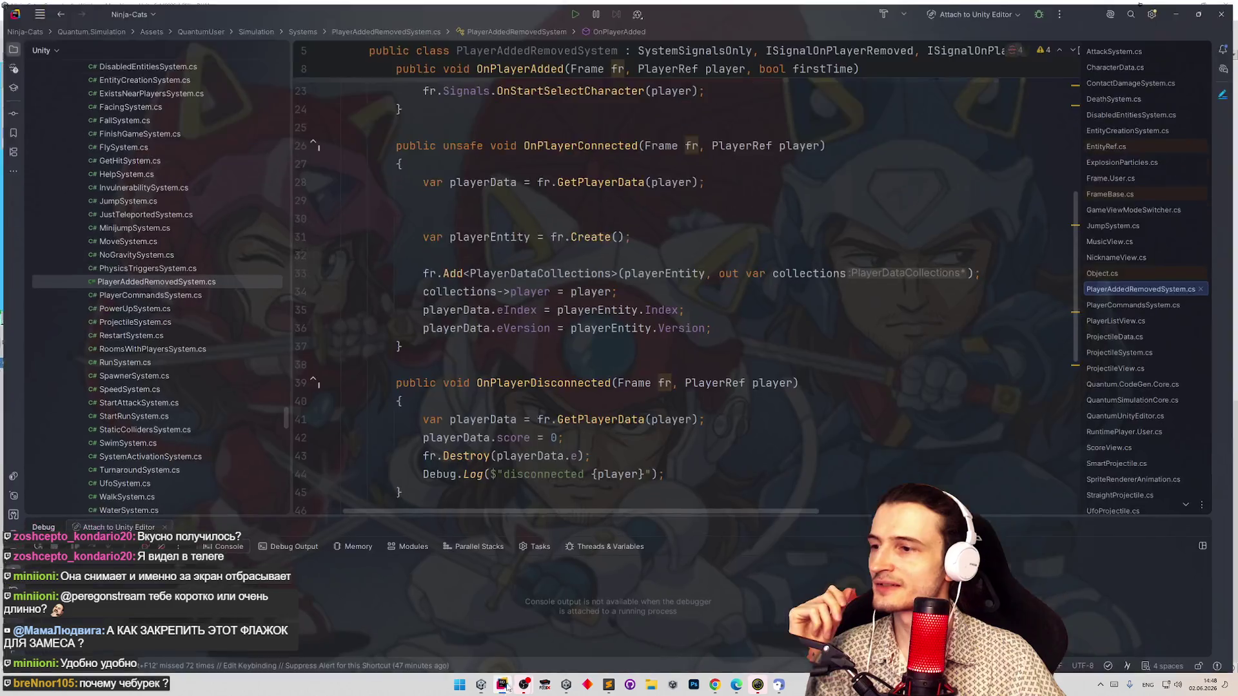
# Step: Delete the player connected and disconnected interfaces from the class declaration
pyautogui.scroll(5, 1068, 231)
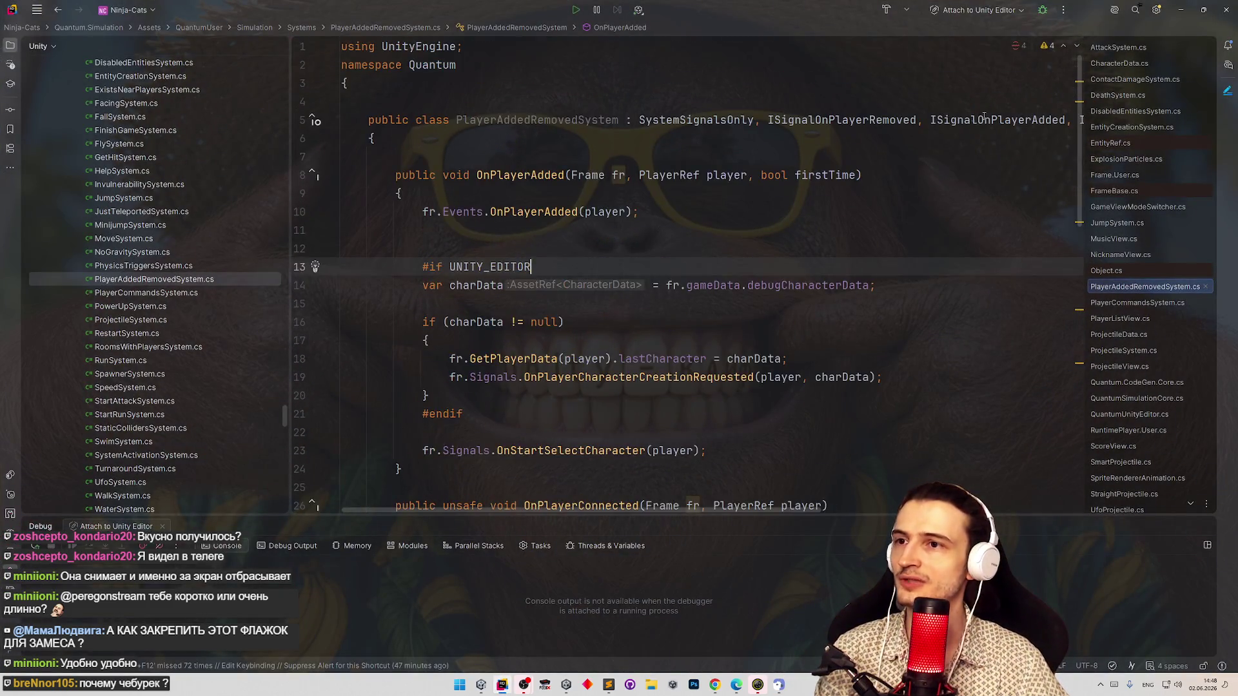
pyautogui.hscroll(5, 683, 509)
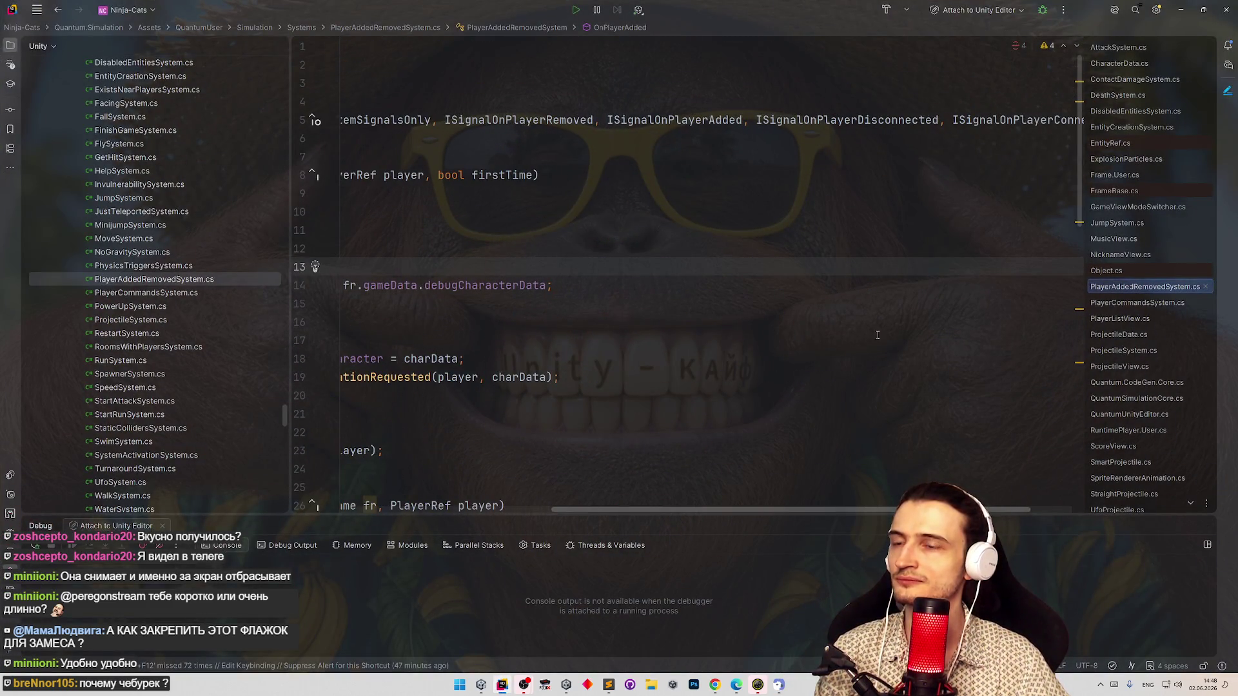
pyautogui.moveTo(756, 120); pyautogui.dragTo(1174, 126)
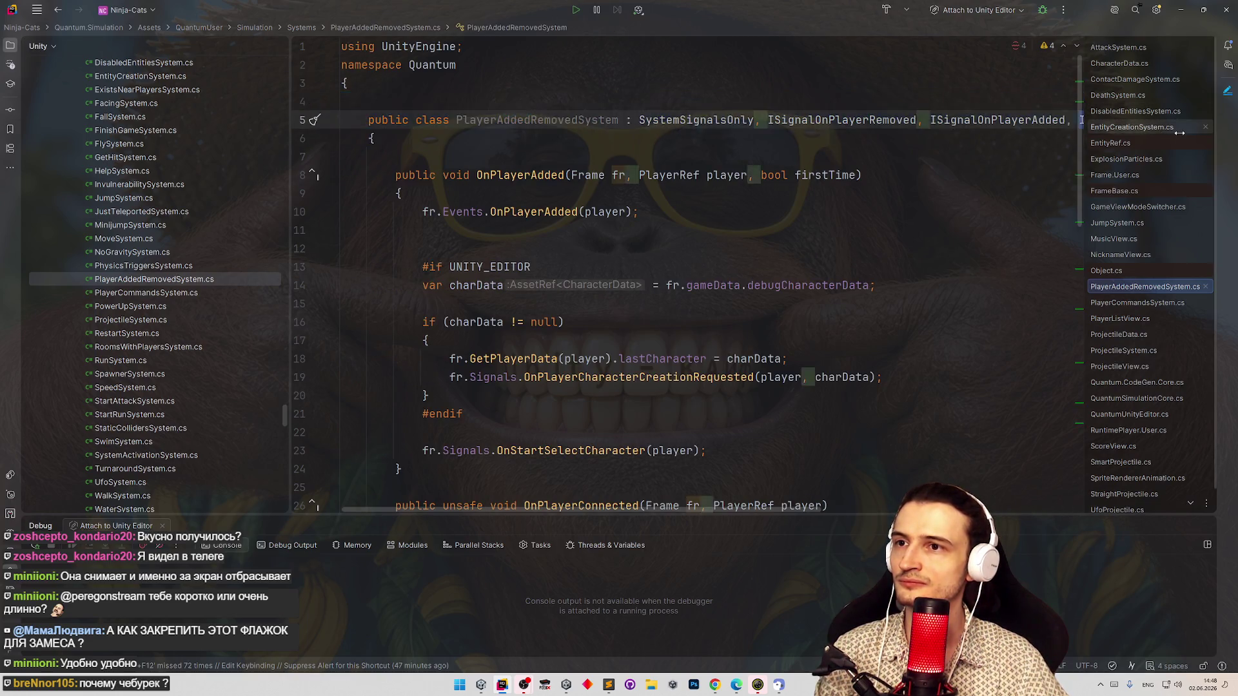
pyautogui.press('BackSpace')
pyautogui.press('BackSpace')
pyautogui.press('BackSpace')
# Step: Move the entity-creation code from OnPlayerConnected's body into OnPlayerAdded
pyautogui.click(892, 312)
pyautogui.scroll(-6, 892, 312)
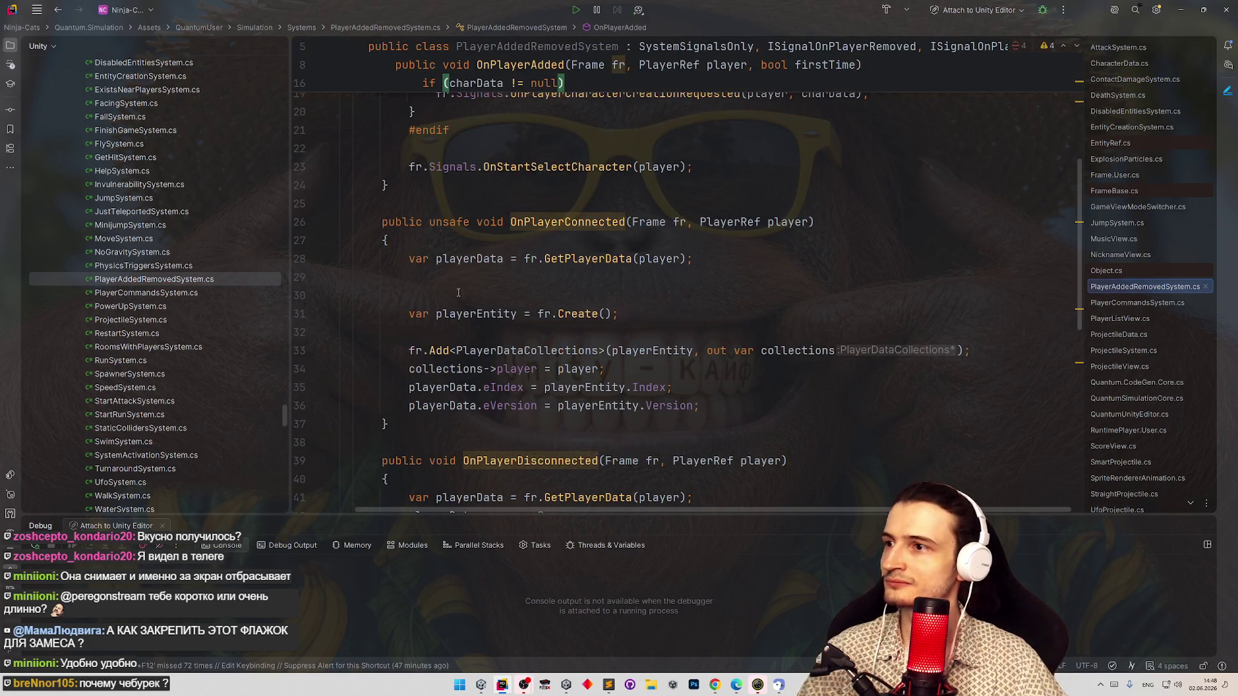
pyautogui.moveTo(388, 263)
pyautogui.mouseDown()
pyautogui.moveTo(638, 355)
pyautogui.moveTo(700, 407)
pyautogui.mouseUp()
pyautogui.hotkey('ctrl', 'c')
pyautogui.press('BackSpace')
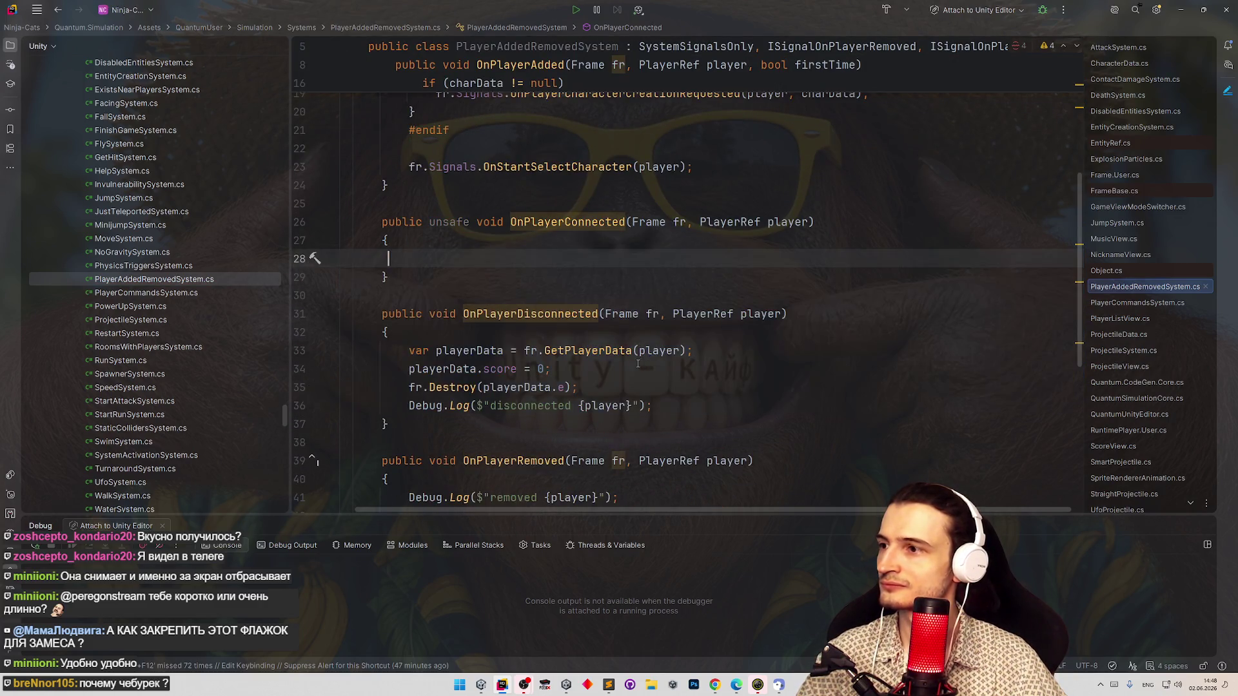
pyautogui.scroll(4, 604, 359)
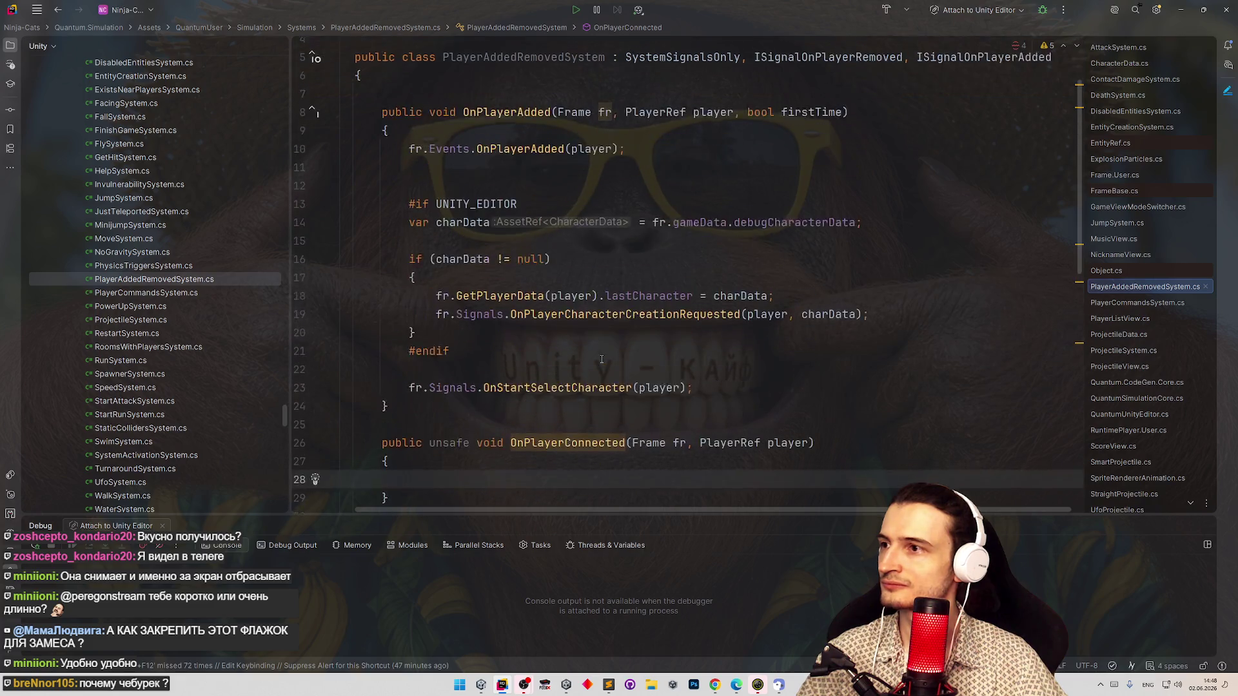
pyautogui.click(484, 161)
pyautogui.press('Return')
pyautogui.hotkey('ctrl', 'v')
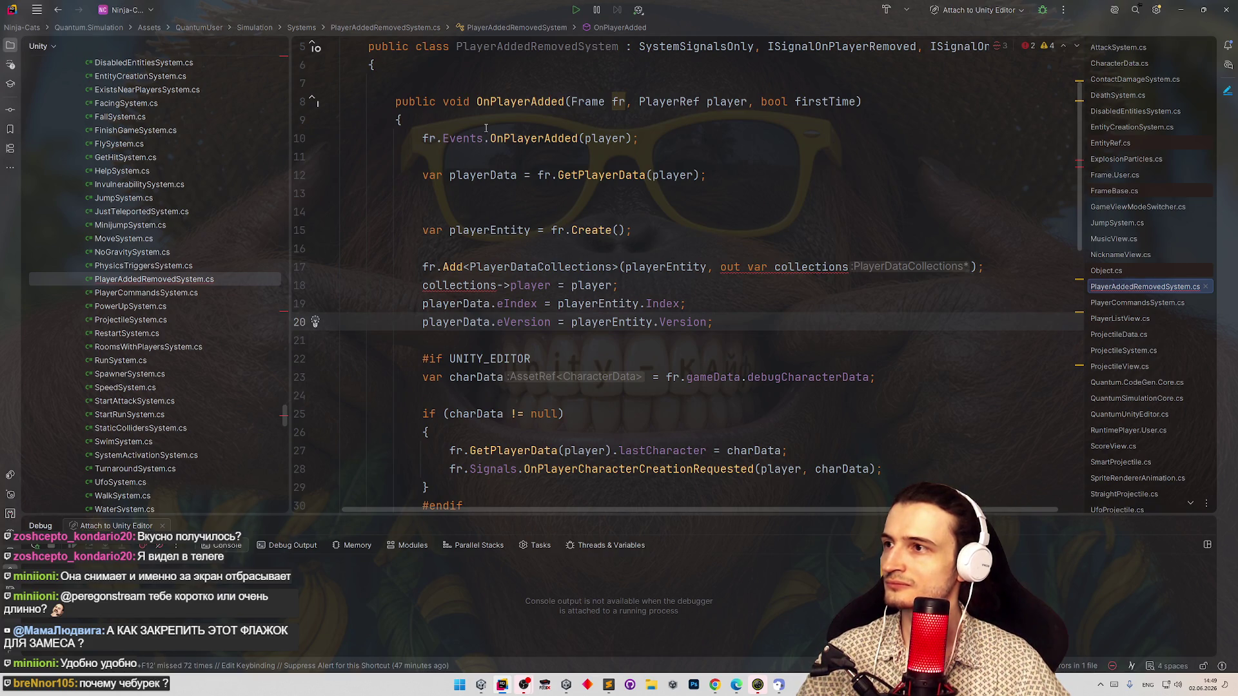
# Step: Mark the OnPlayerAdded method as unsafe
pyautogui.click(444, 103)
pyautogui.write('unsafe')
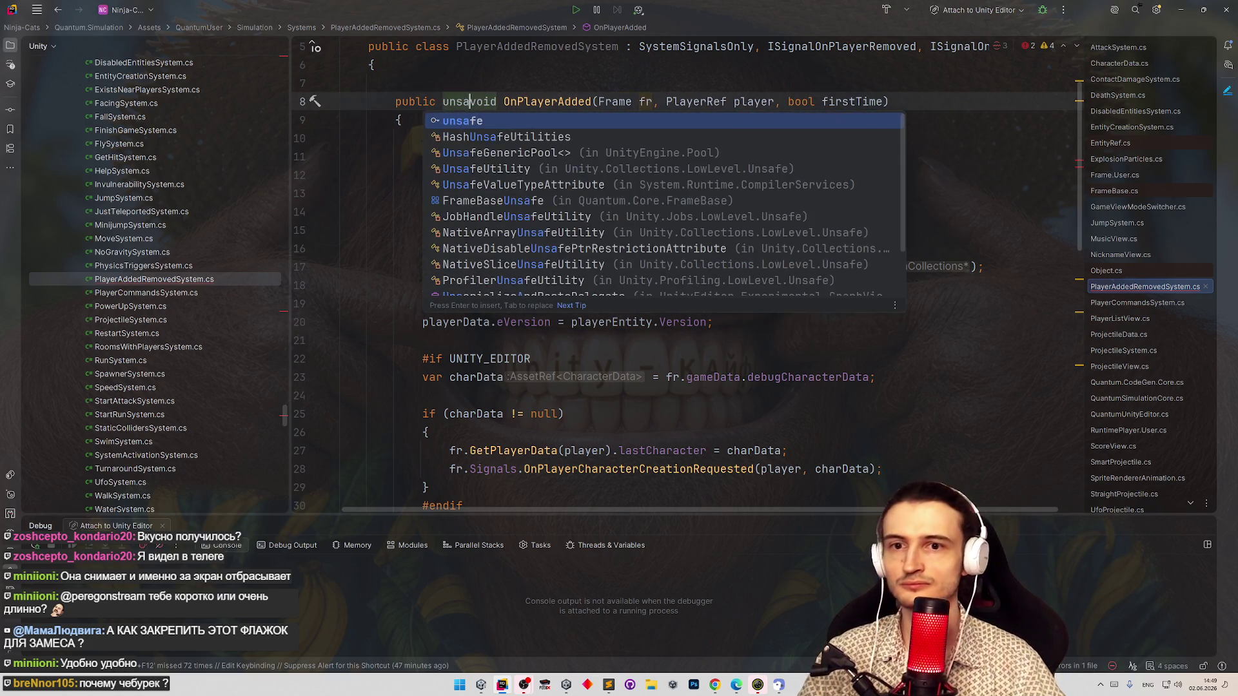
pyautogui.press('Escape')
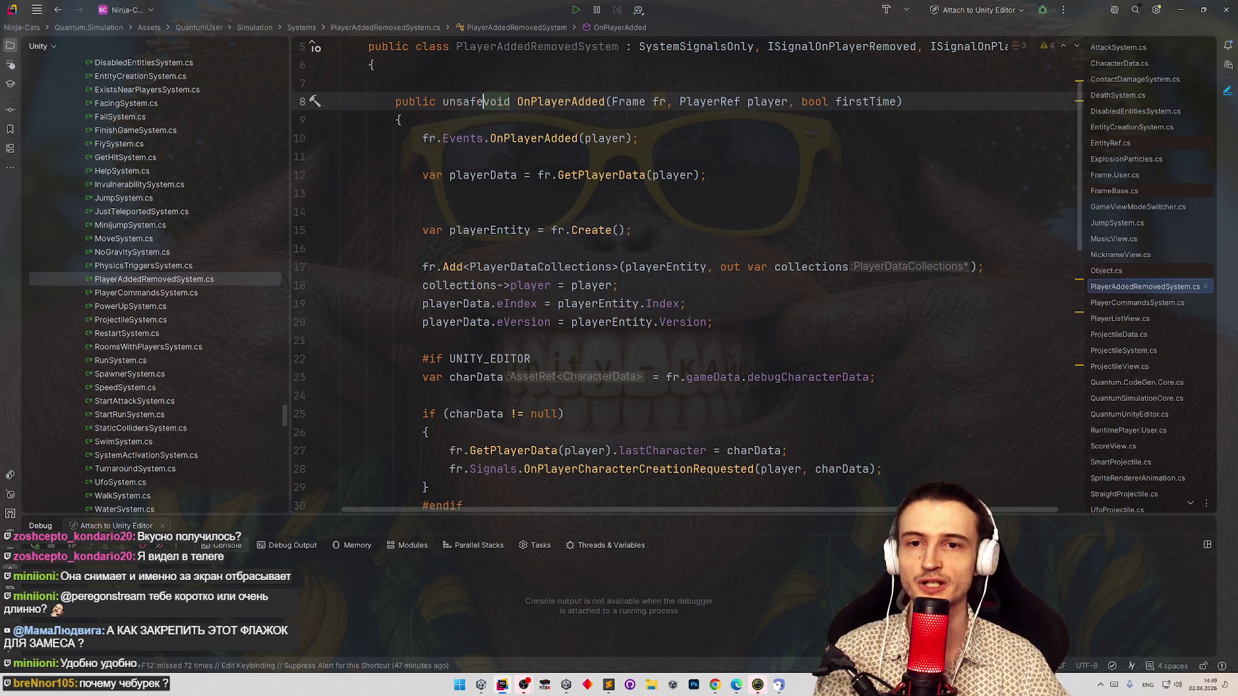
pyautogui.click(486, 113)
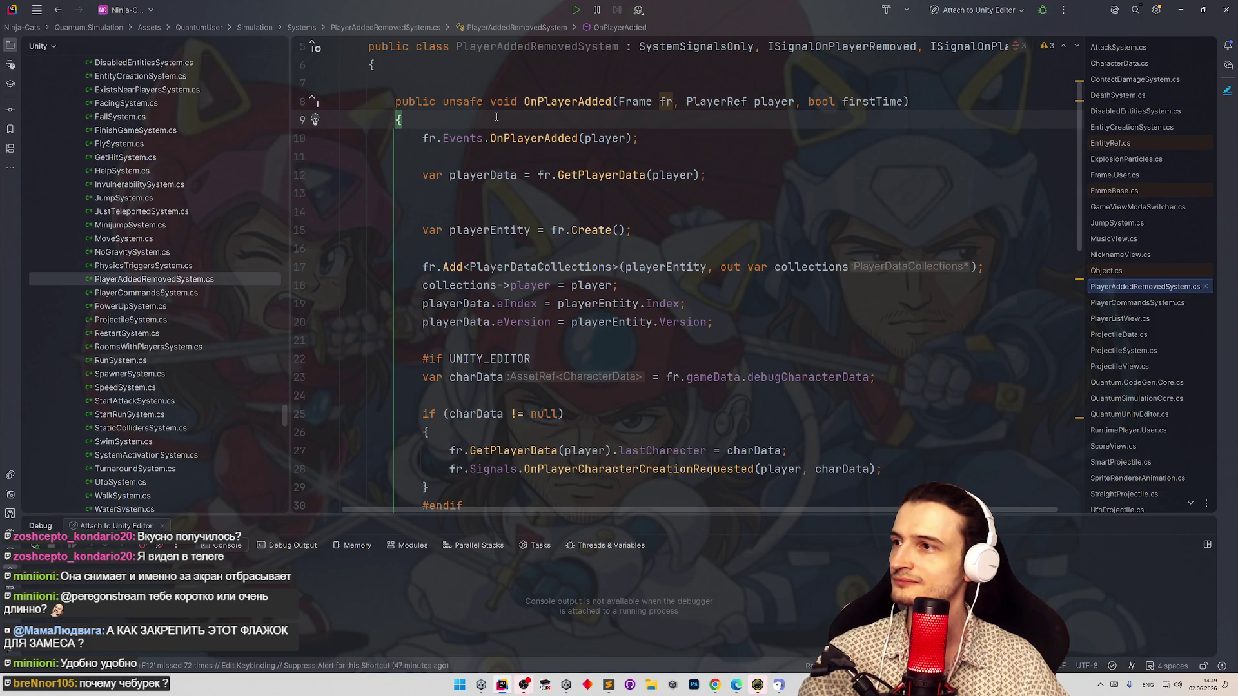
# Step: Replace fr.GetPlayerData(player) with playerData in the UNITY_EDITOR block
pyautogui.doubleClick(472, 299)
pyautogui.hotkey('ctrl', 'c')
pyautogui.scroll(-3, 550, 278)
pyautogui.moveTo(449, 322); pyautogui.dragTo(607, 321)
pyautogui.hotkey('ctrl', 'v')
pyautogui.click(655, 290)
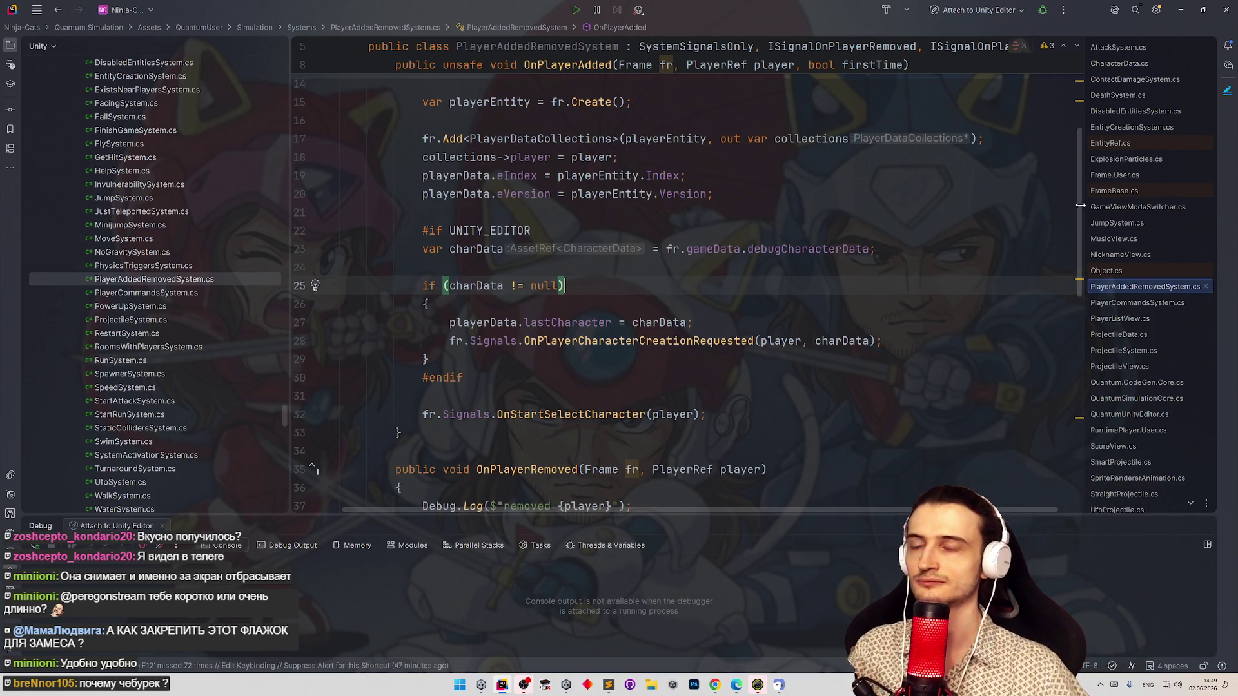
# Step: Remove the blank lines so the playerEntity creation line follows the playerData line
pyautogui.scroll(-10, 1025, 407)
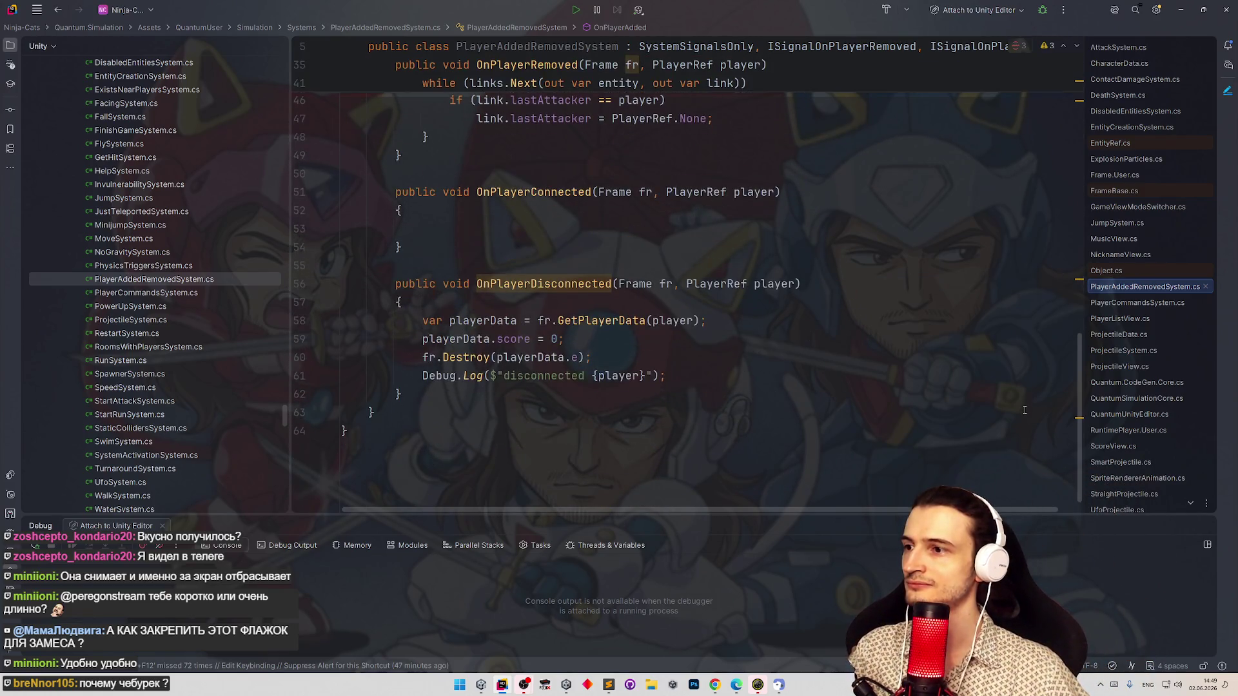
pyautogui.scroll(10, 909, 266)
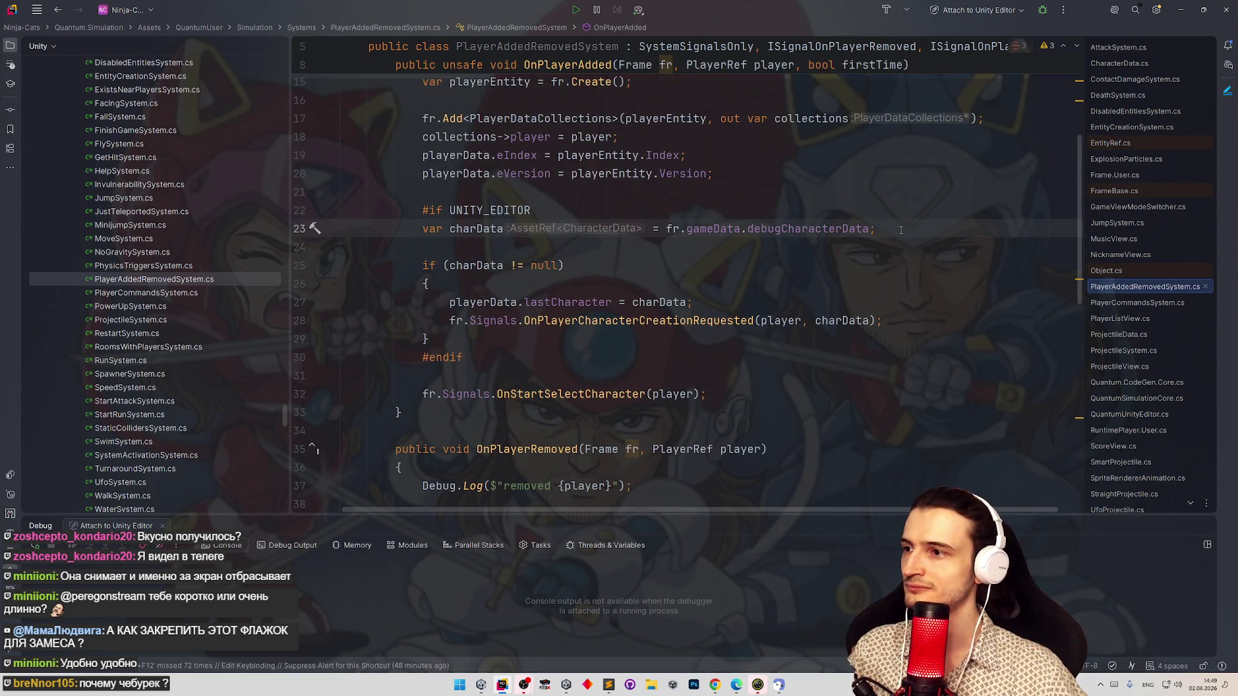
pyautogui.scroll(4, 906, 235)
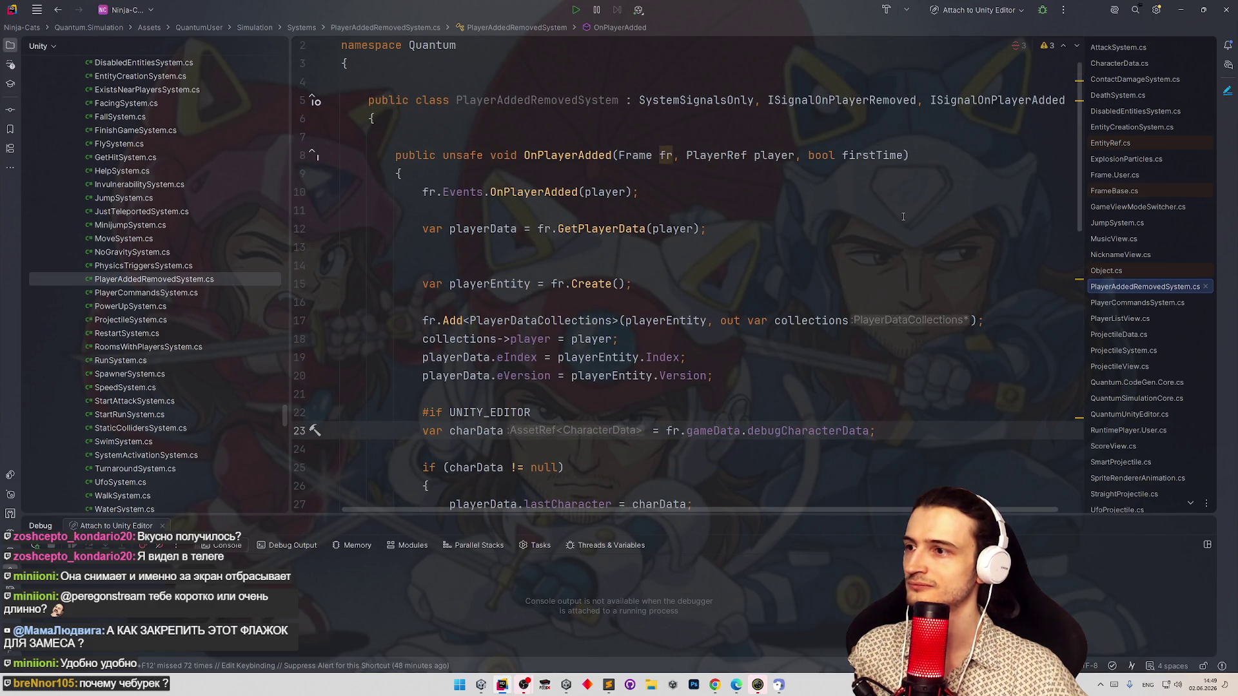
pyautogui.click(535, 265)
pyautogui.press('BackSpace')
pyautogui.press('BackSpace')
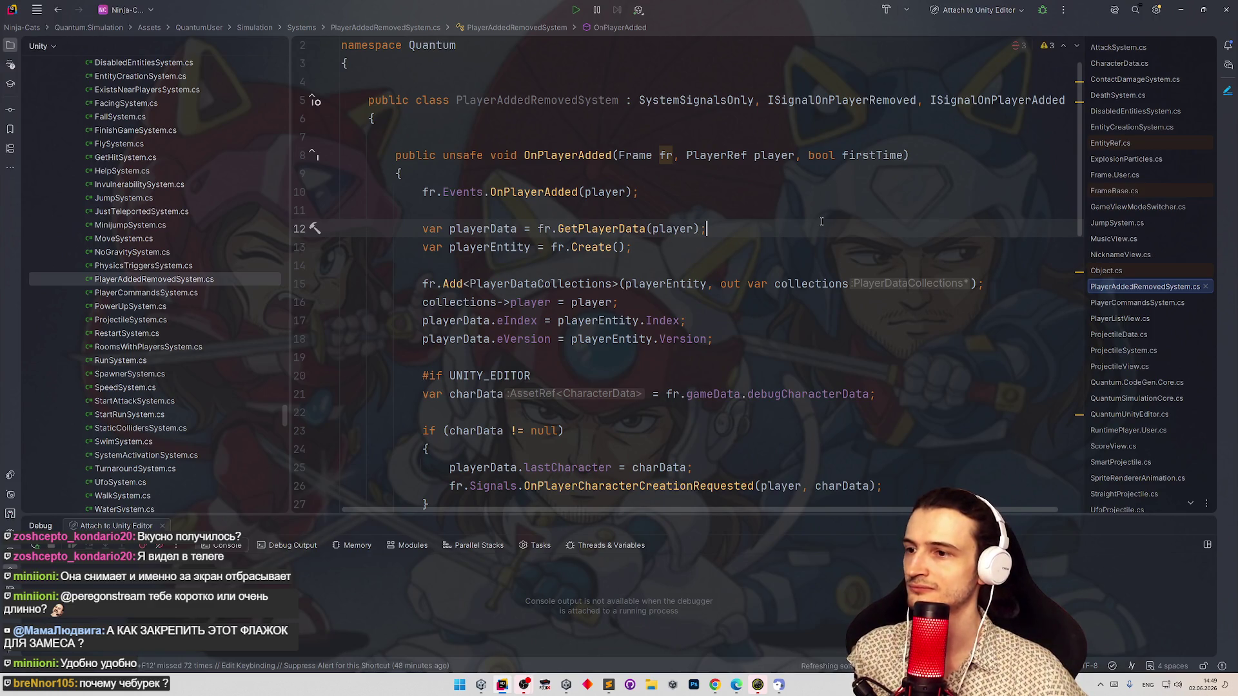
pyautogui.scroll(-2, 831, 213)
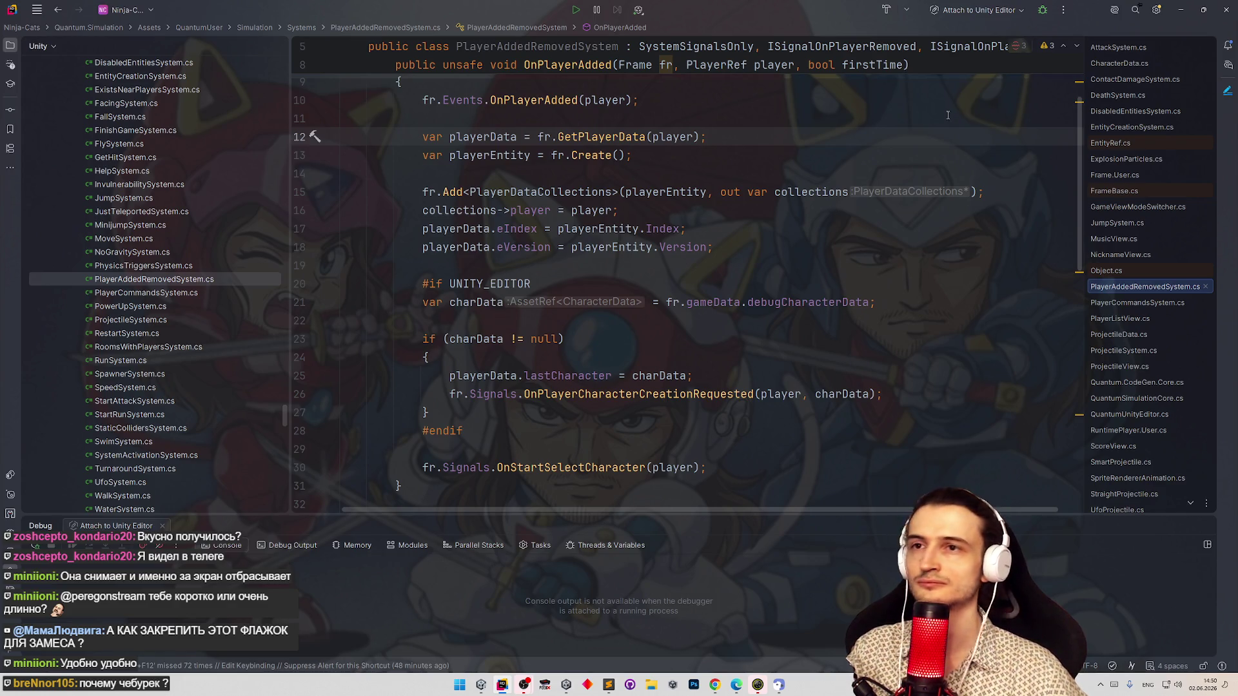
# Step: Check the running Unity game, then return to the code in Rider
pyautogui.click(1180, 10)
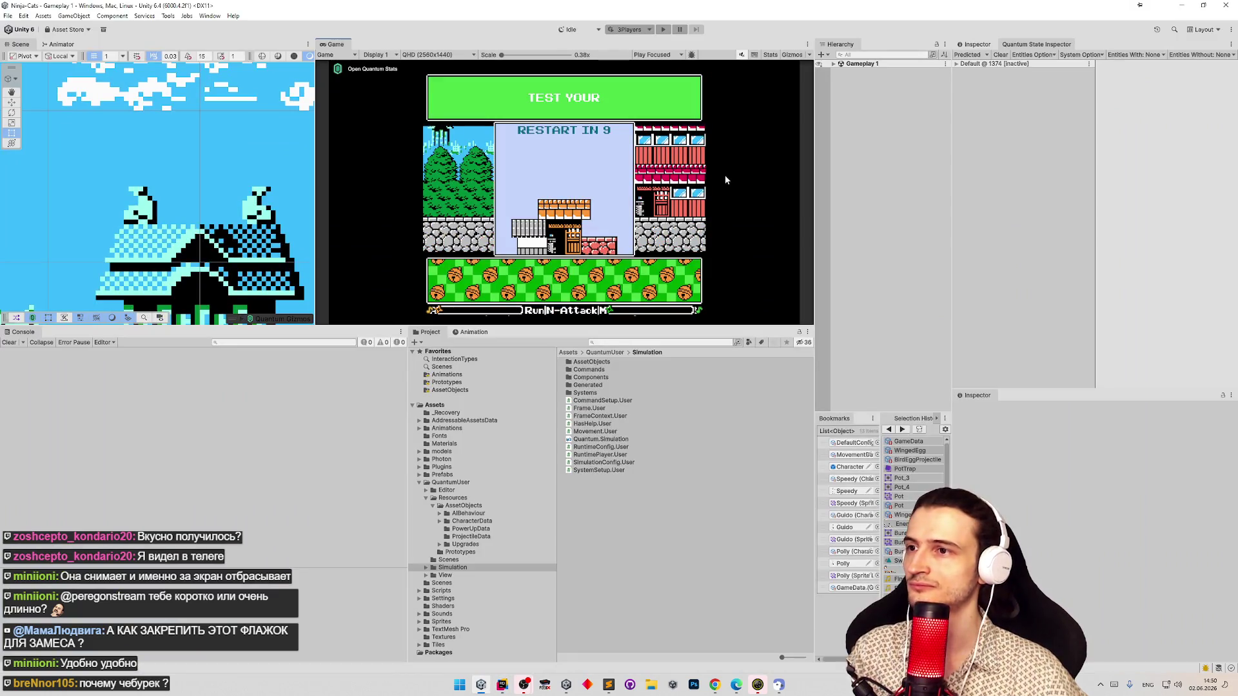
pyautogui.click(507, 686)
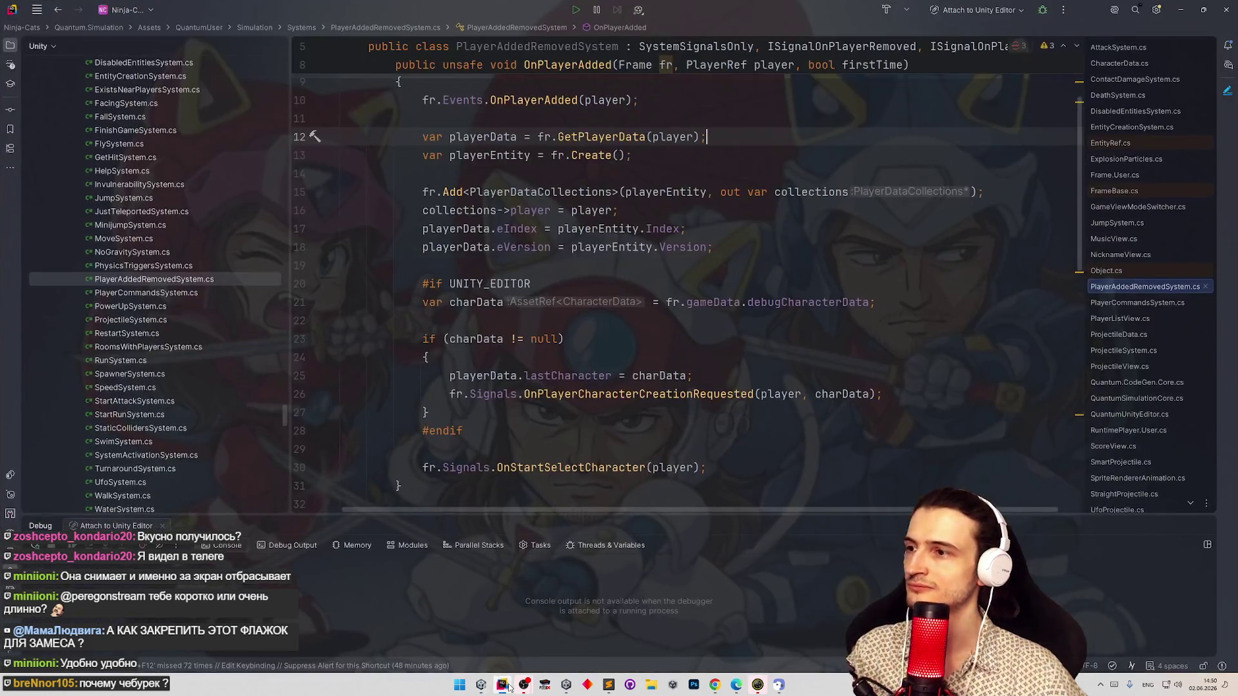
pyautogui.click(619, 392)
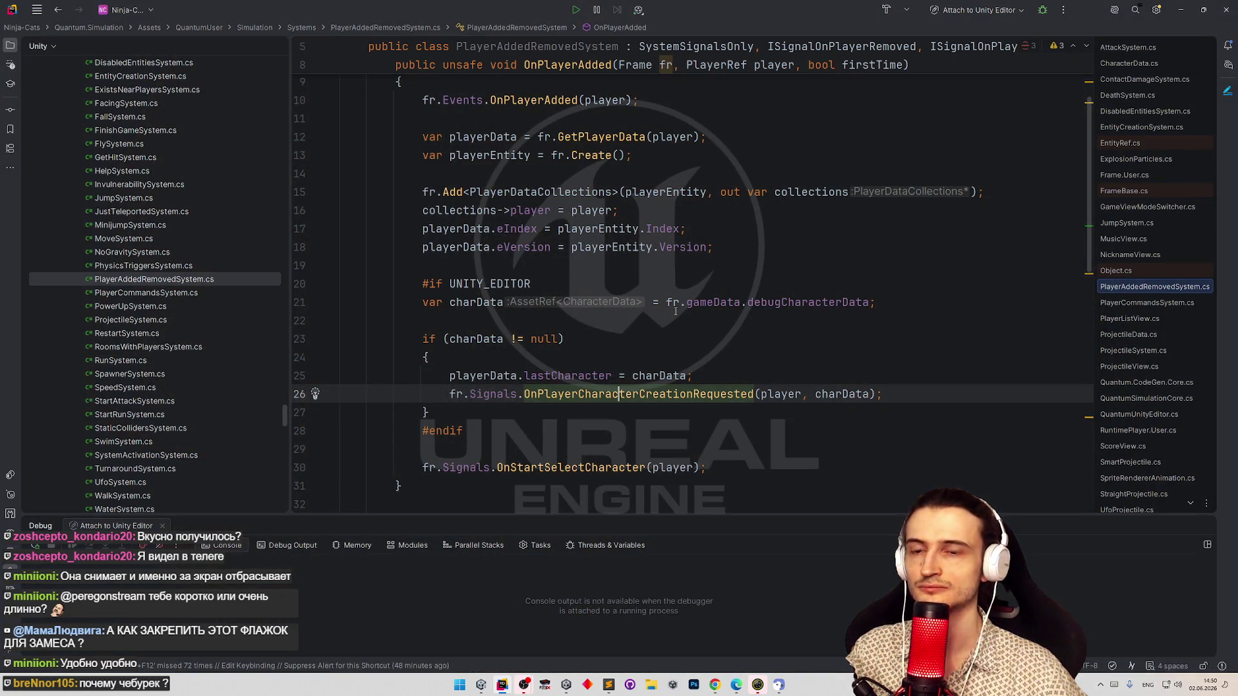
pyautogui.click(507, 686)
pyautogui.click(503, 689)
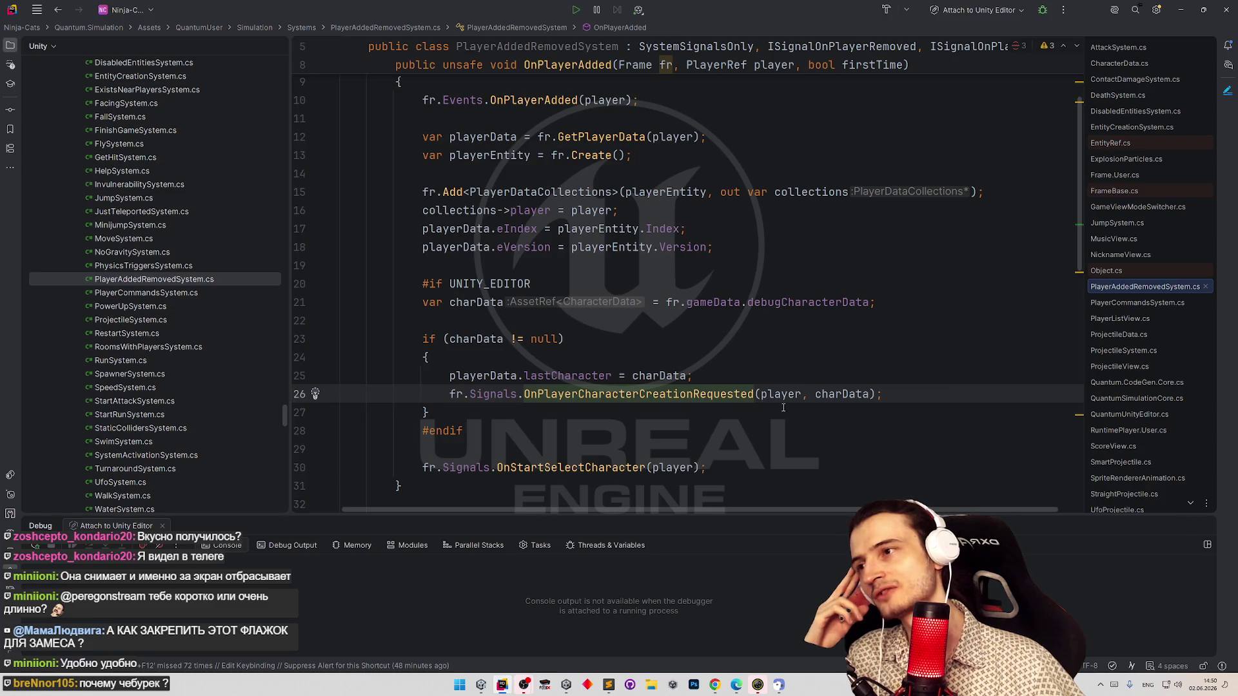
# Step: Delete the OnPlayerDisconnected method together with its body
pyautogui.scroll(-5, 1066, 332)
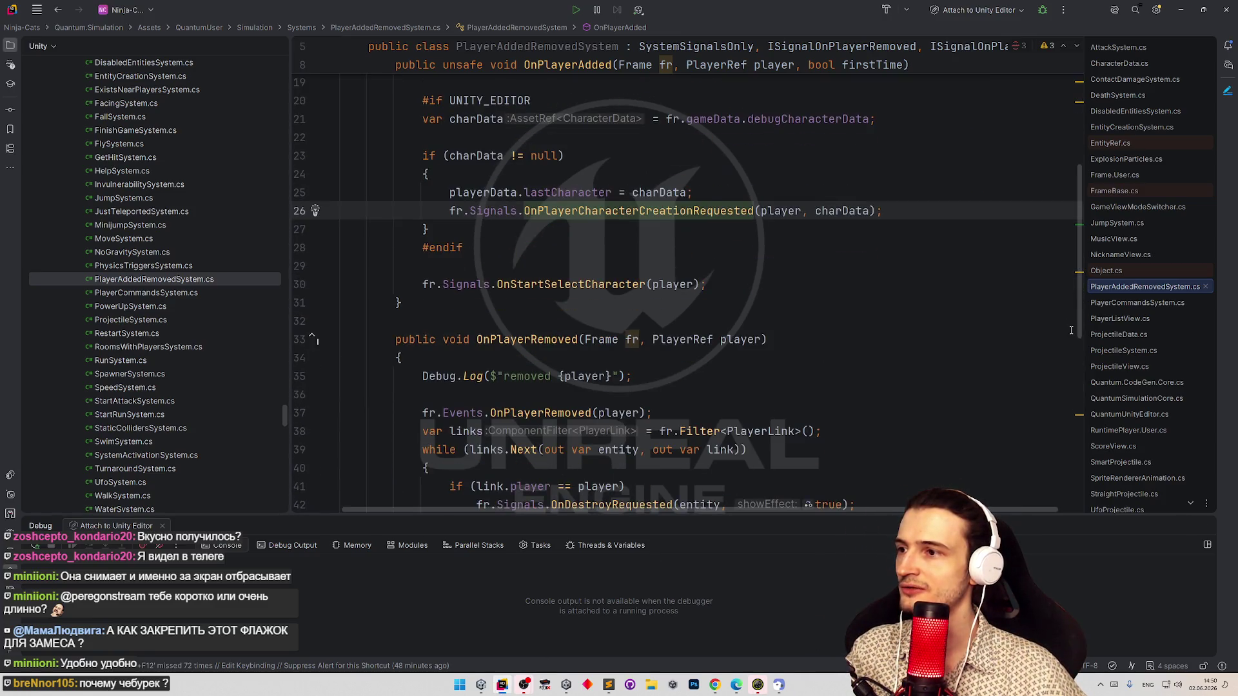
pyautogui.scroll(-5, 1049, 375)
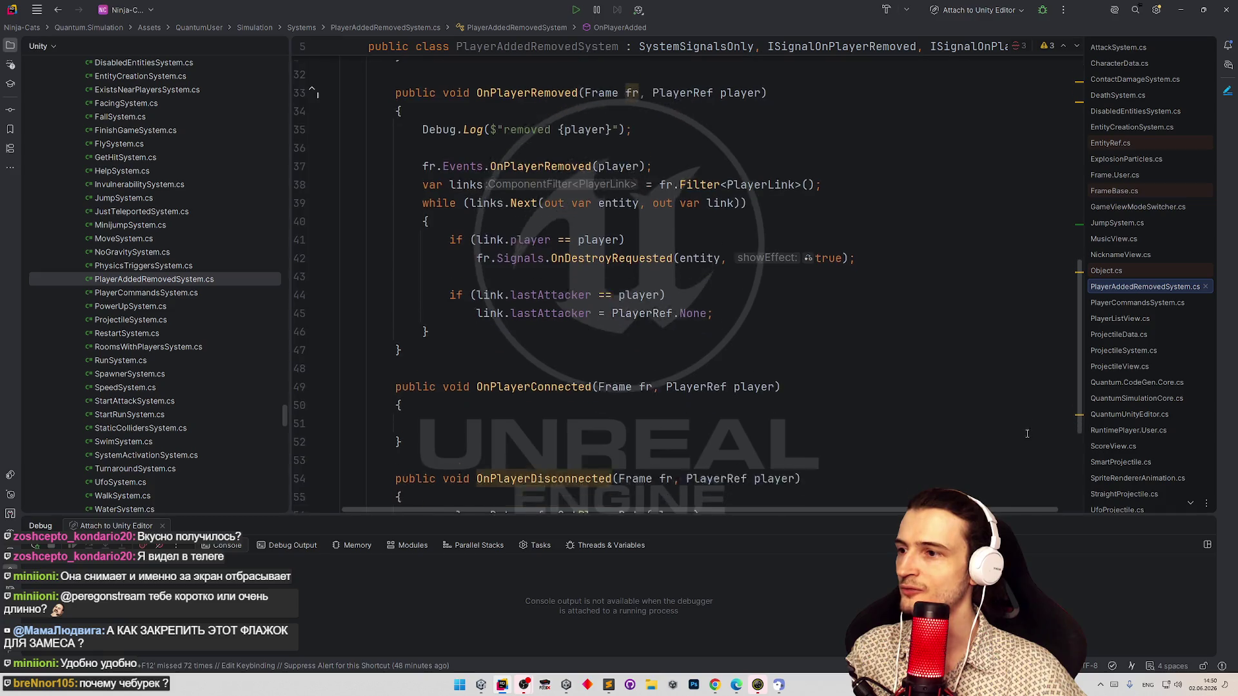
pyautogui.moveTo(422, 353); pyautogui.dragTo(667, 409)
pyautogui.hotkey('ctrl', 'c')
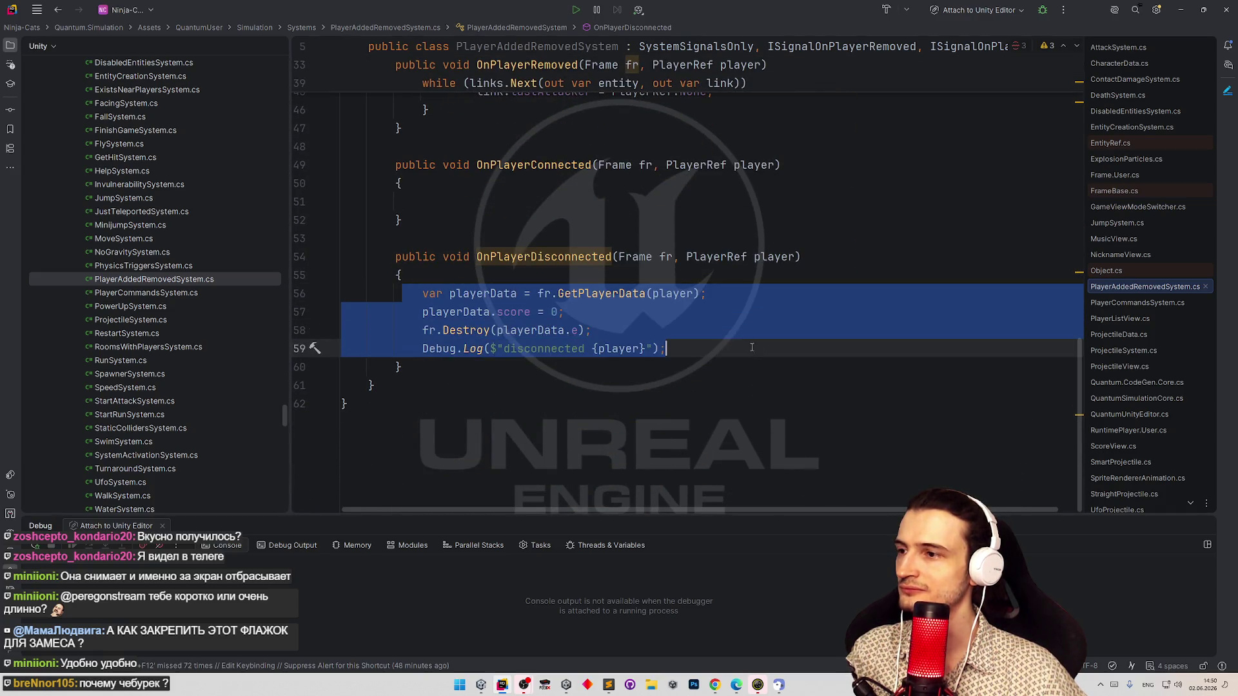
pyautogui.press('BackSpace')
pyautogui.hotkey('shift', 'Up')
pyautogui.hotkey('shift', 'Up')
pyautogui.hotkey('shift', 'Up')
pyautogui.press('BackSpace')
# Step: Delete OnPlayerConnected and leftover blank lines, then restore the four cleanup lines in OnPlayerRemoved
pyautogui.hotkey('shift', 'Up')
pyautogui.hotkey('shift', 'Up')
pyautogui.hotkey('shift', 'Up')
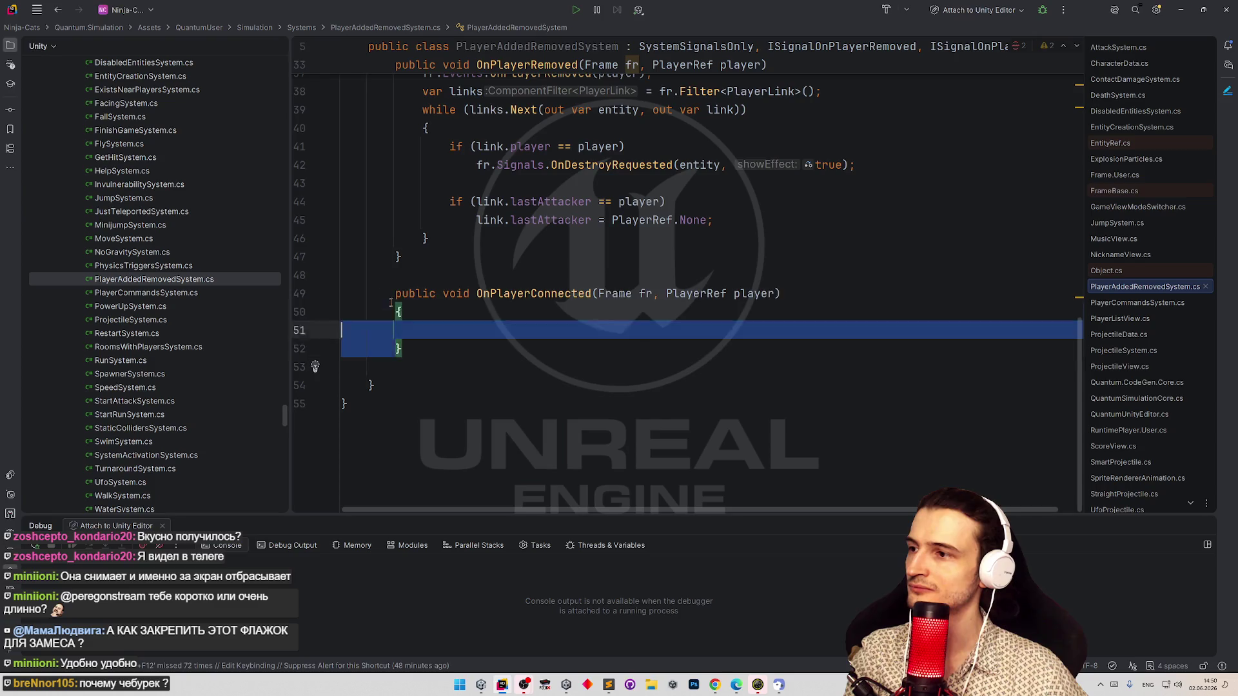
pyautogui.press('BackSpace')
pyautogui.press('BackSpace')
pyautogui.press('BackSpace')
pyautogui.press('Delete')
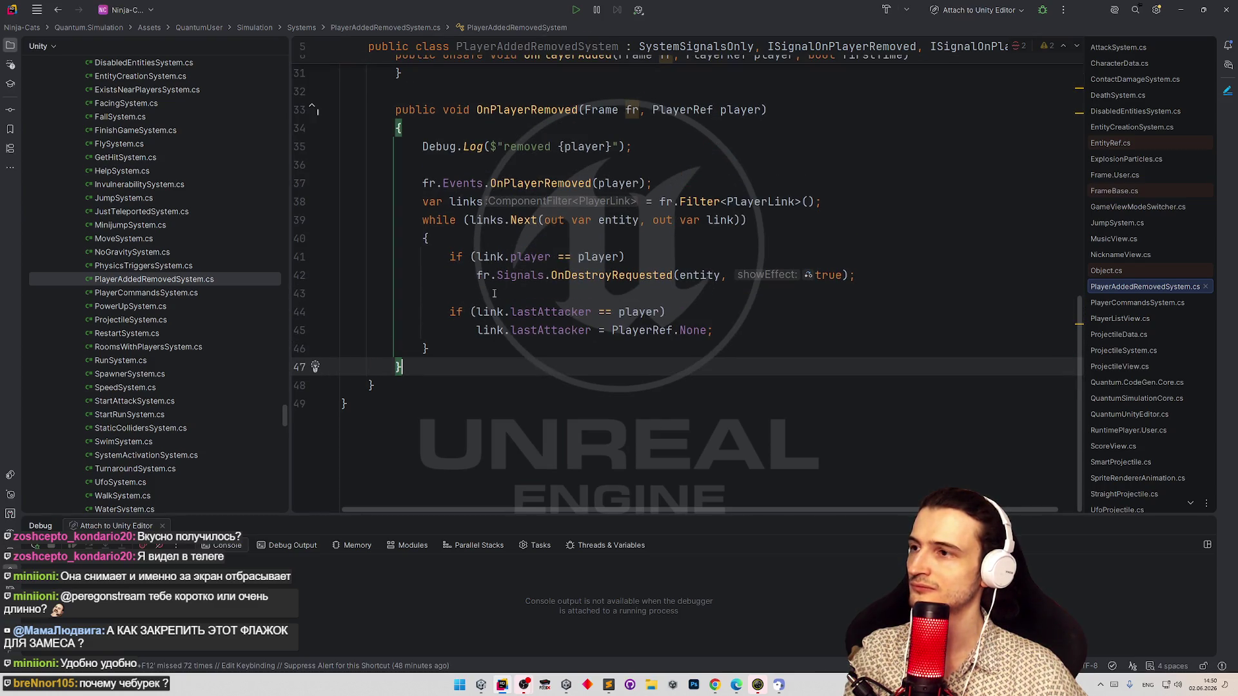
pyautogui.click(512, 165)
pyautogui.hotkey('ctrl', 'v')
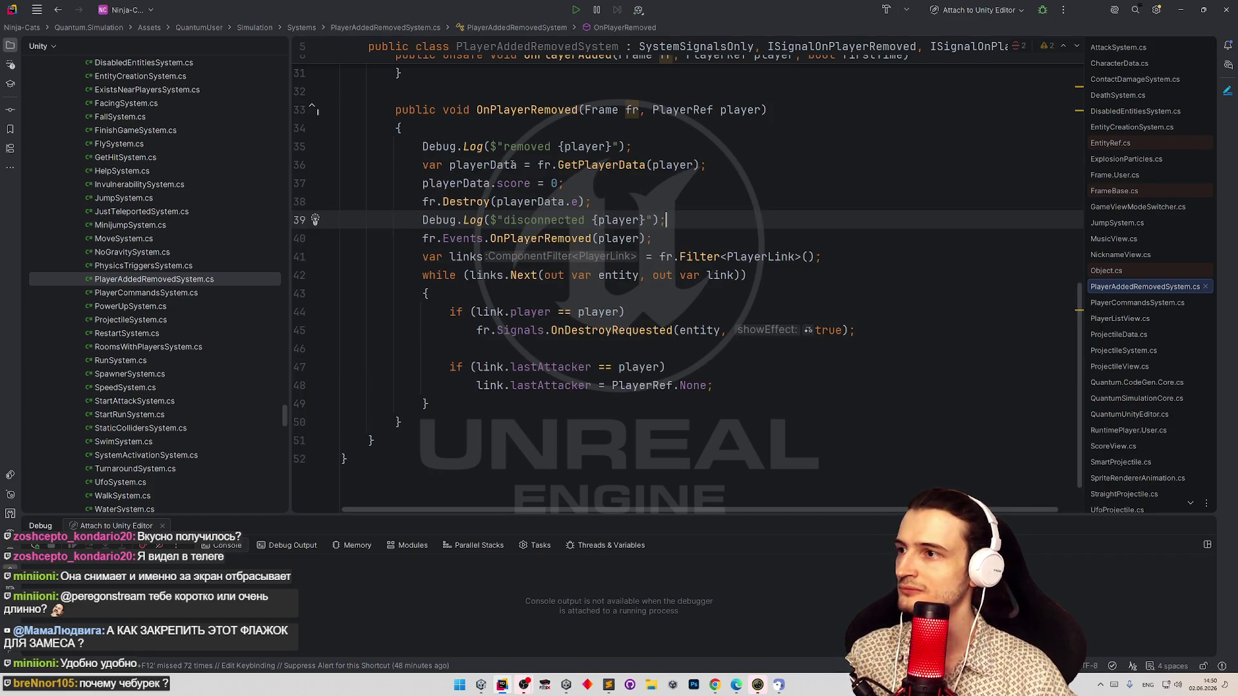
# Step: Delete the 'disconnected' and 'removed' Debug.Log lines from OnPlayerRemoved
pyautogui.press('Return')
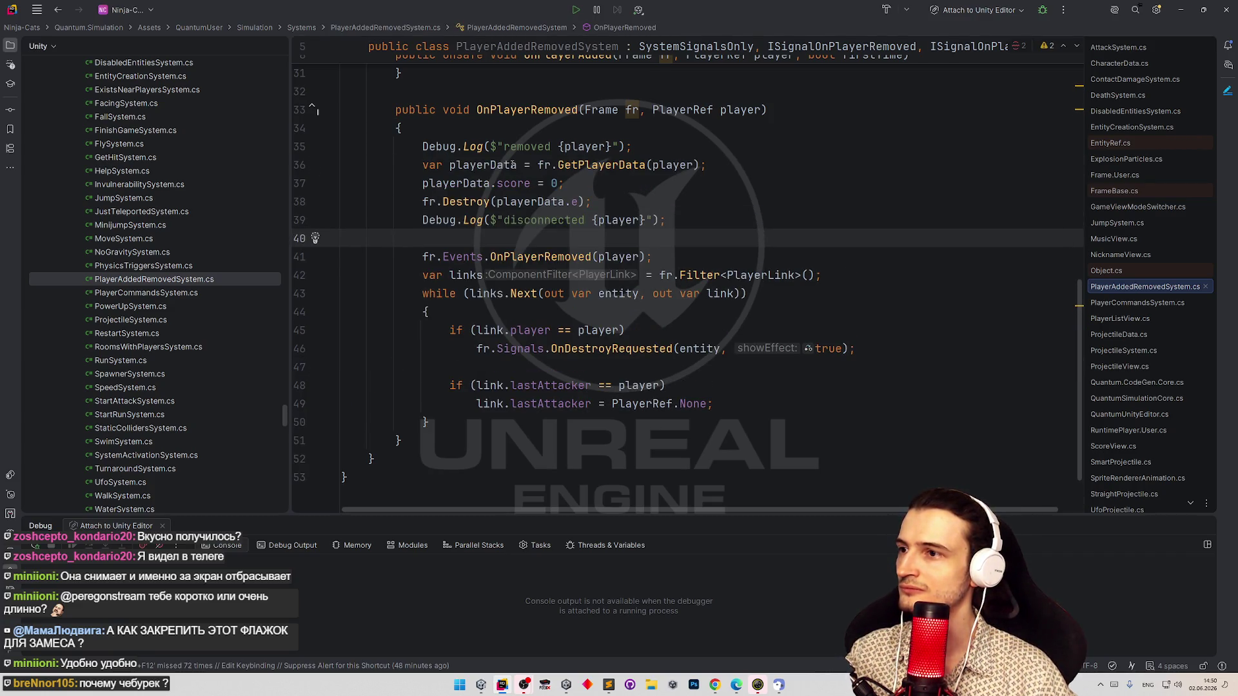
pyautogui.moveTo(666, 229); pyautogui.dragTo(361, 221)
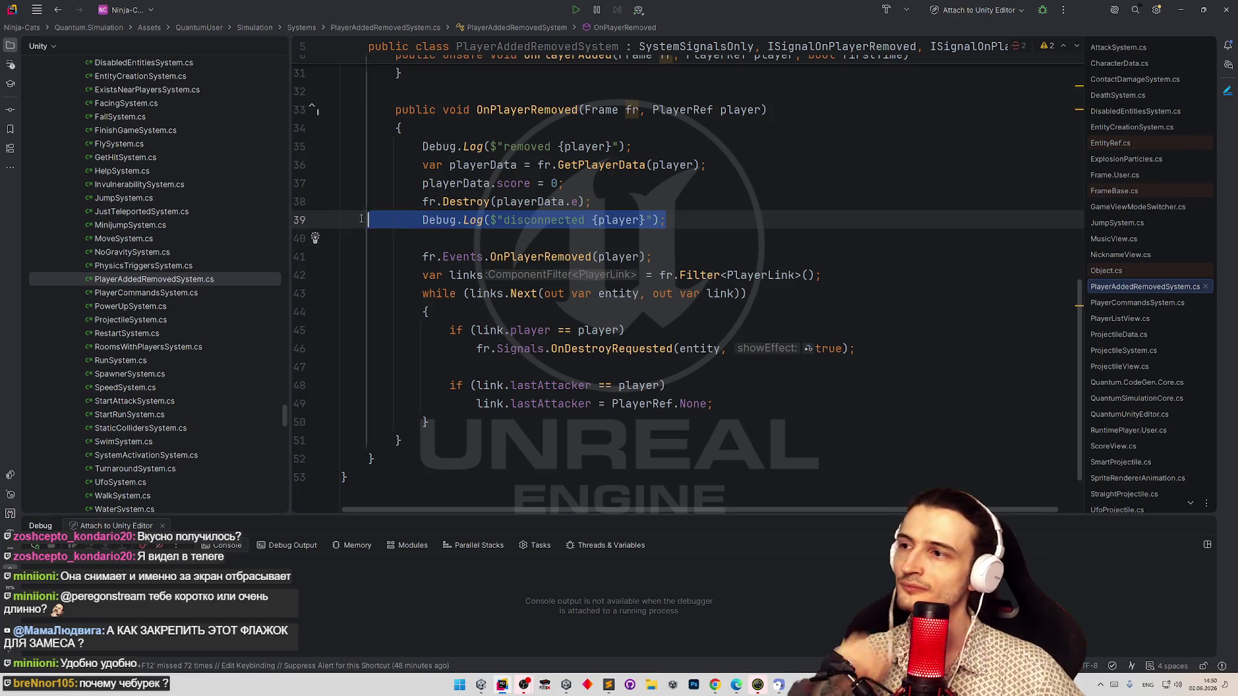
pyautogui.press('BackSpace')
pyautogui.moveTo(633, 147); pyautogui.dragTo(360, 152)
pyautogui.press('BackSpace')
pyautogui.press('BackSpace')
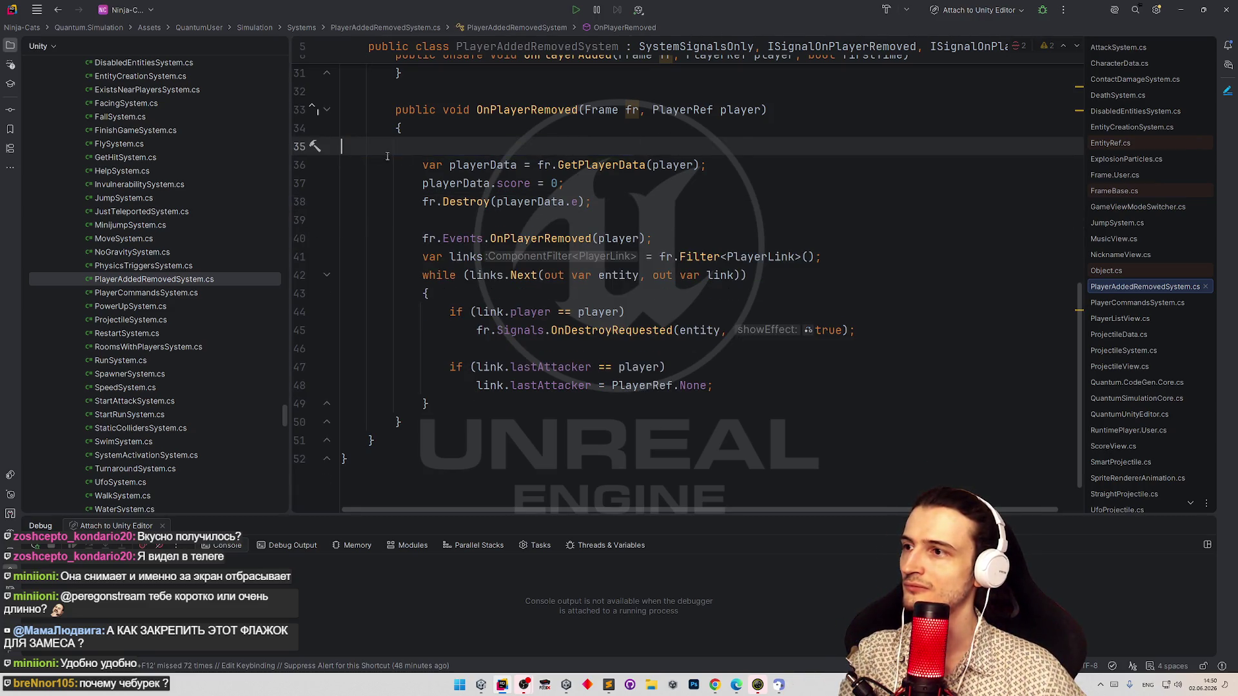
# Step: Remove the empty line after the fr.Destroy call and review the method
pyautogui.click(517, 146)
pyautogui.click(647, 186)
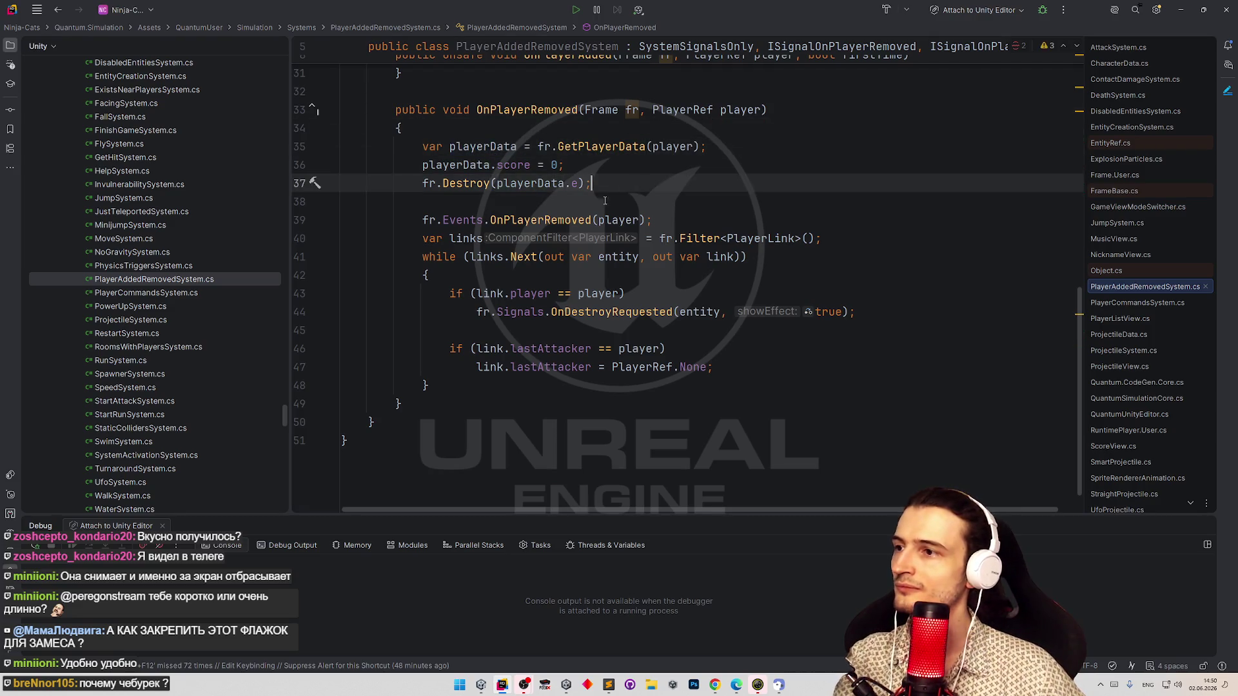
pyautogui.press('Delete')
pyautogui.scroll(5, 639, 219)
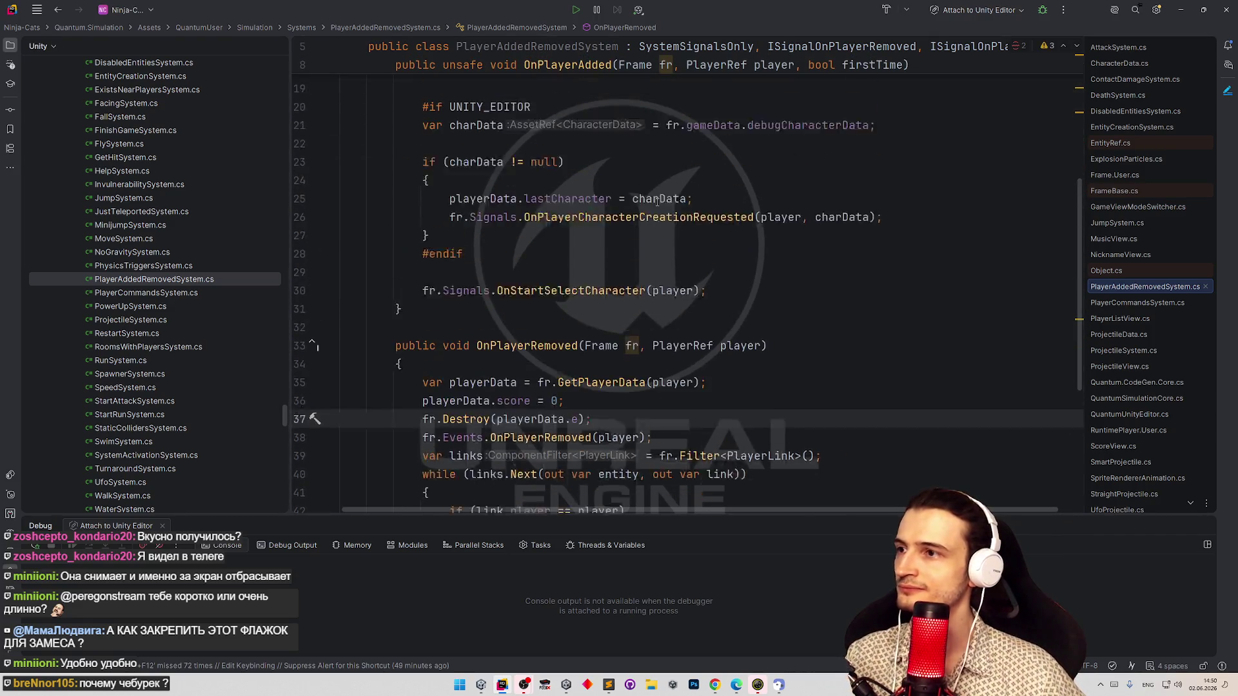
pyautogui.scroll(3, 655, 202)
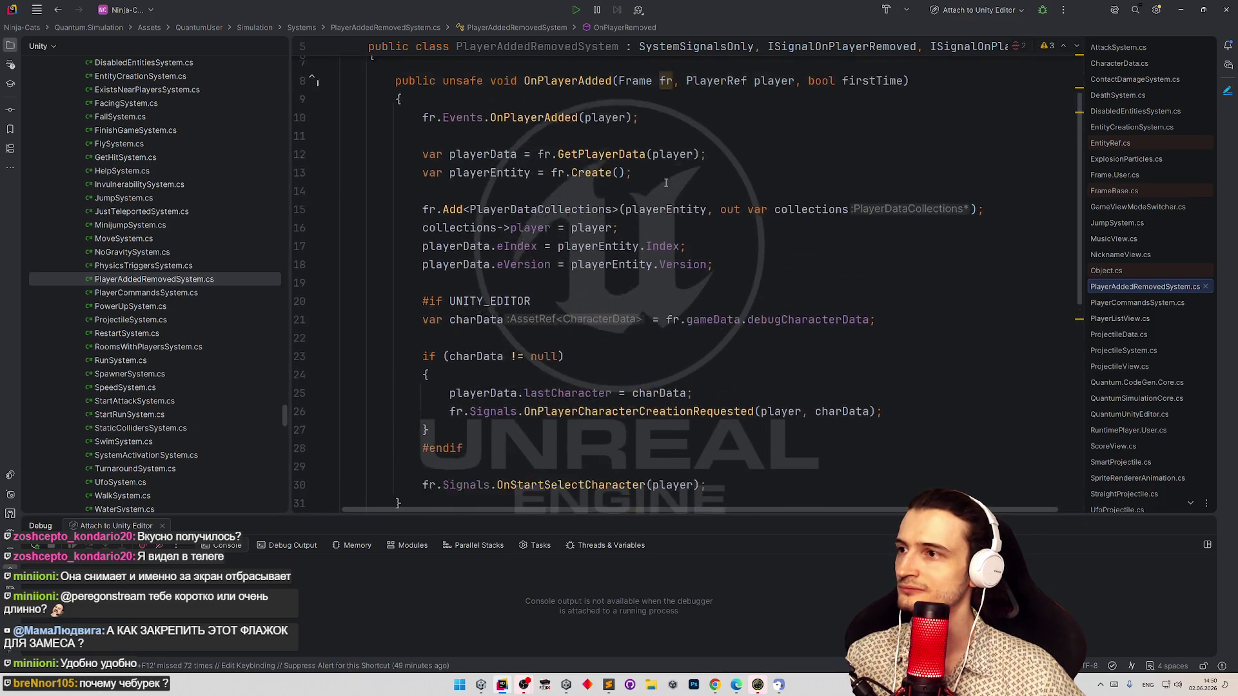
pyautogui.scroll(-8, 667, 166)
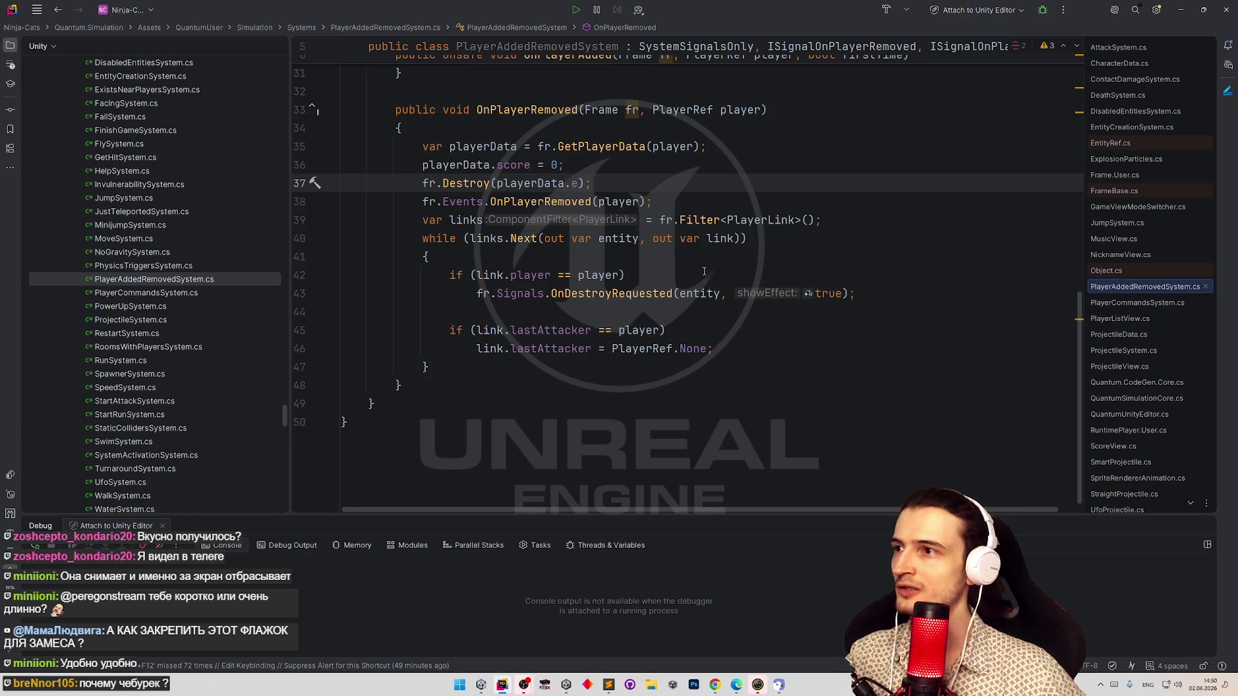
pyautogui.scroll(5, 226, 271)
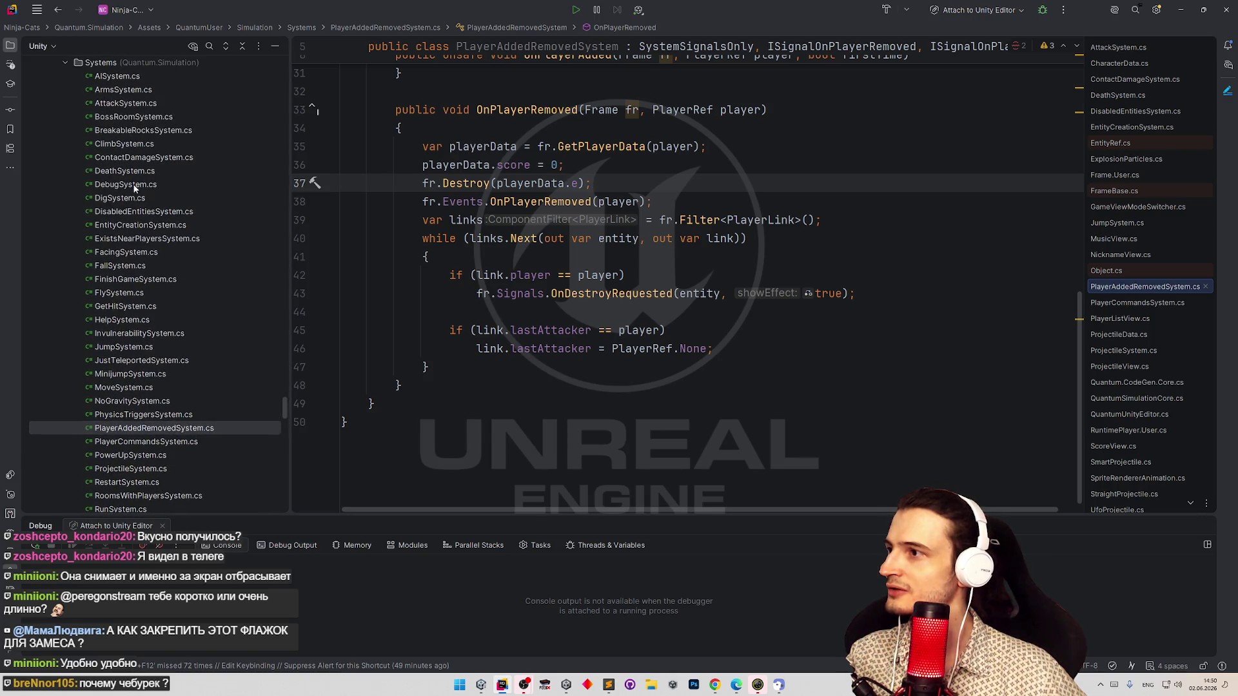
# Step: Open DeathSystem.cs and read through OnDestroyRequested and OnDied
pyautogui.click(133, 175)
pyautogui.scroll(5, 733, 272)
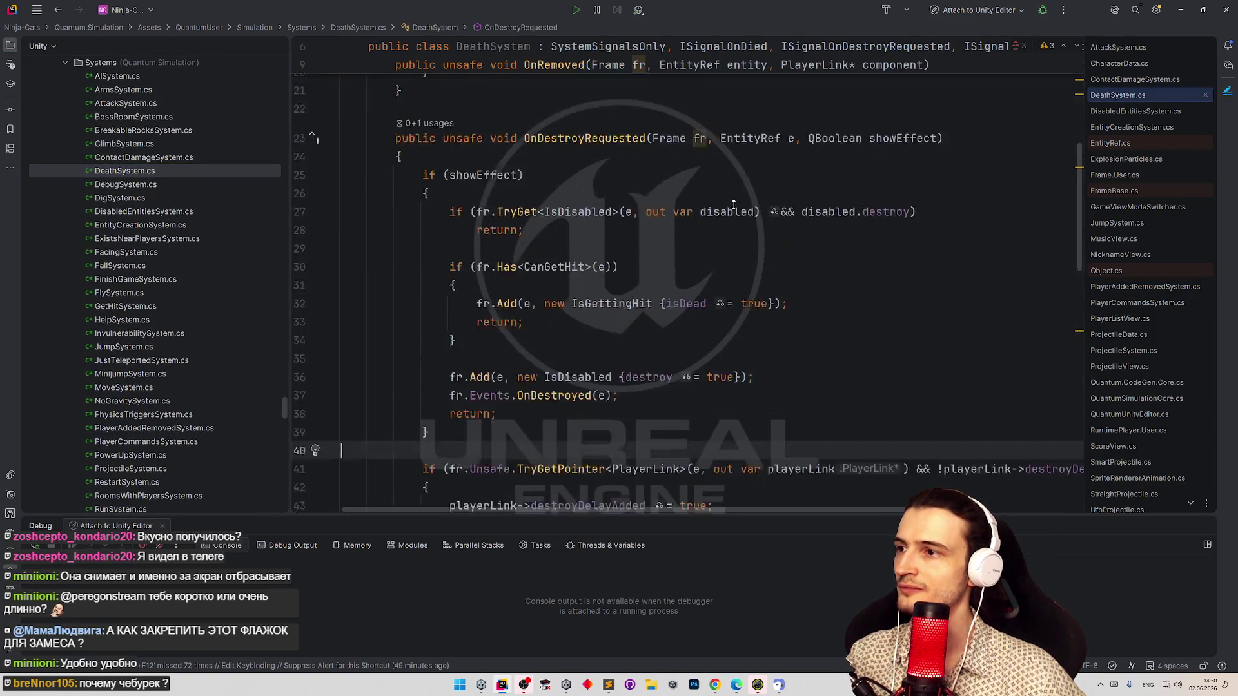
pyautogui.scroll(-6, 733, 273)
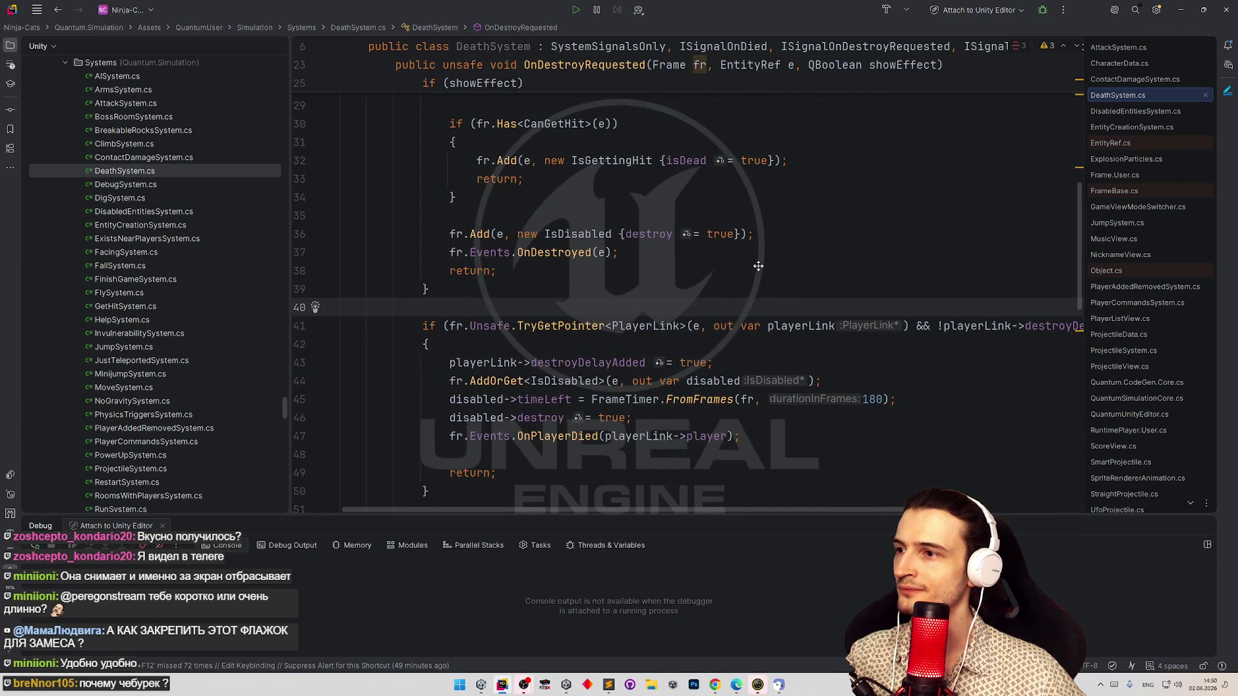
pyautogui.scroll(2, 766, 241)
pyautogui.scroll(3, 766, 242)
pyautogui.scroll(-8, 766, 273)
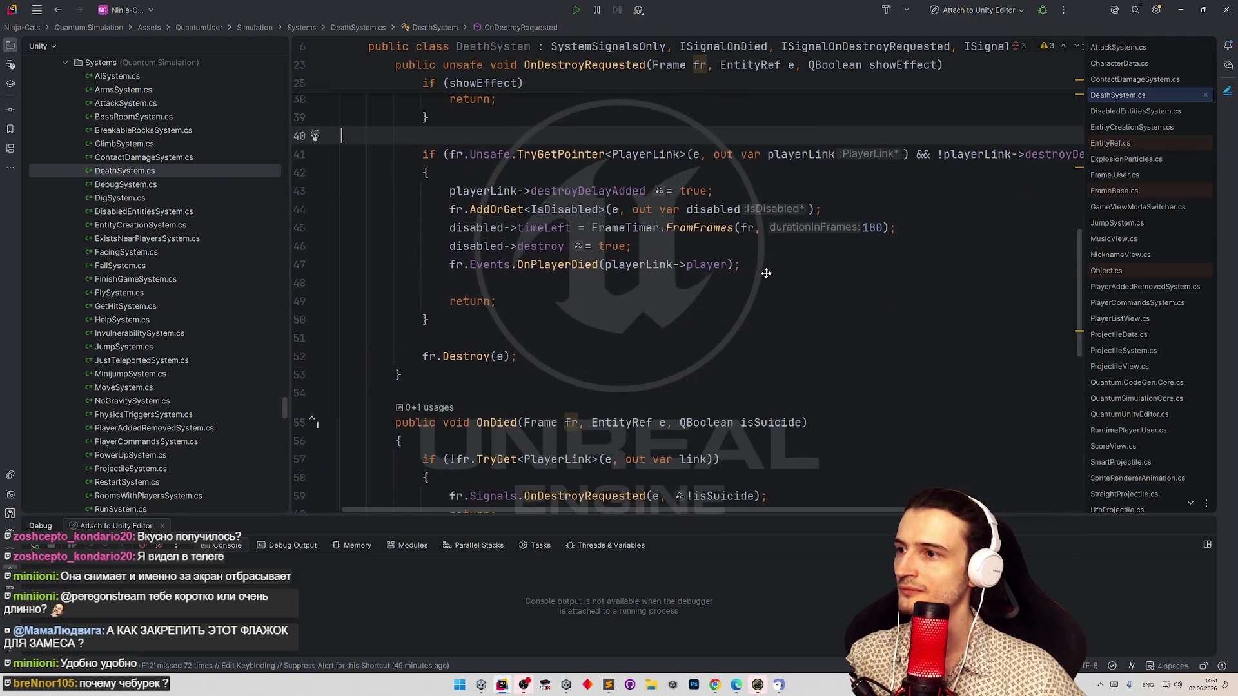
pyautogui.scroll(-9, 766, 273)
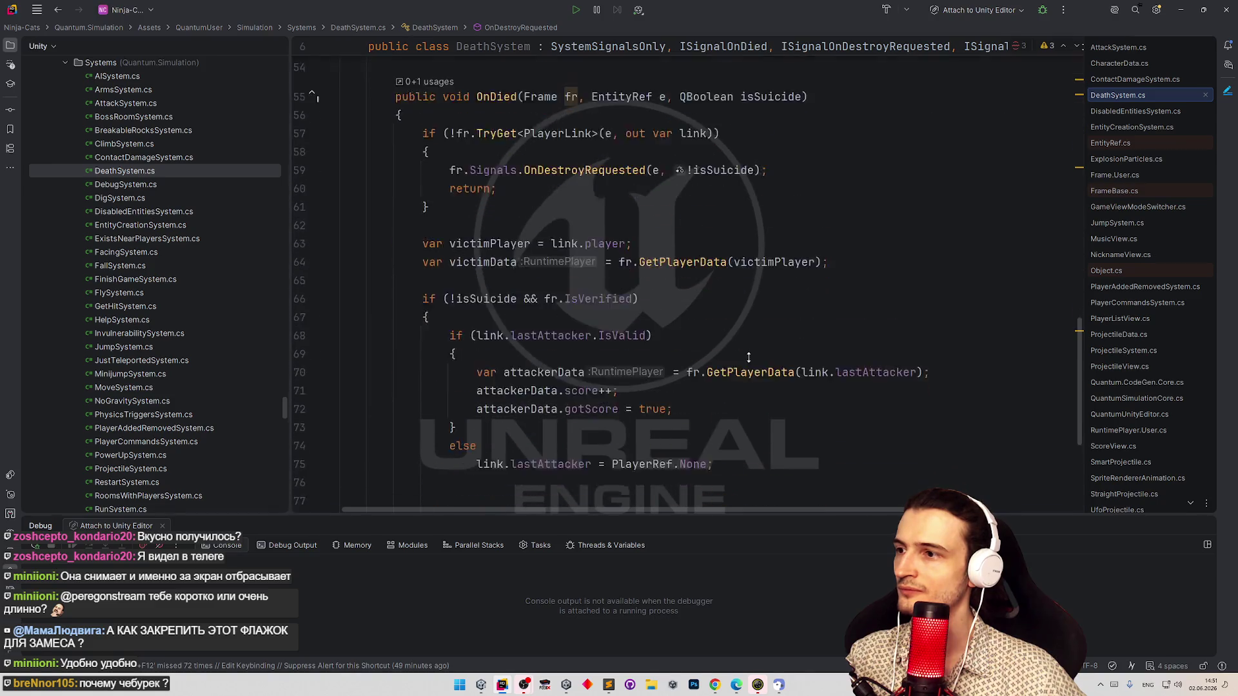
pyautogui.scroll(4, 766, 235)
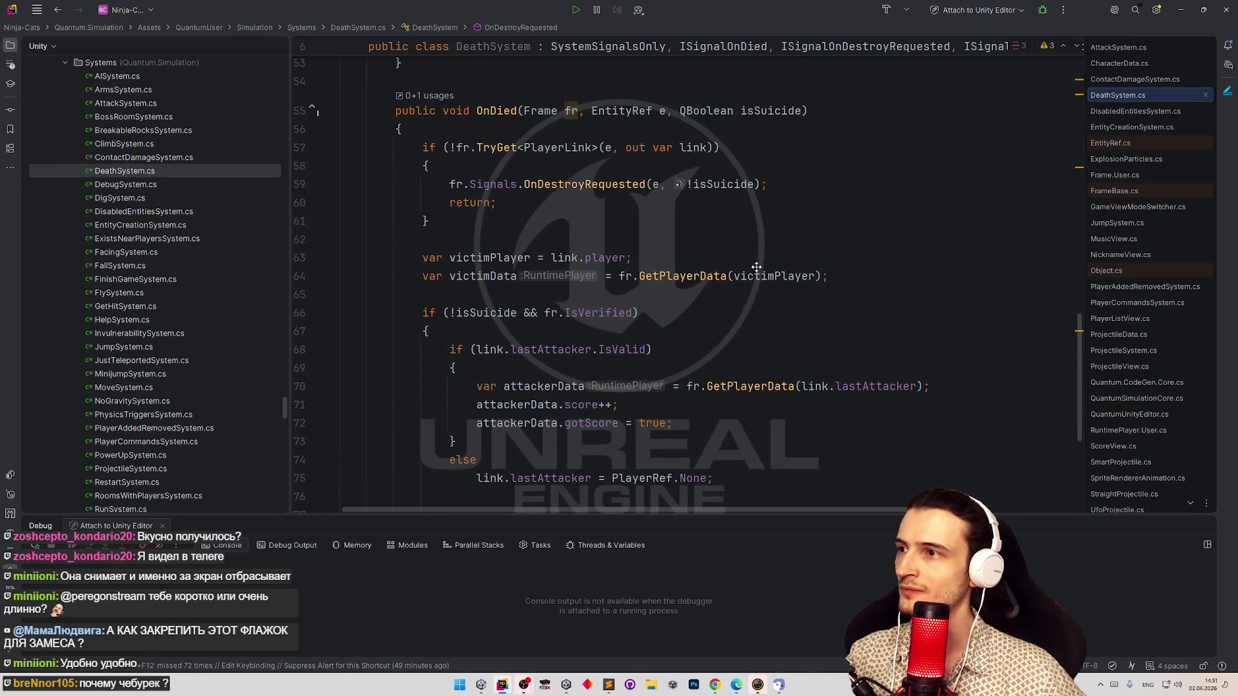
pyautogui.scroll(-2, 751, 269)
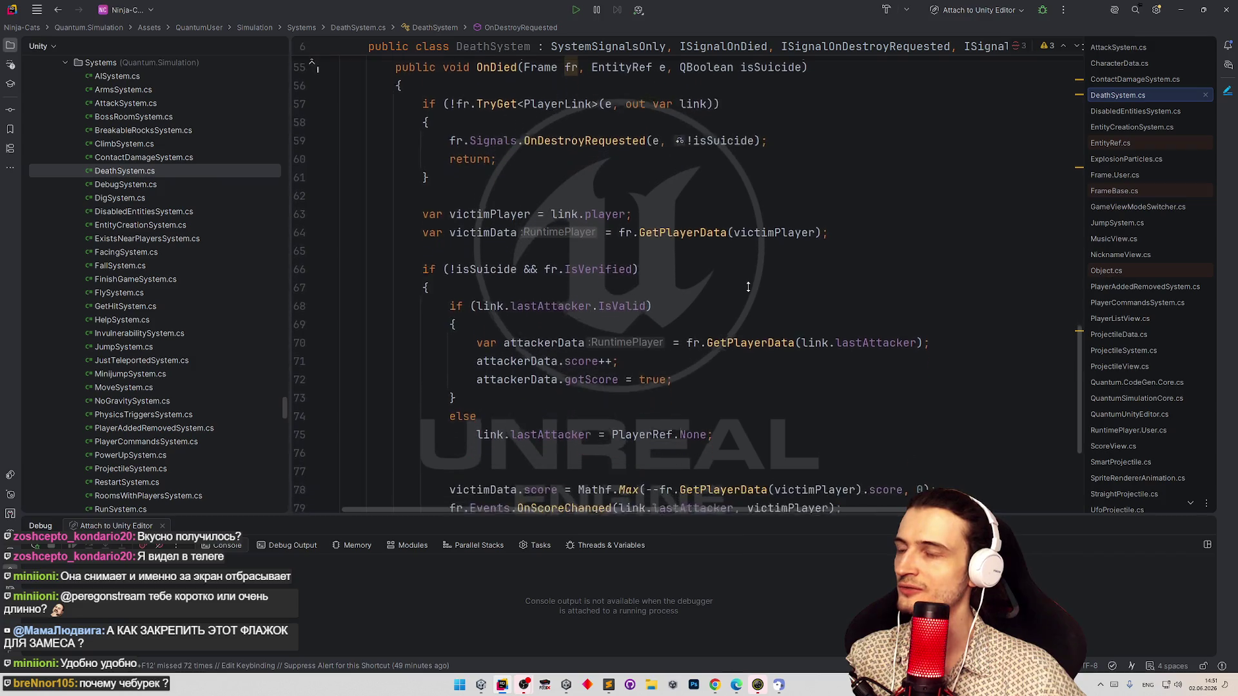
pyautogui.scroll(-1, 747, 271)
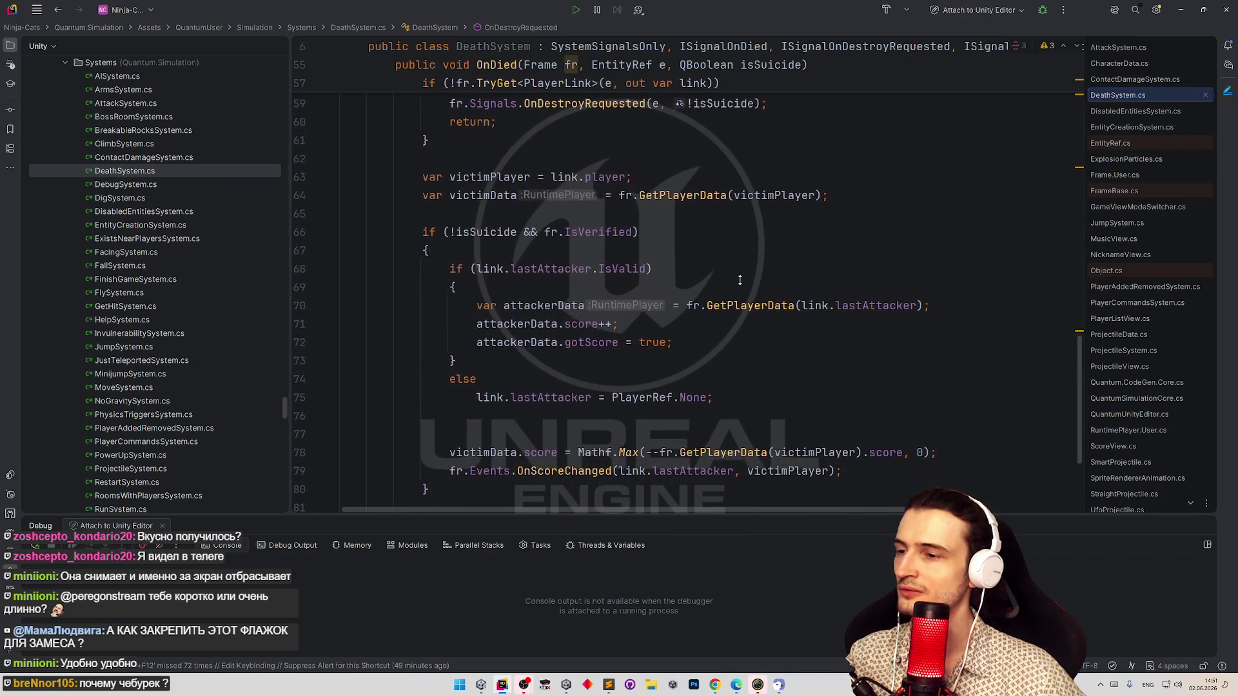
pyautogui.scroll(-1, 740, 280)
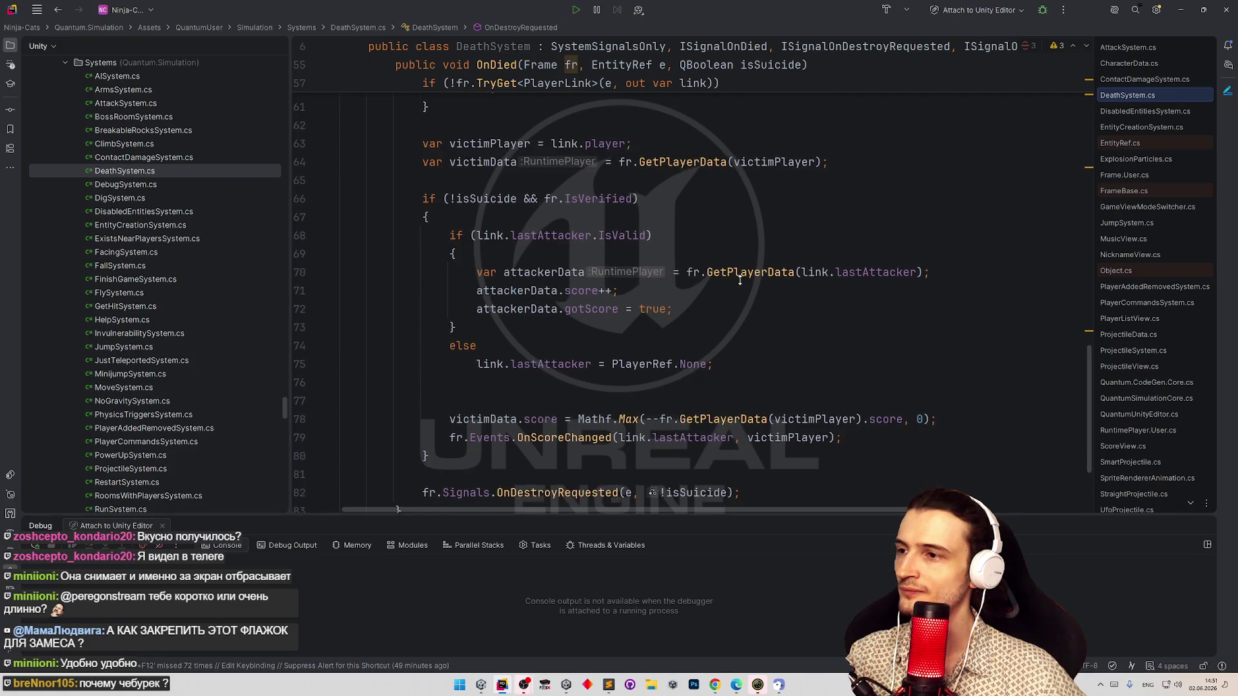
# Step: Inspect OnDied's scoring condition '!isSuicide && fr.IsVerified' and the usages of isSuicide
pyautogui.click(416, 198)
pyautogui.scroll(2, 634, 223)
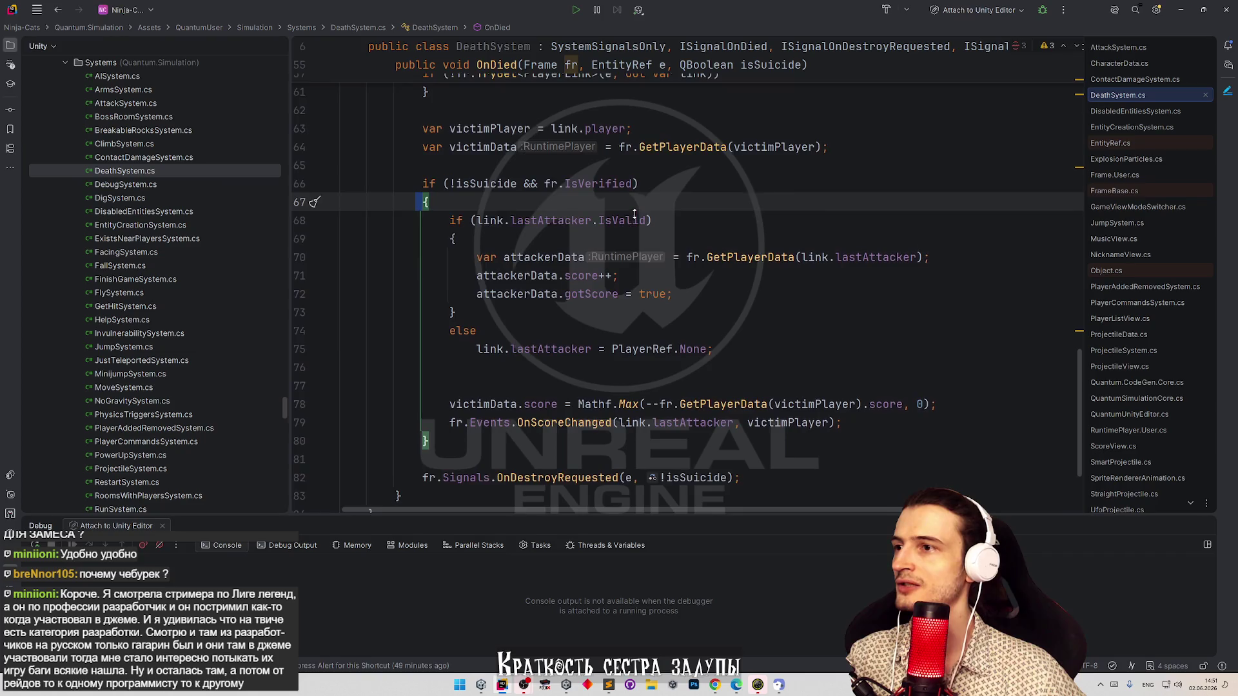
pyautogui.scroll(1, 637, 205)
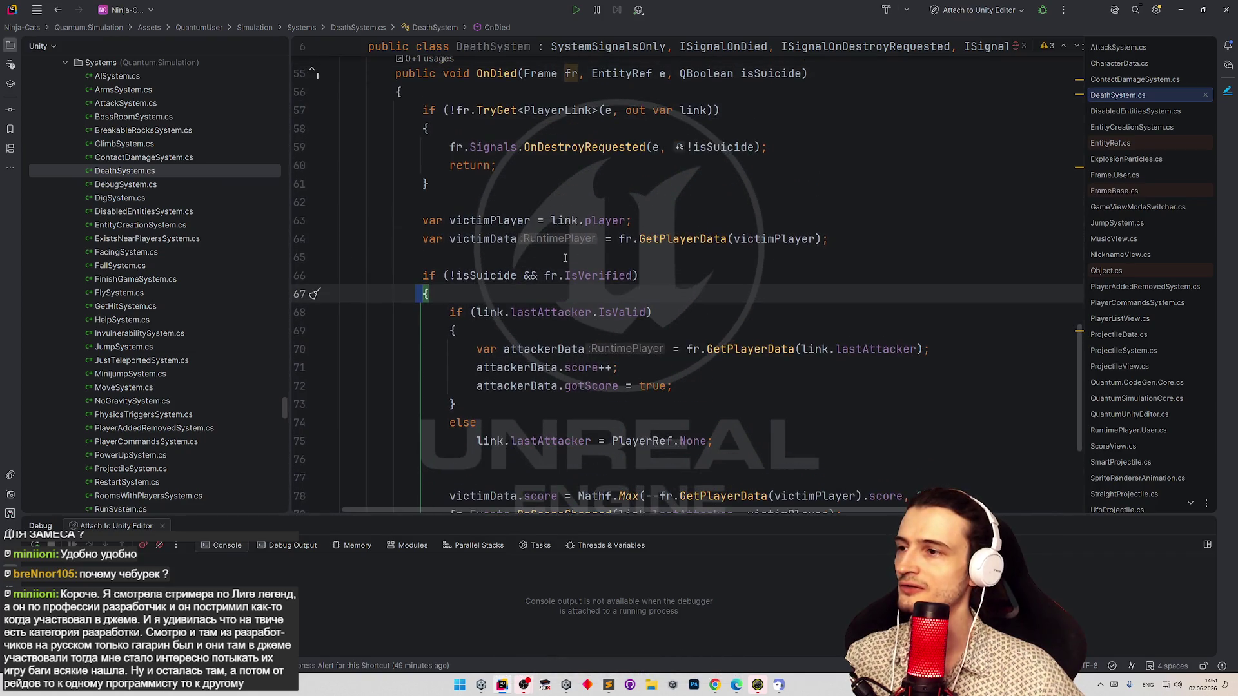
pyautogui.click(544, 275)
pyautogui.moveTo(545, 276); pyautogui.dragTo(626, 274)
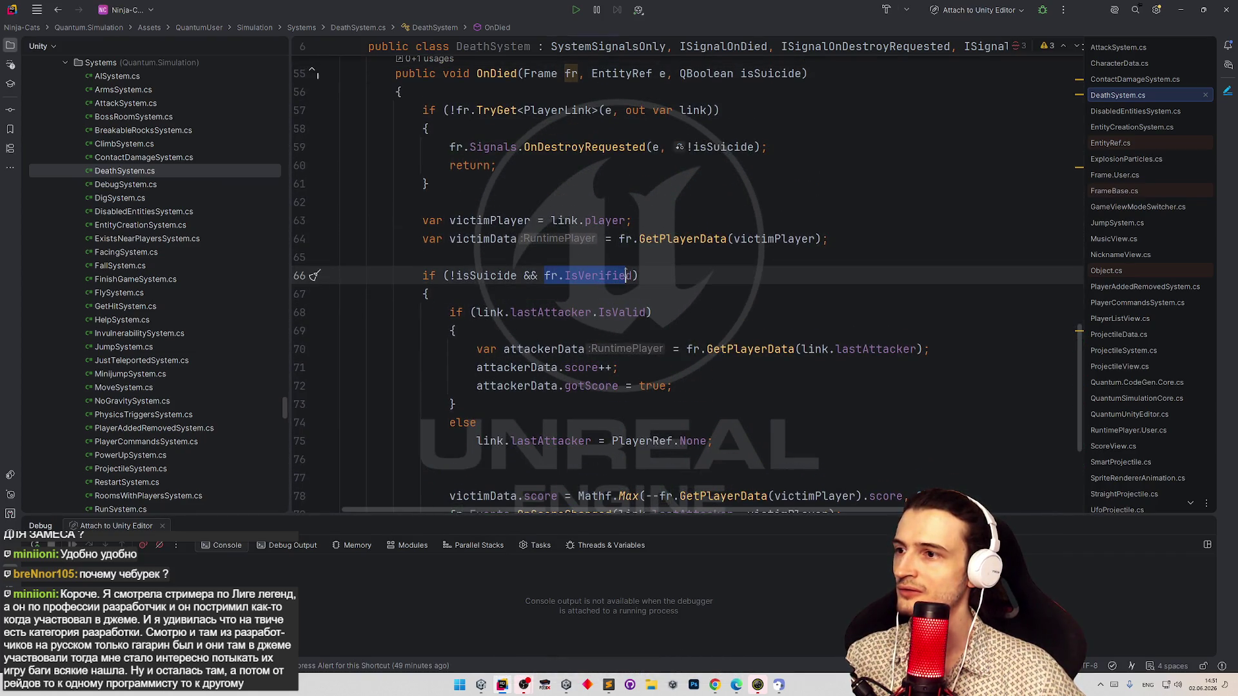
pyautogui.doubleClick(479, 275)
pyautogui.scroll(1, 561, 266)
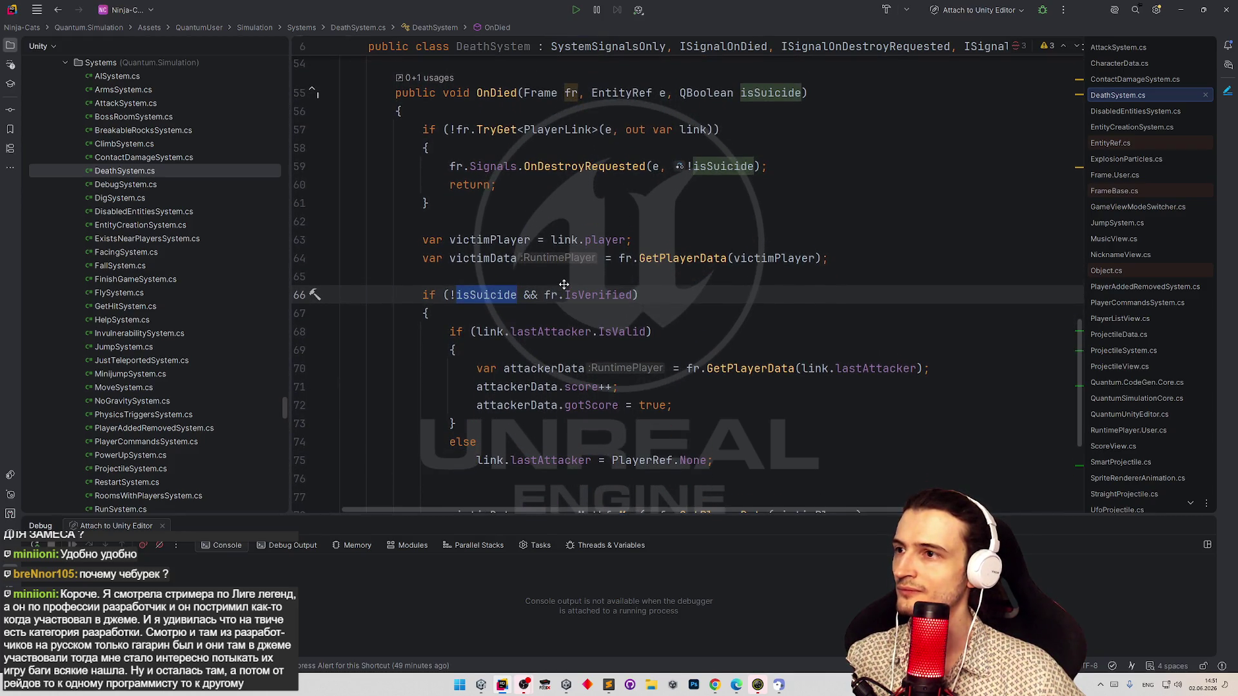
pyautogui.scroll(-5, 562, 301)
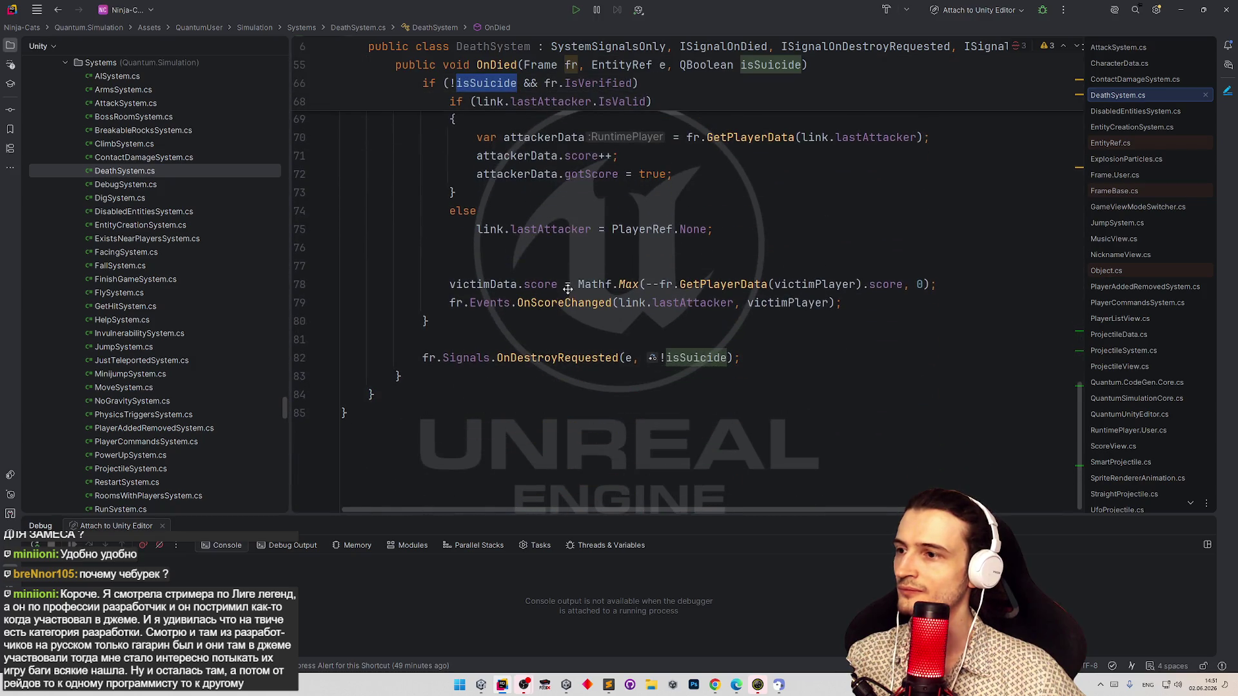
pyautogui.scroll(3, 574, 270)
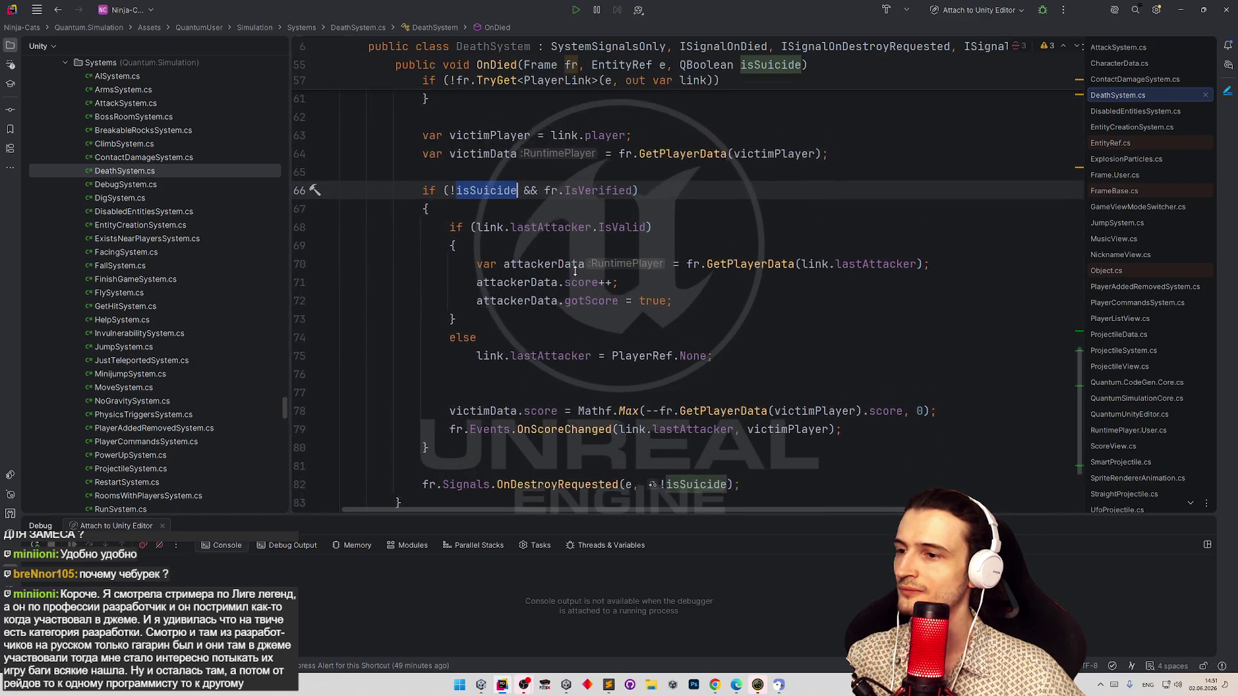
pyautogui.scroll(-1, 574, 284)
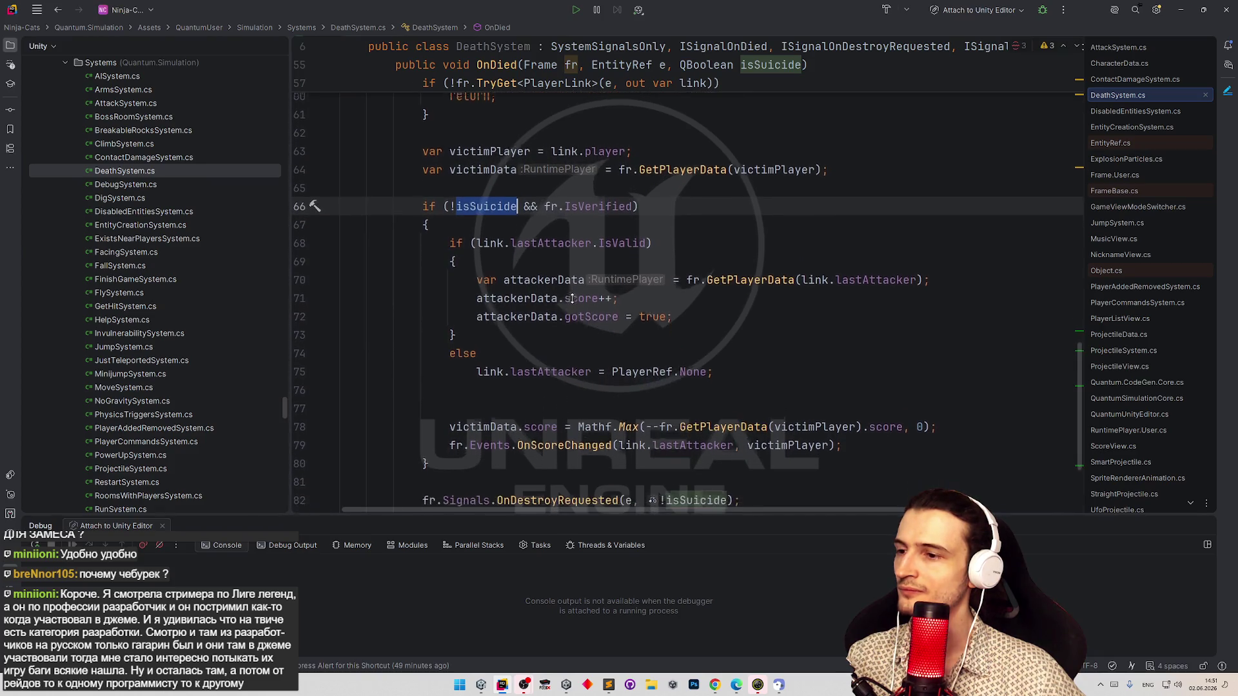
pyautogui.scroll(2, 577, 271)
pyautogui.scroll(-3, 577, 267)
pyautogui.scroll(3, 580, 266)
pyautogui.scroll(1, 582, 264)
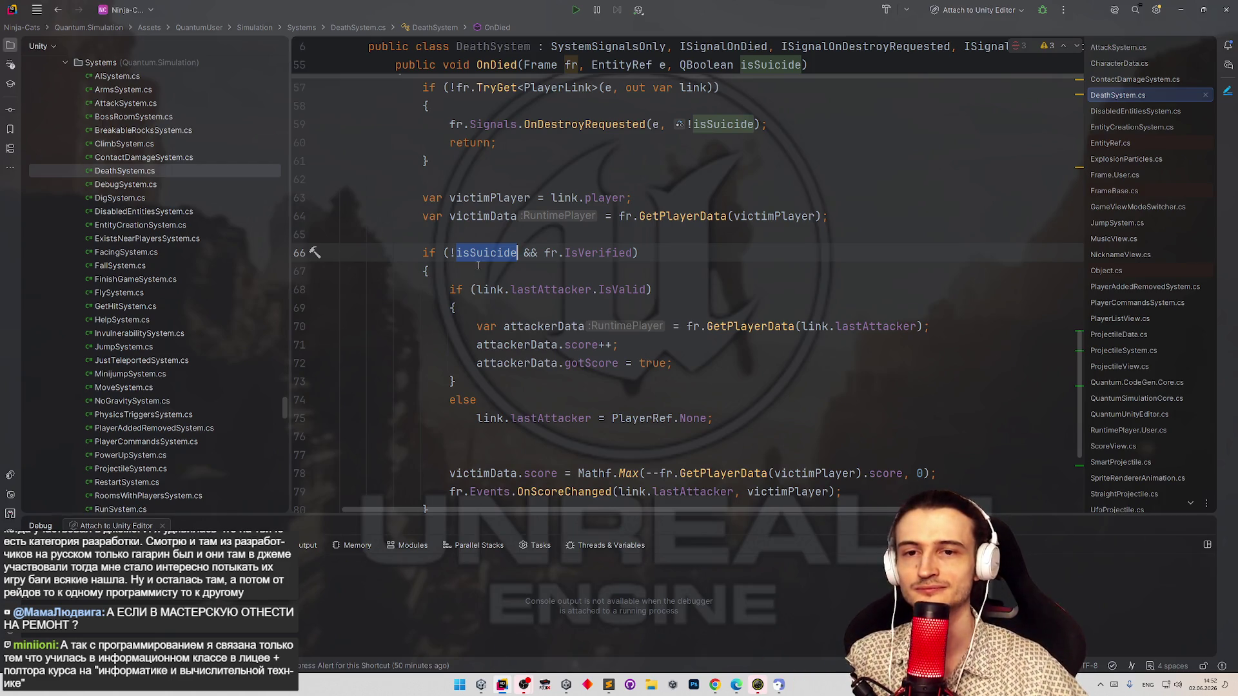
pyautogui.click(733, 247)
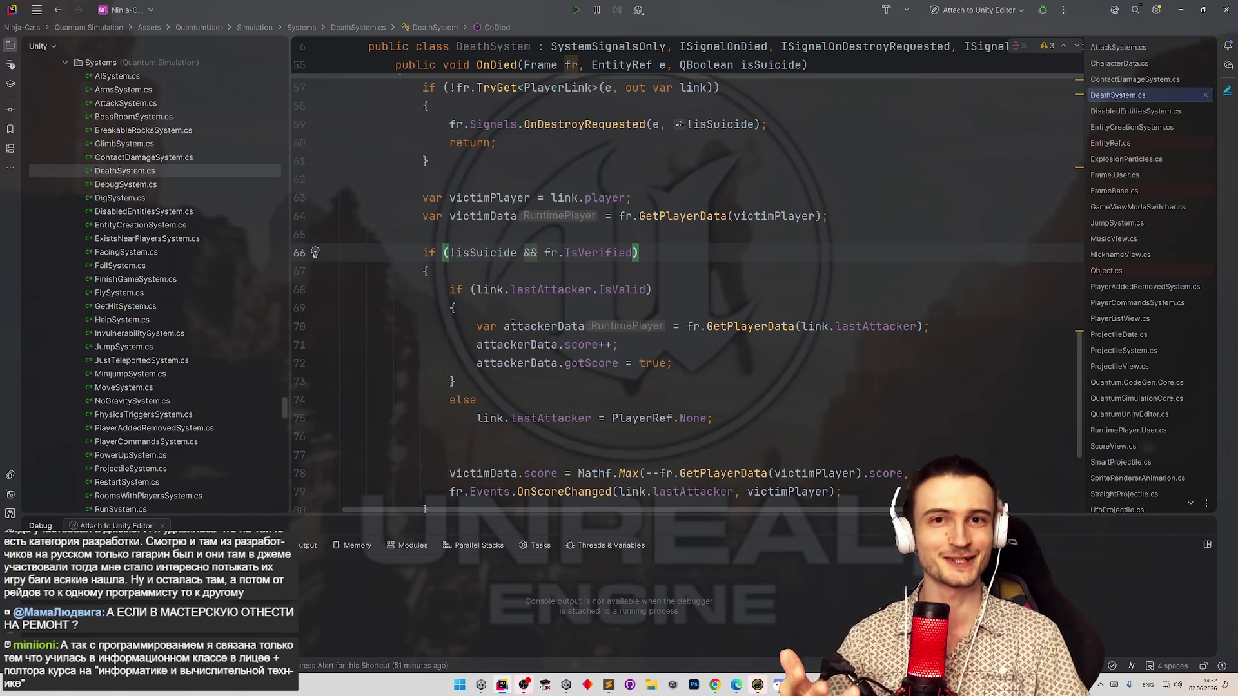
pyautogui.click(476, 363)
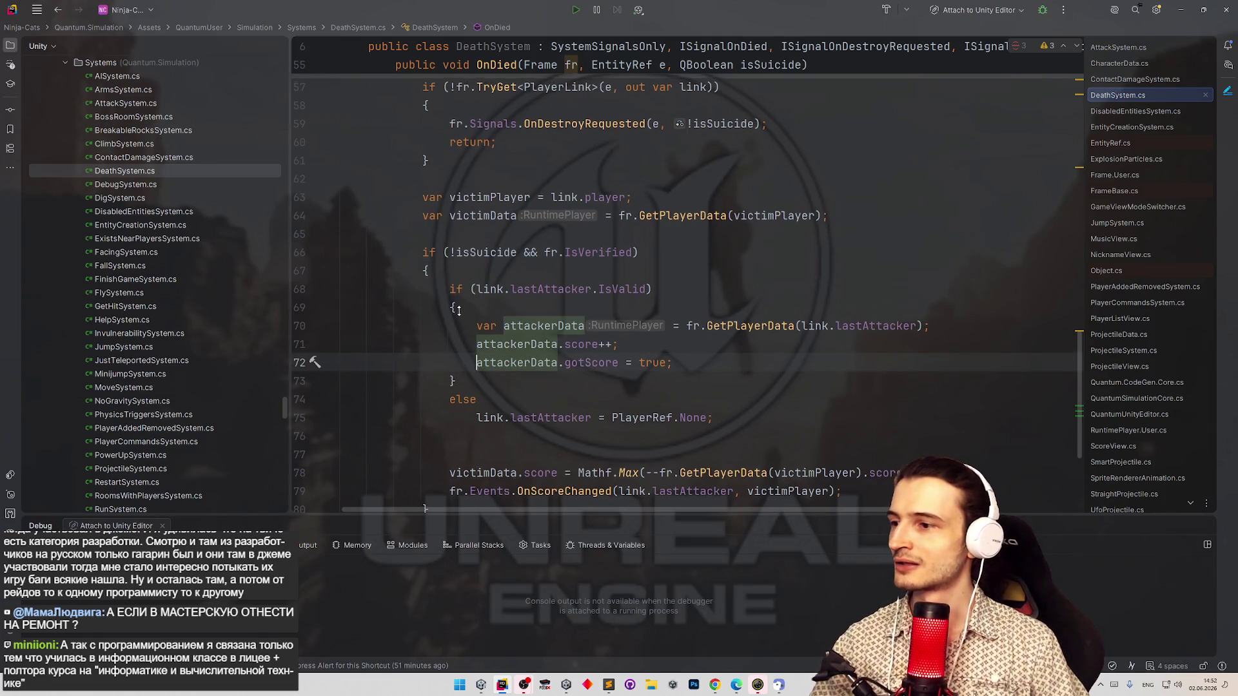
pyautogui.scroll(-1, 456, 310)
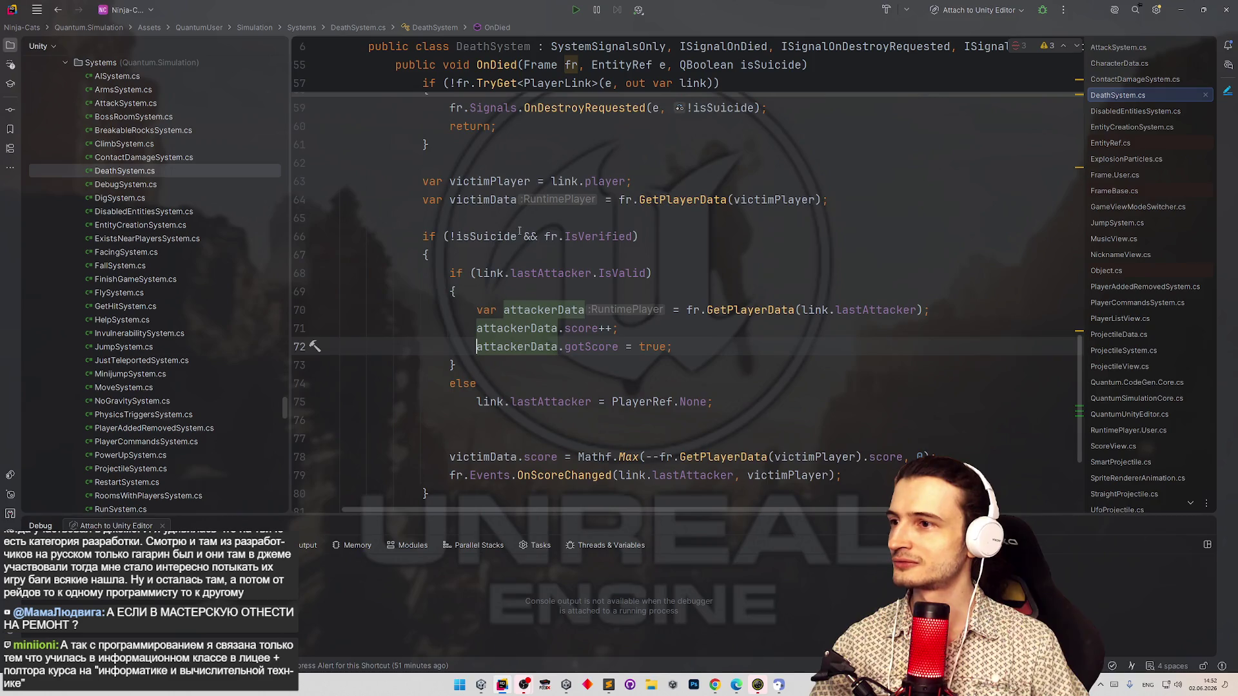
pyautogui.click(500, 200)
pyautogui.click(634, 237)
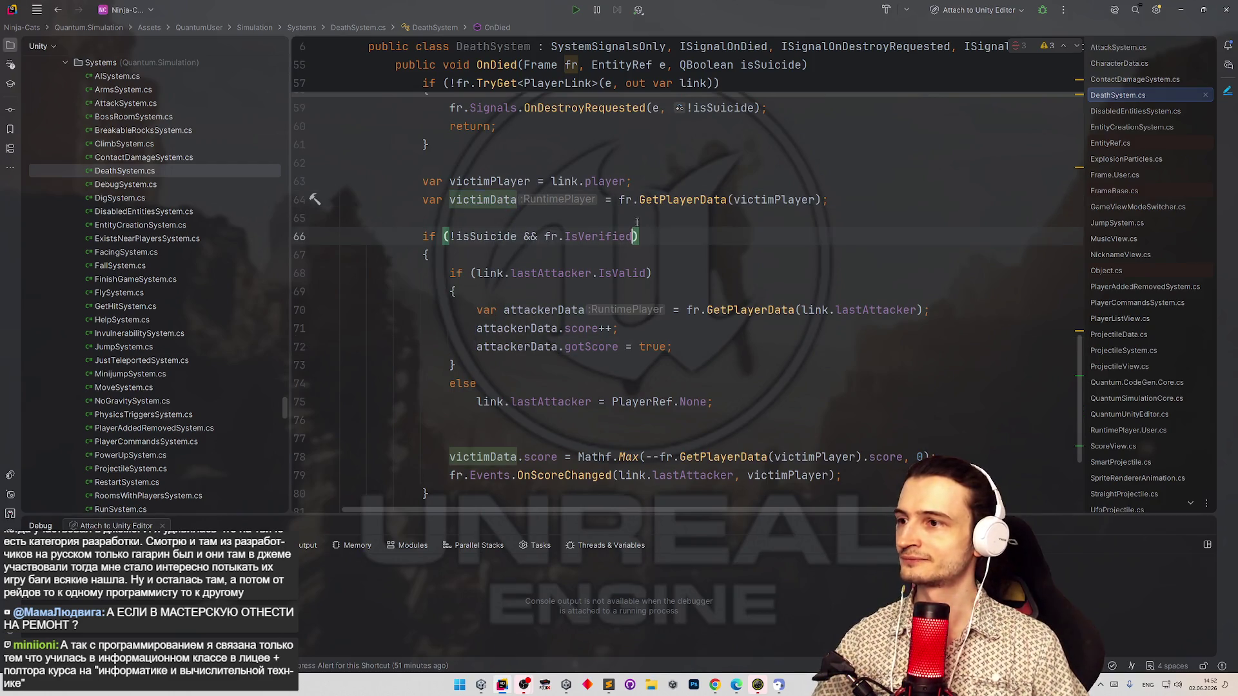
pyautogui.write('&& victimData.')
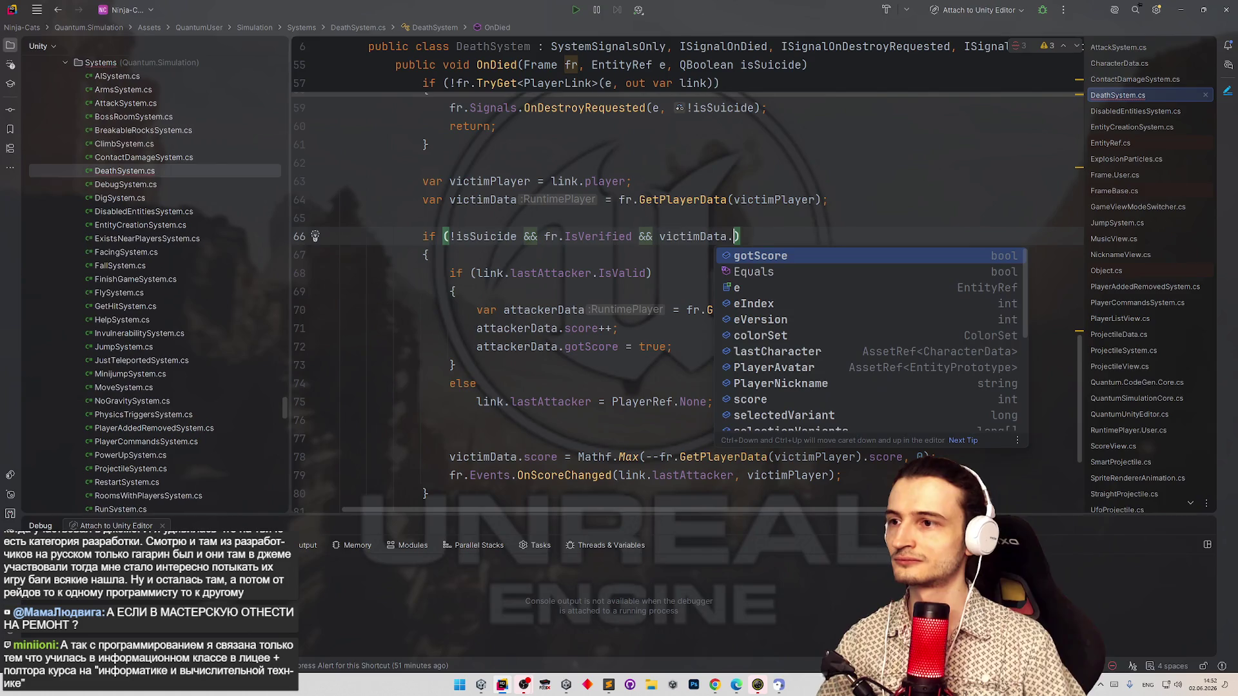
pyautogui.write('e.')
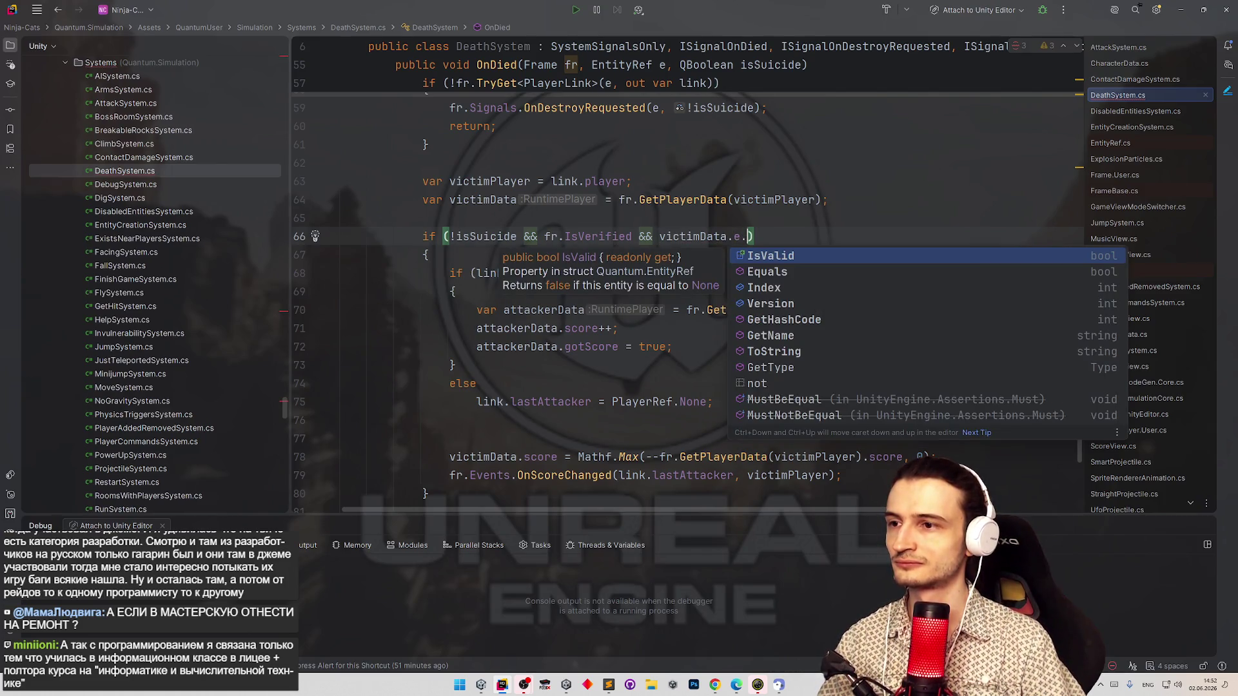
pyautogui.click(707, 236)
pyautogui.hotkey('ctrl', 'Left')
pyautogui.write('fr.')
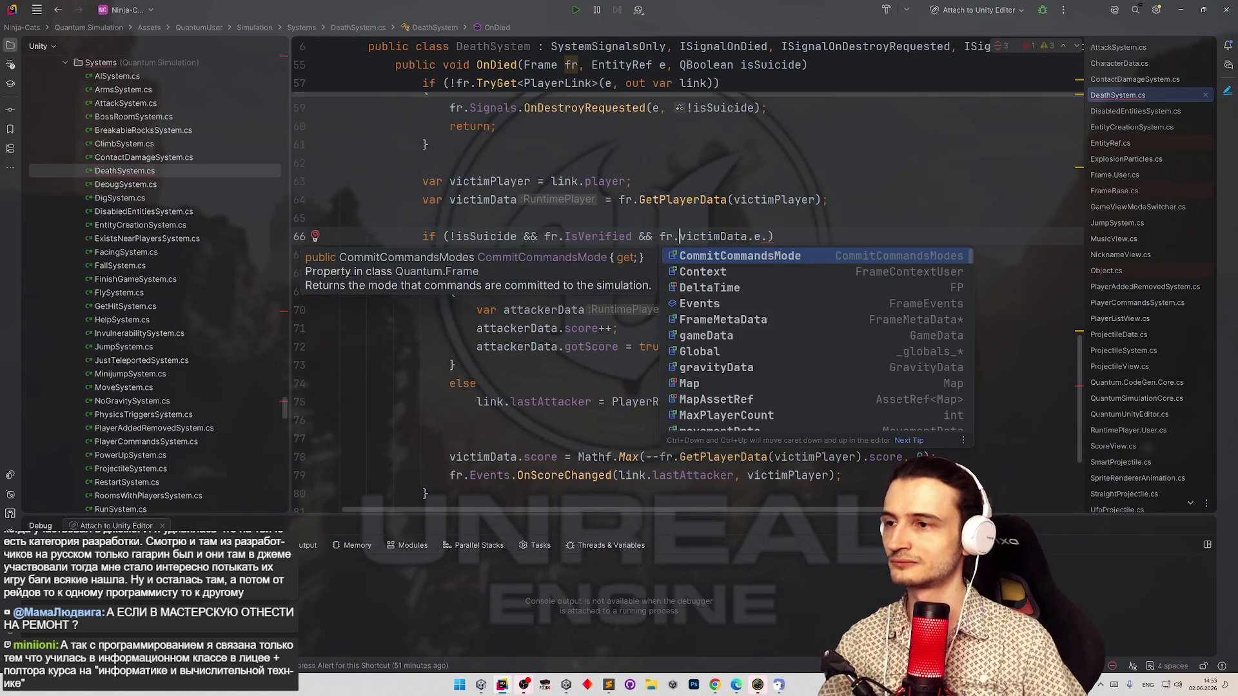
pyautogui.click(682, 218)
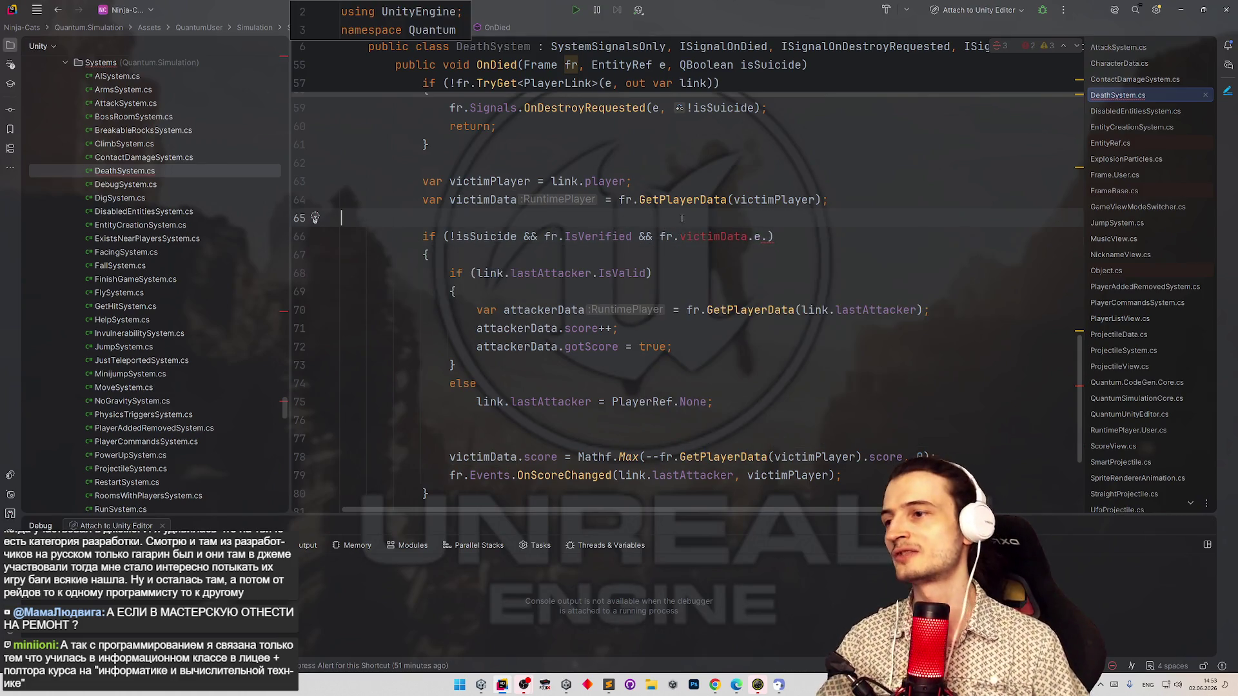
pyautogui.click(766, 237)
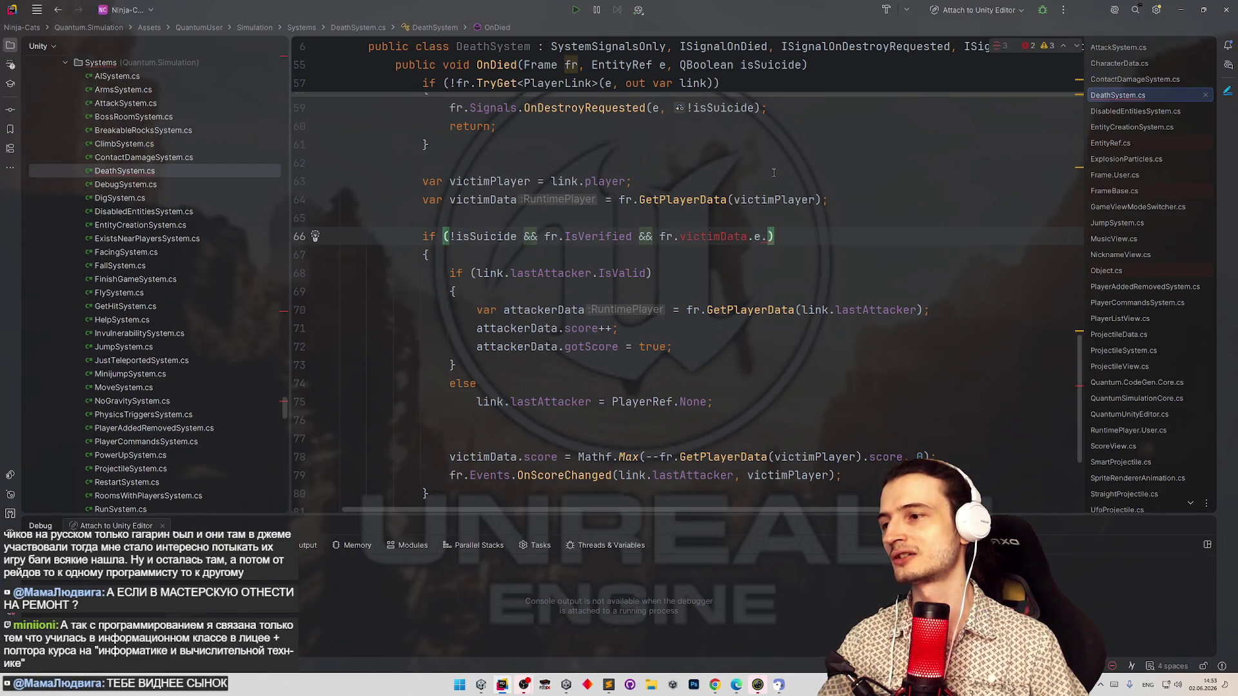
pyautogui.hotkey('ctrl', 'z')
pyautogui.hotkey('ctrl', 'z')
pyautogui.hotkey('ctrl', 'z')
pyautogui.hotkey('ctrl', 'z')
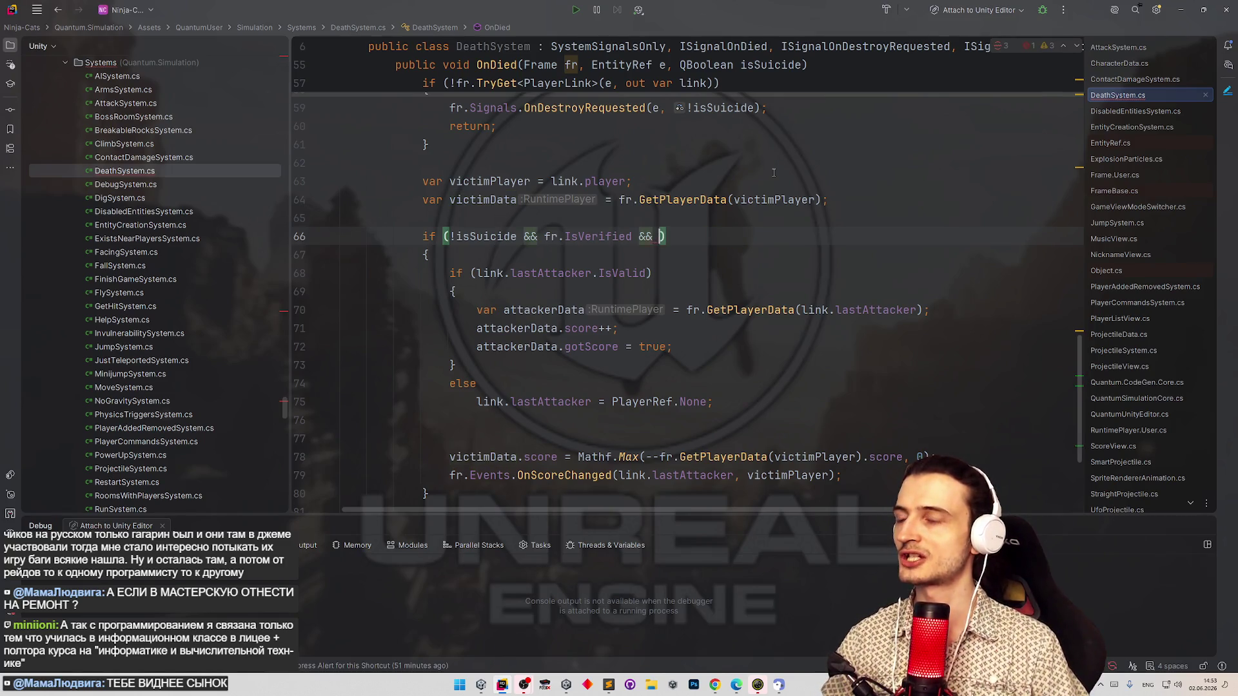
pyautogui.click(792, 265)
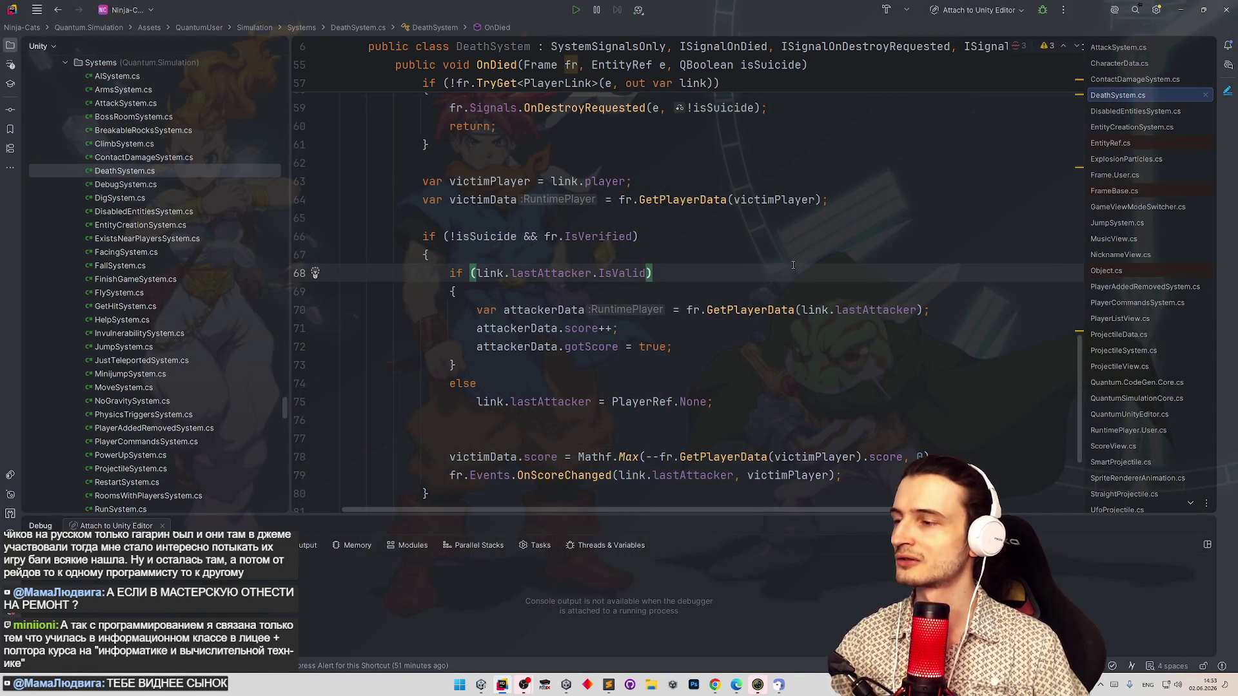
# Step: Add a new line after victimData's score update in OnDied and start typing 'if ('
pyautogui.scroll(-1, 792, 264)
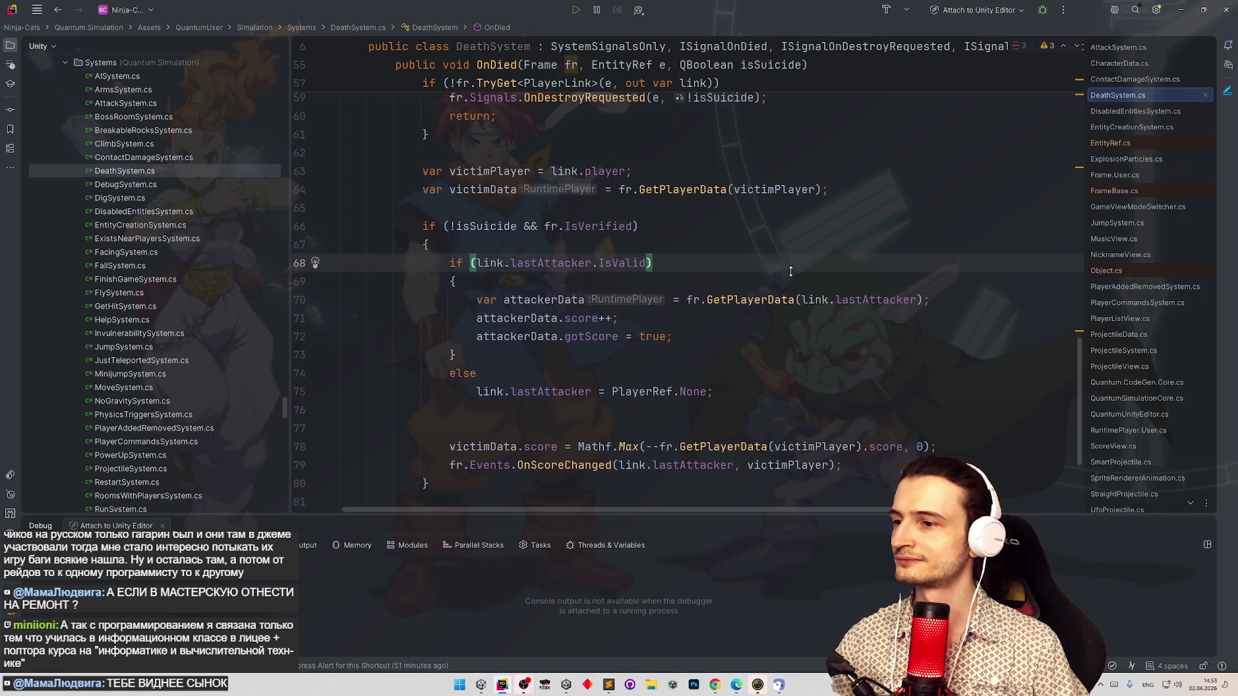
pyautogui.scroll(-1, 790, 271)
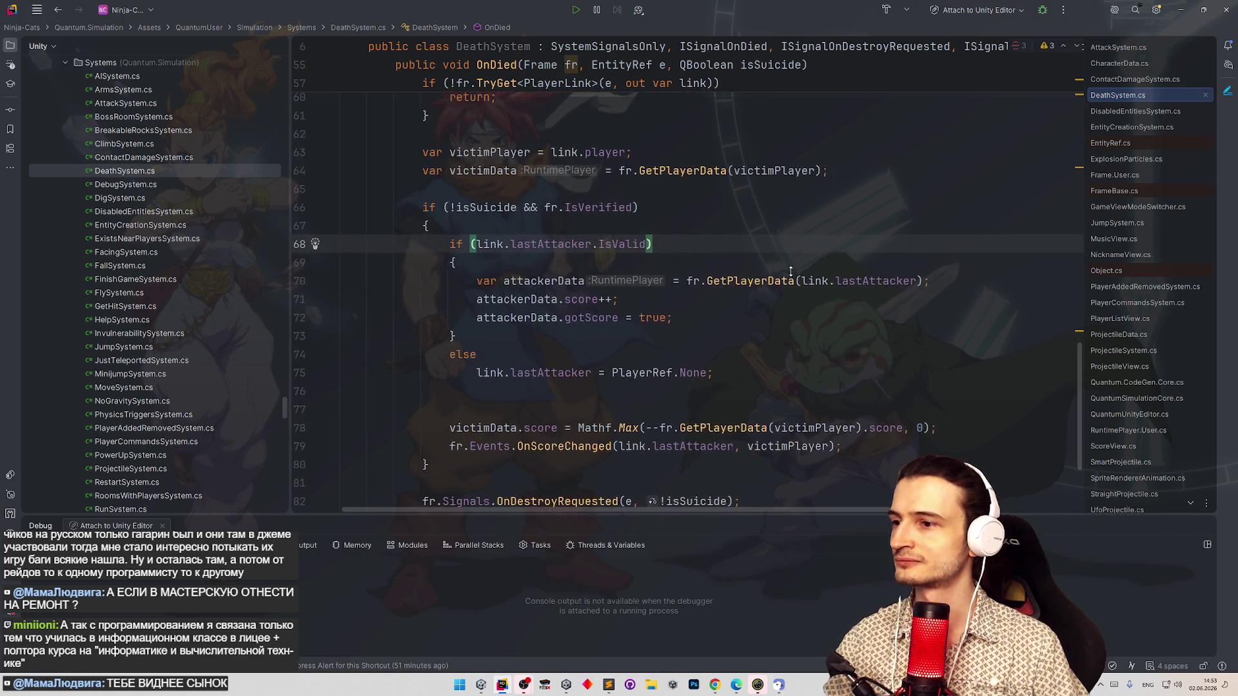
pyautogui.scroll(-3, 787, 284)
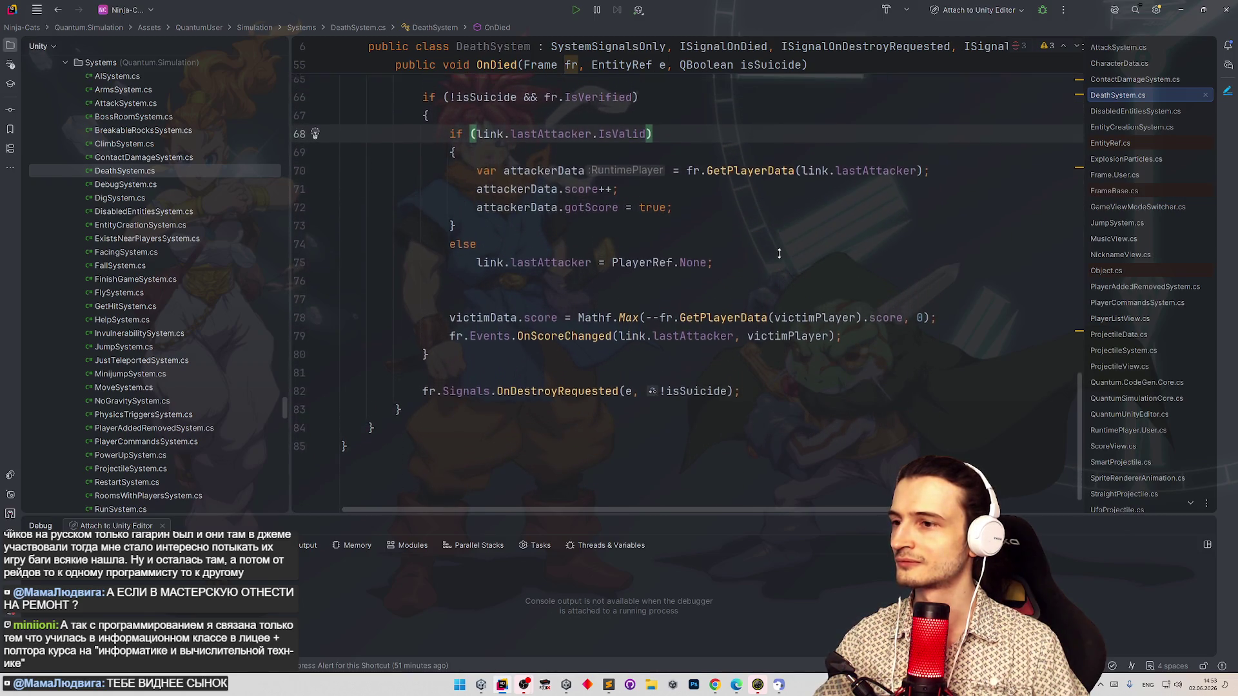
pyautogui.scroll(1, 779, 254)
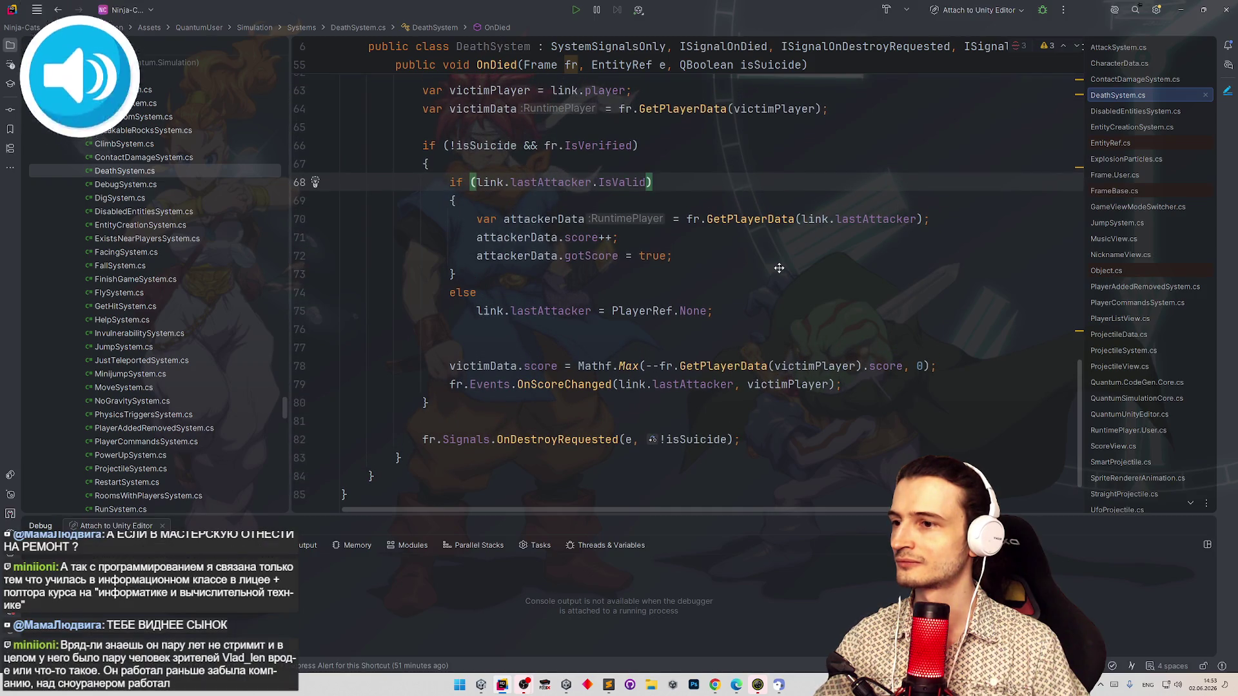
pyautogui.click(830, 384)
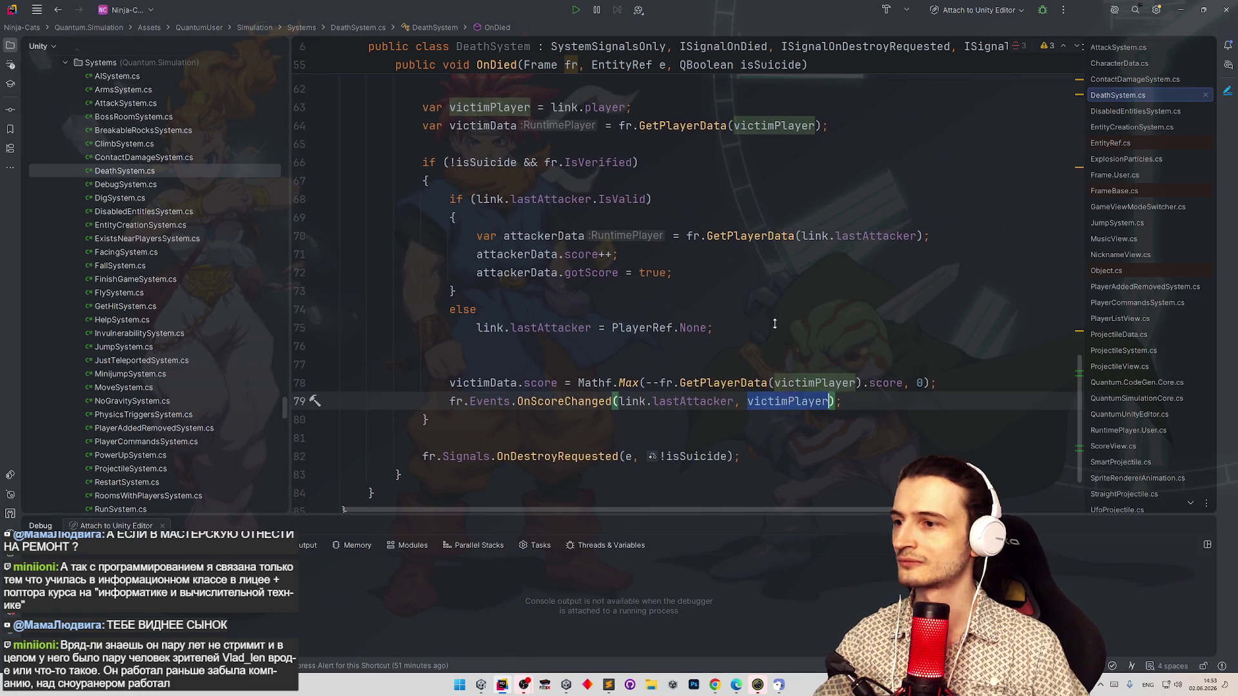
pyautogui.click(935, 360)
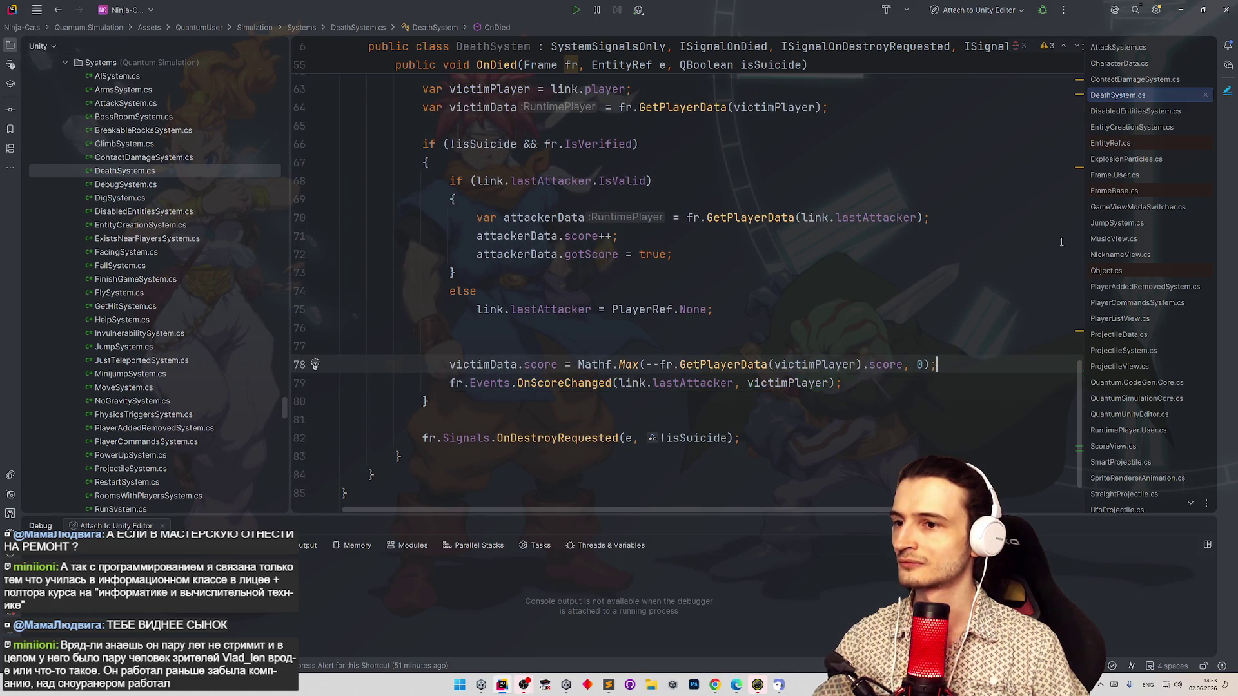
pyautogui.press('Return')
pyautogui.press('Return')
pyautogui.write('if (')
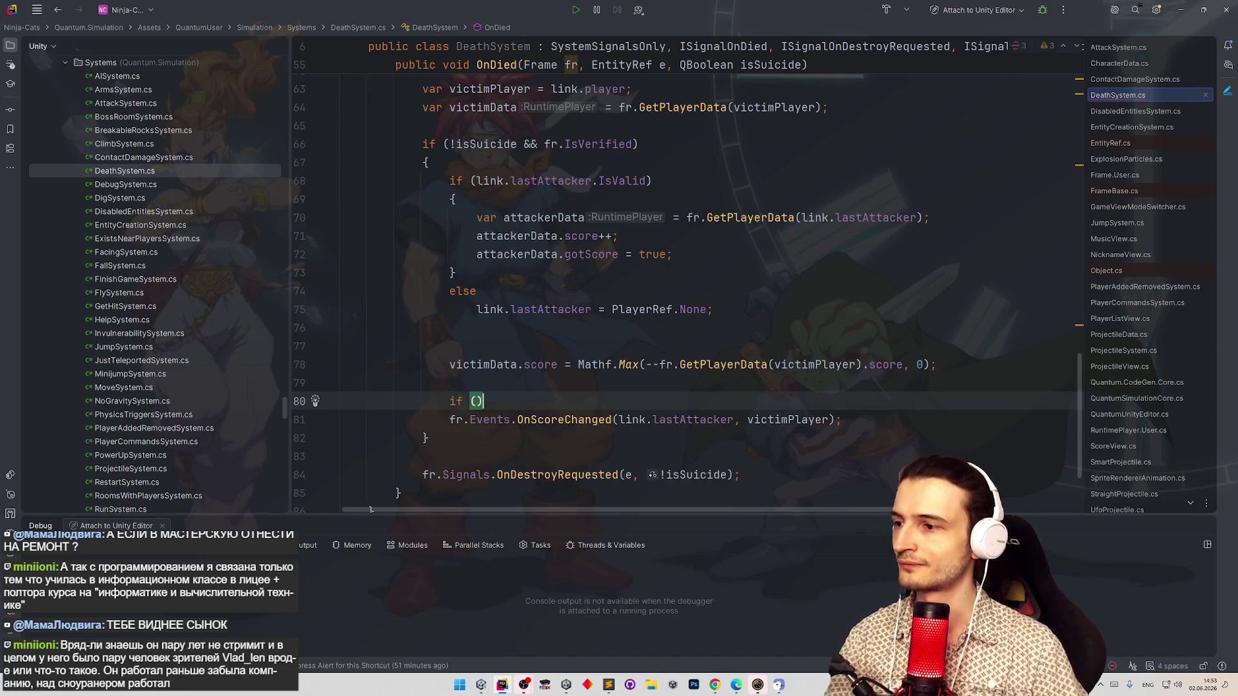
pyautogui.write('p')
# Step: Write the condition 'if (!fr.Exists(victimPlayer.e))', completing Exists with code completion
pyautogui.press('BackSpace')
pyautogui.press('BackSpace')
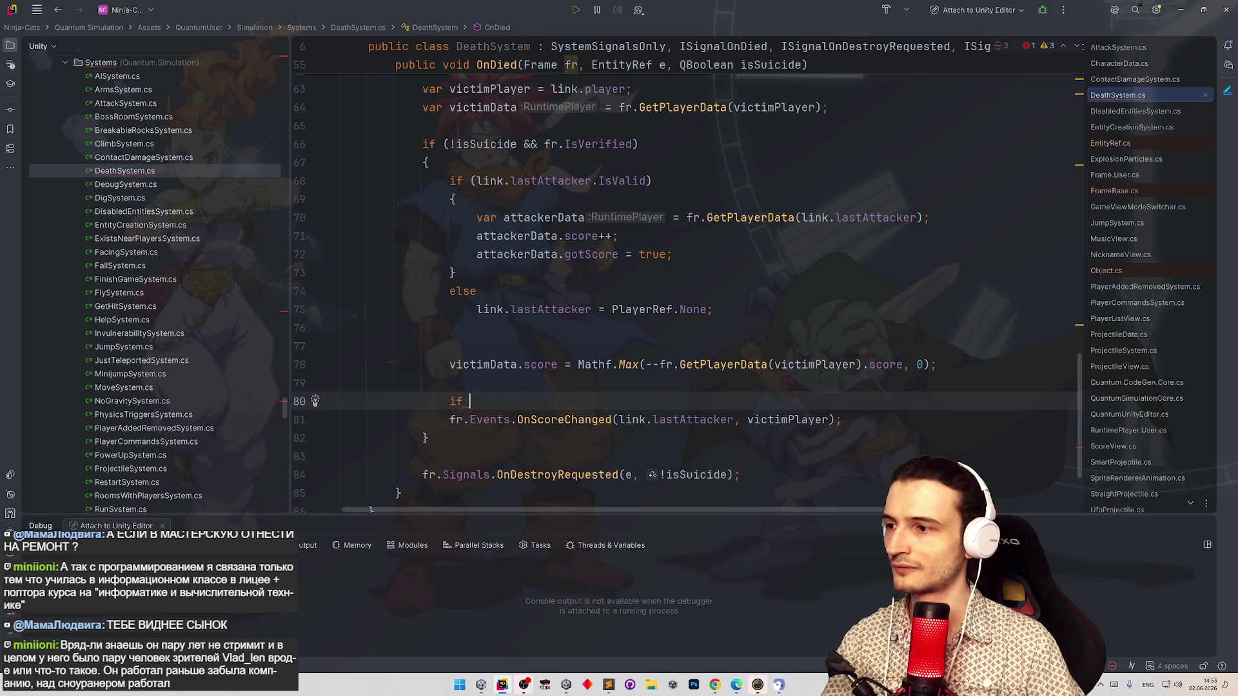
pyautogui.press('BackSpace')
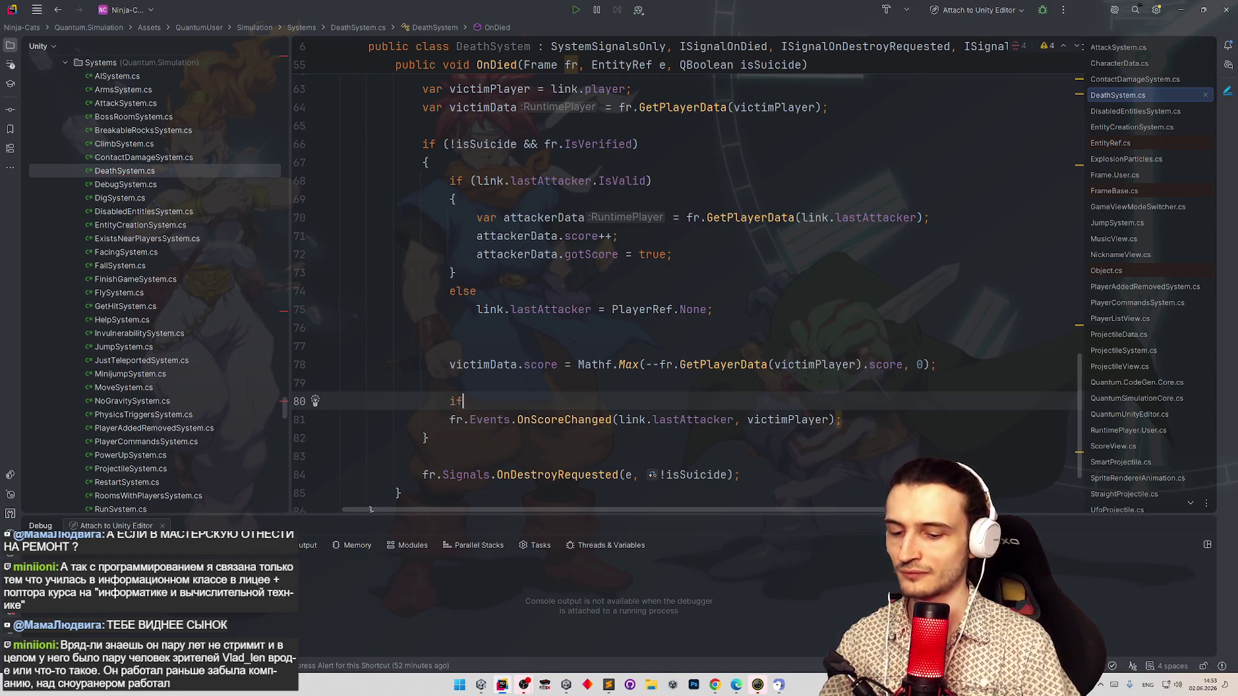
pyautogui.write('(fr.e')
pyautogui.press('Return')
pyautogui.hotkey('ctrl', 'z')
pyautogui.write('x')
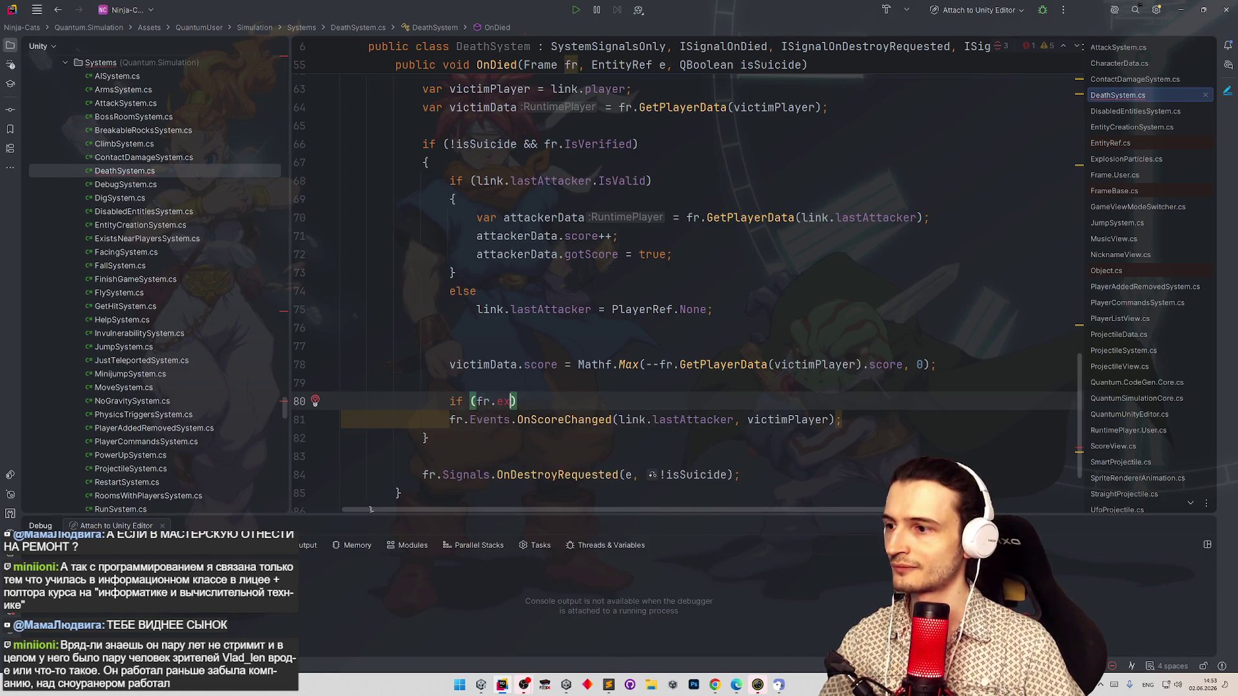
pyautogui.hotkey('ctrl', 'space')
pyautogui.hotkey('ctrl', 'Left')
pyautogui.hotkey('ctrl', 'Left')
pyautogui.hotkey('ctrl', 'Left')
pyautogui.write('!')
pyautogui.press('End')
pyautogui.press('Left')
pyautogui.press('Left')
pyautogui.write('victimPlayer')
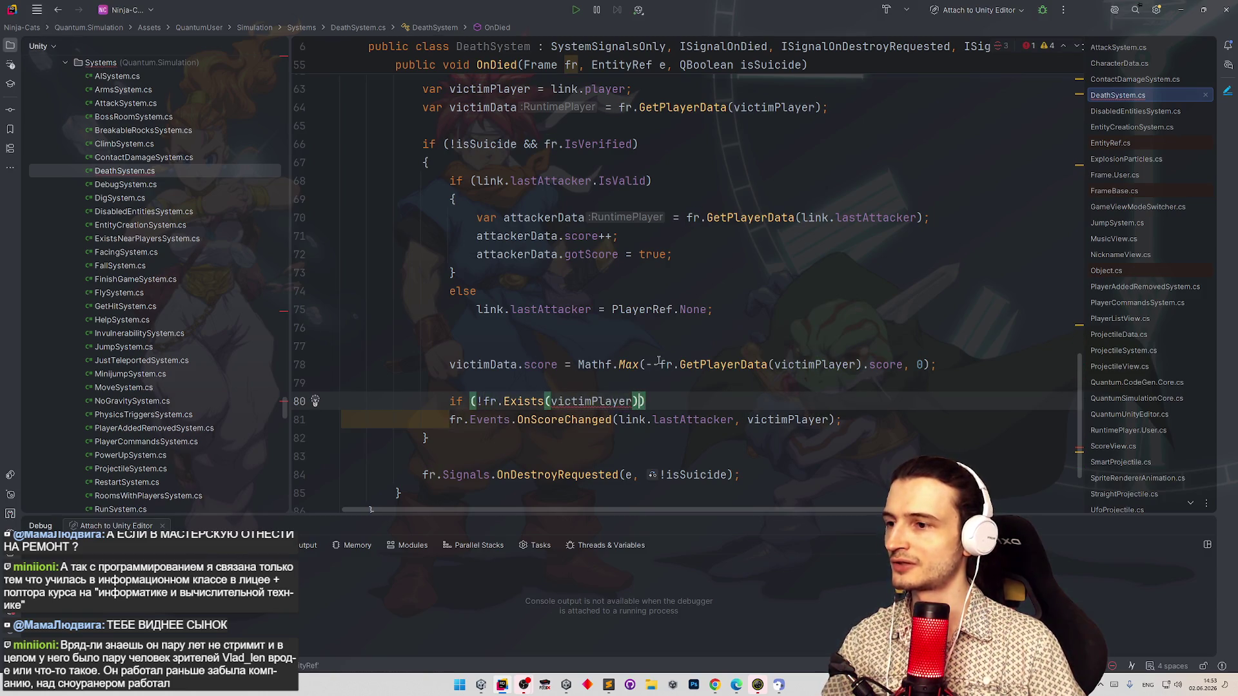
pyautogui.write('.e')
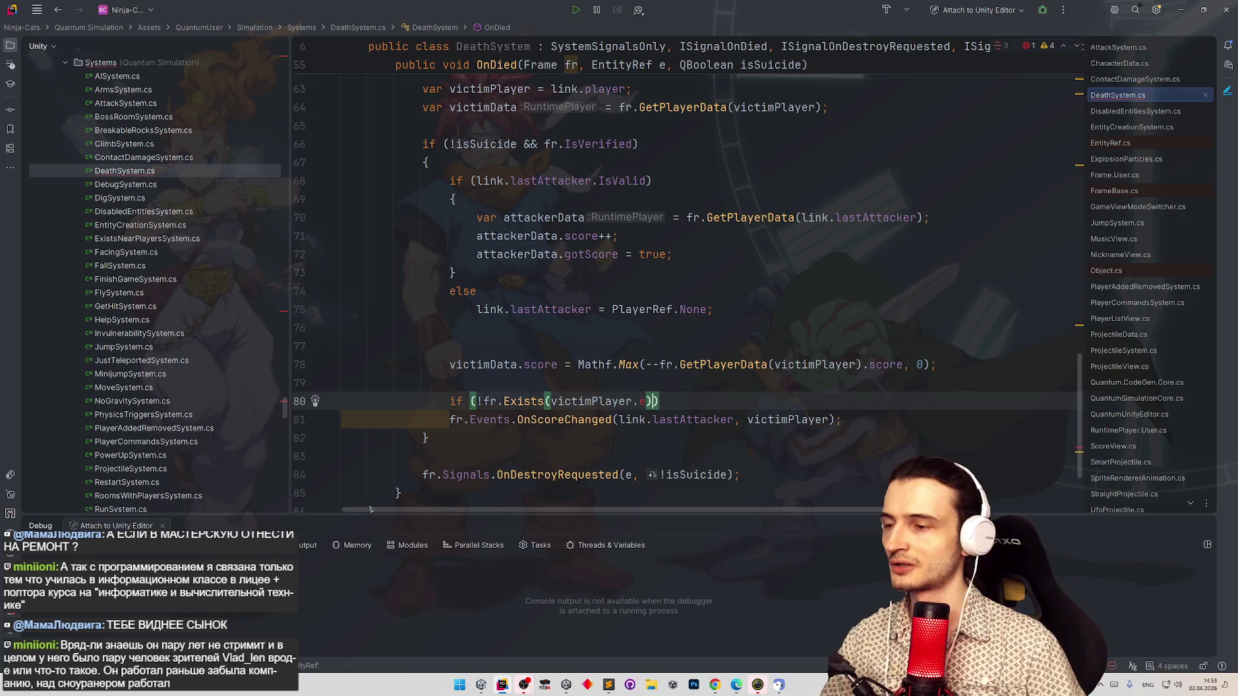
pyautogui.write(')')
# Step: Change the Exists argument so the condition reads '!fr.Exists(victimData.e)'
pyautogui.press('Return')
pyautogui.press('Up')
pyautogui.press('End')
pyautogui.press('Left')
pyautogui.press('Left')
pyautogui.press('Left')
pyautogui.doubleClick(473, 365)
pyautogui.hotkey('ctrl', 'c')
pyautogui.doubleClick(590, 401)
pyautogui.hotkey('ctrl', 'v')
# Step: Add 'victimPlayer = PlayerRef.None;' inside the if, just before the OnScoreChanged call
pyautogui.click(633, 412)
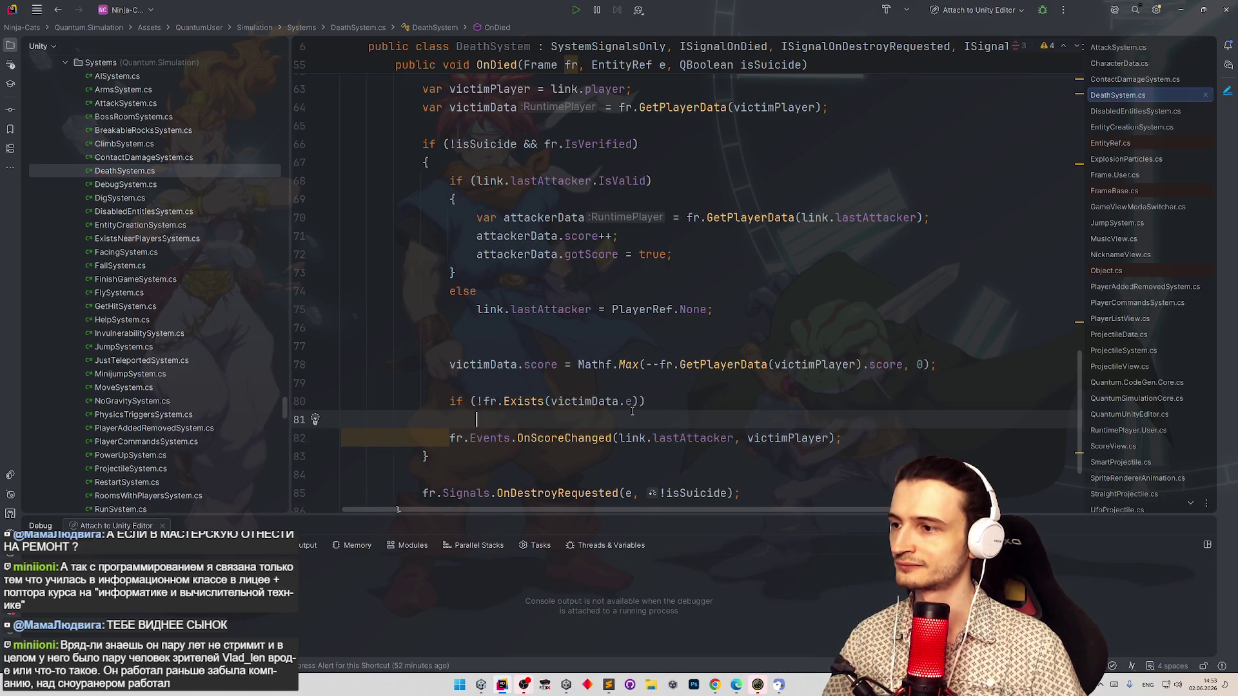
pyautogui.press('Return')
pyautogui.press('Down')
pyautogui.press('End')
pyautogui.press('Left')
pyautogui.press('Left')
pyautogui.hotkey('ctrl', 'shift', 'Left')
pyautogui.hotkey('ctrl', 'c')
pyautogui.click(679, 425)
pyautogui.hotkey('ctrl', 'v')
pyautogui.write('= ')
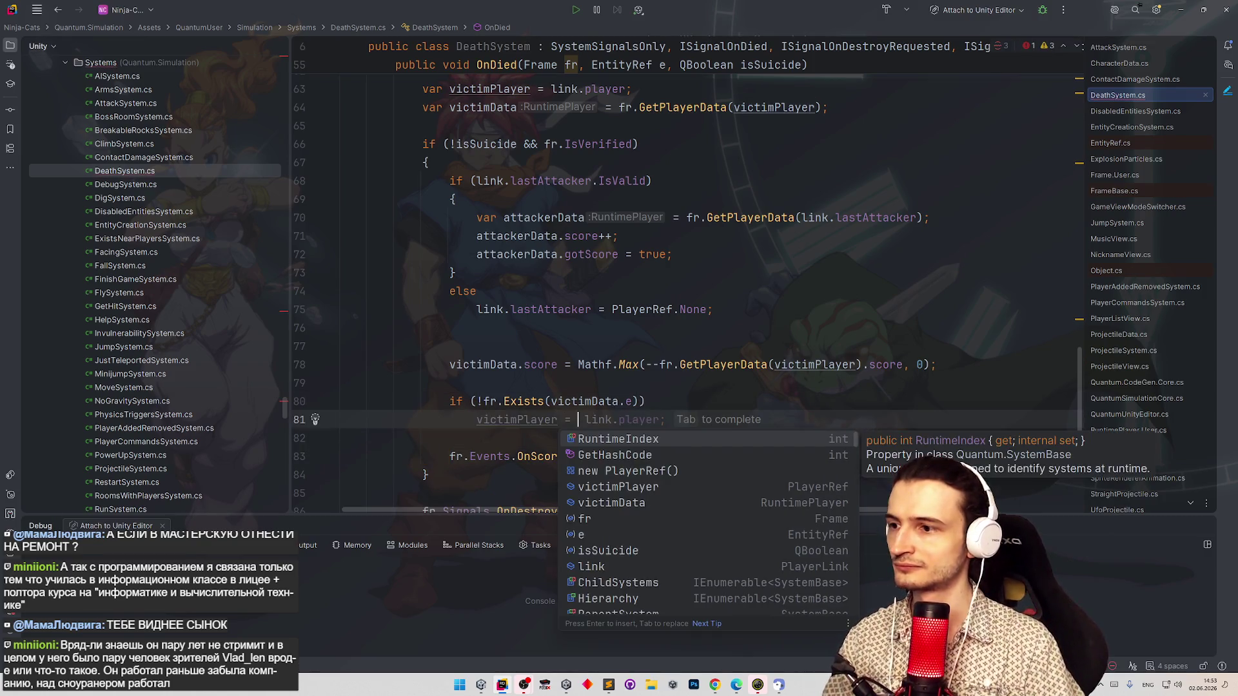
pyautogui.write('Play')
pyautogui.press('Down')
pyautogui.press('Down')
pyautogui.press('Down')
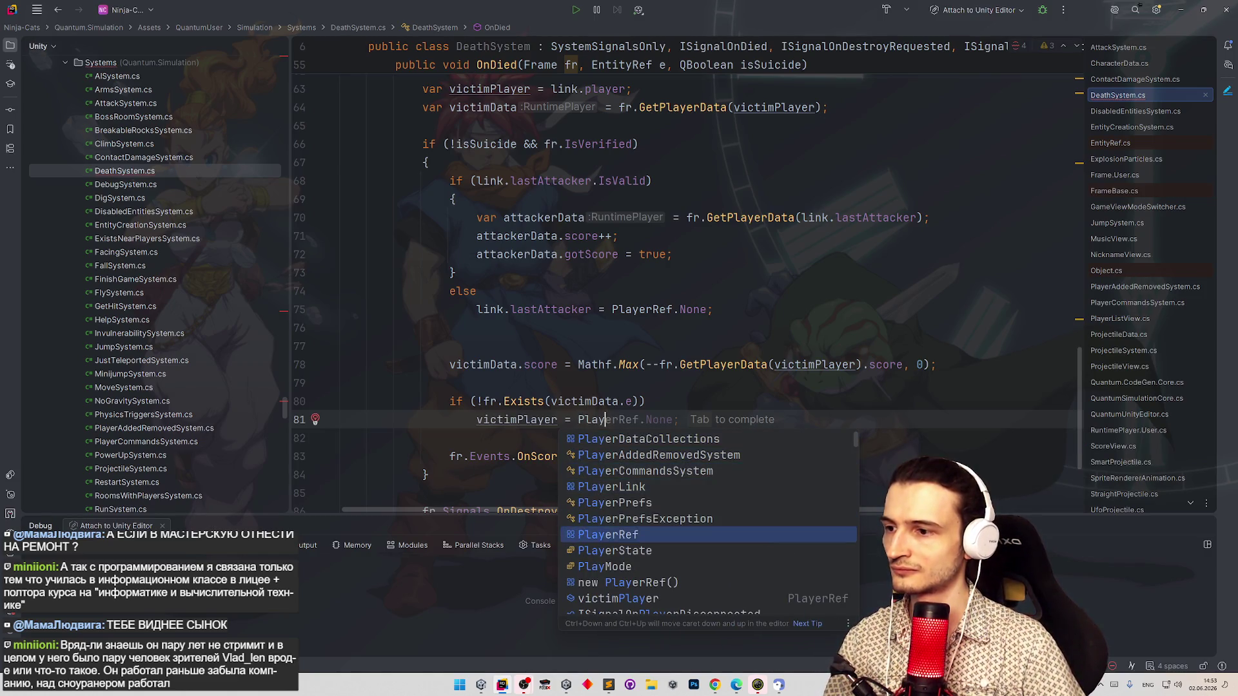
pyautogui.press('Return')
pyautogui.write('.')
pyautogui.press('Return')
pyautogui.write(';')
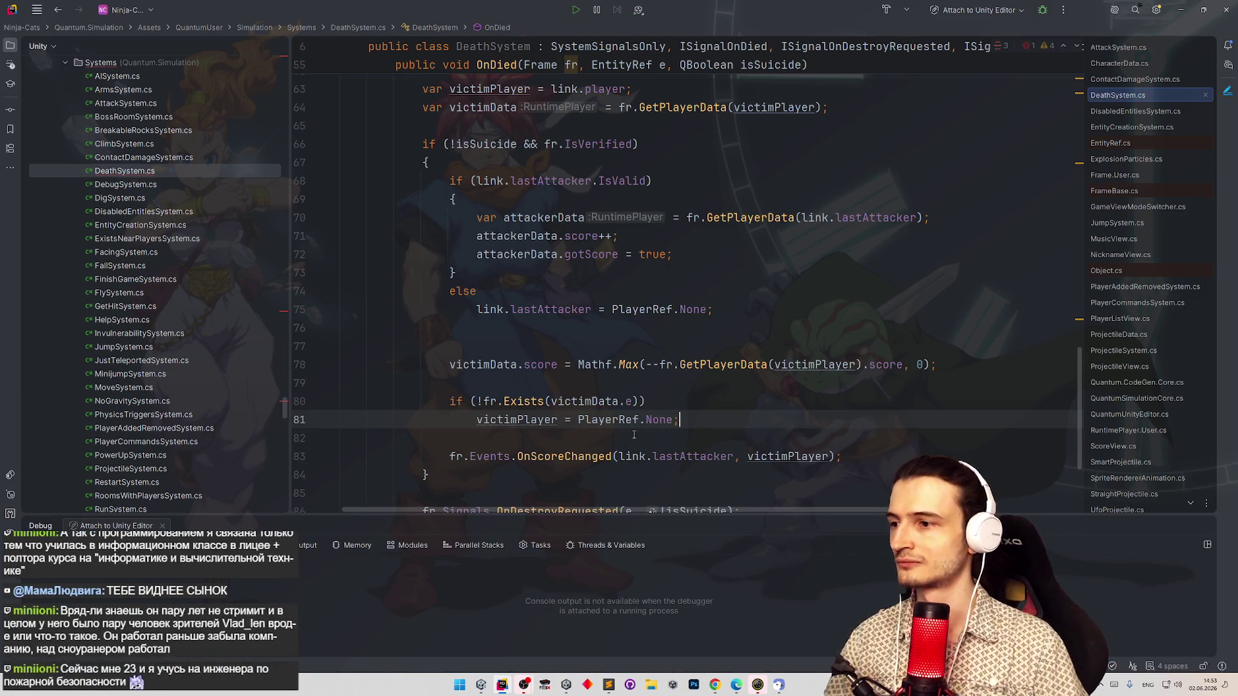
pyautogui.doubleClick(547, 420)
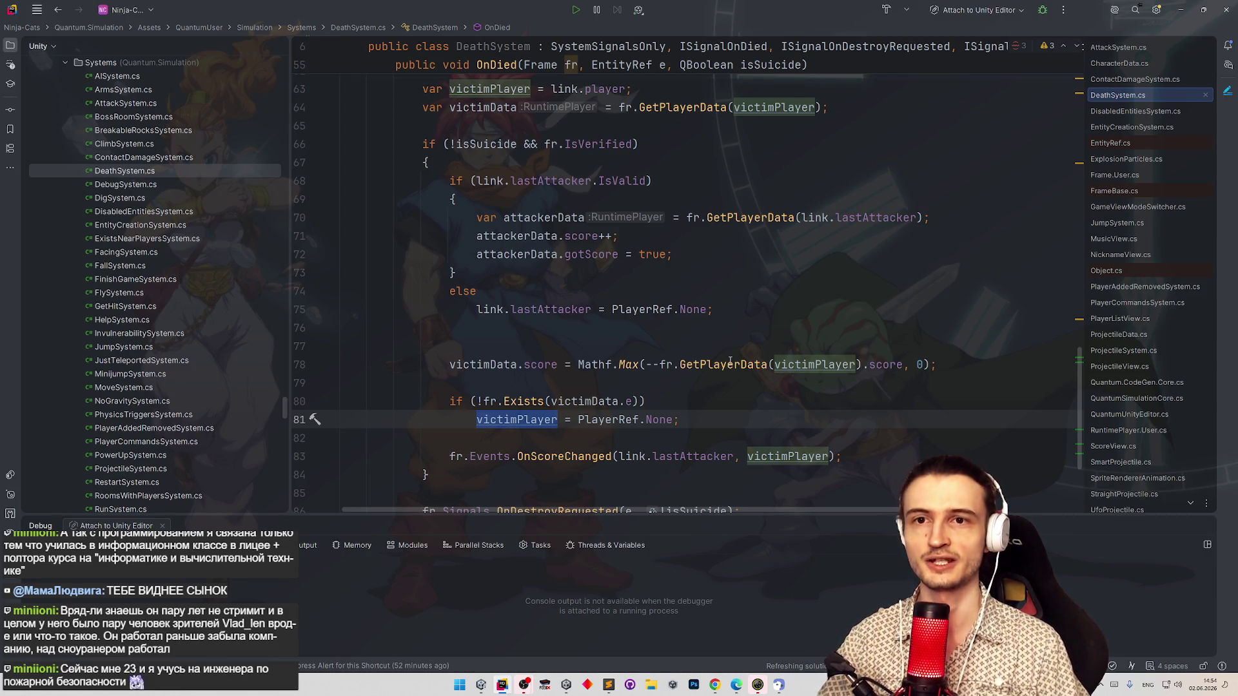
pyautogui.moveTo(730, 361)
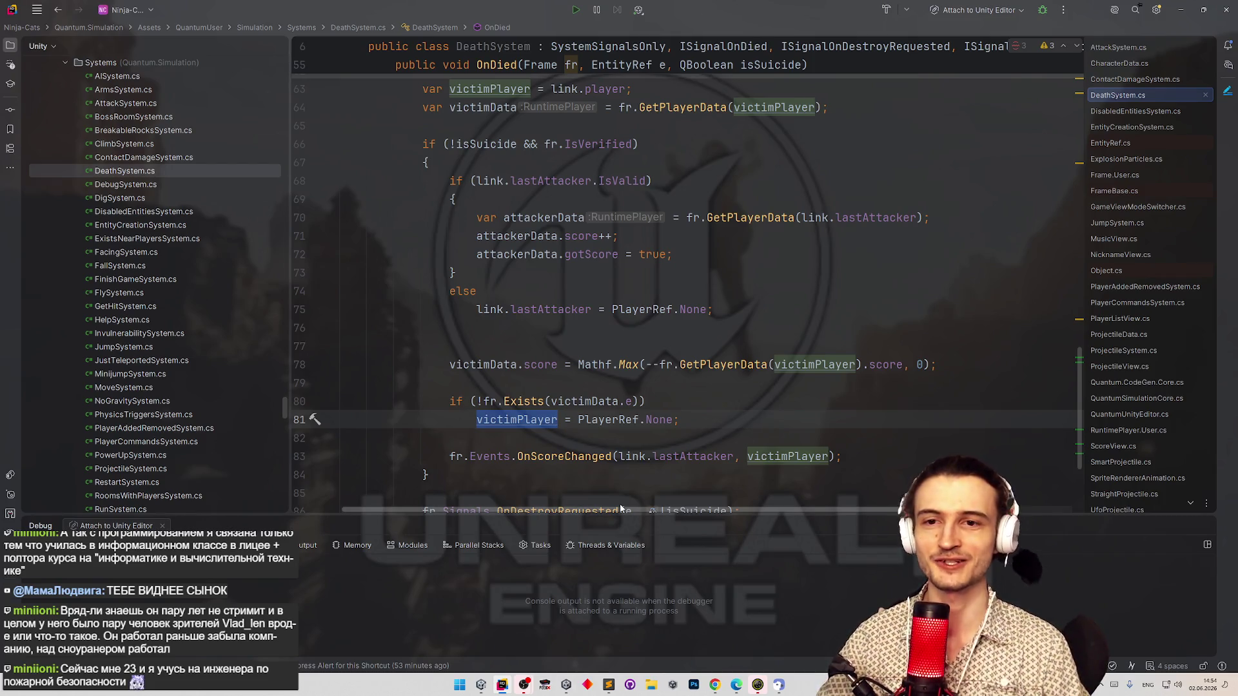
pyautogui.press('End')
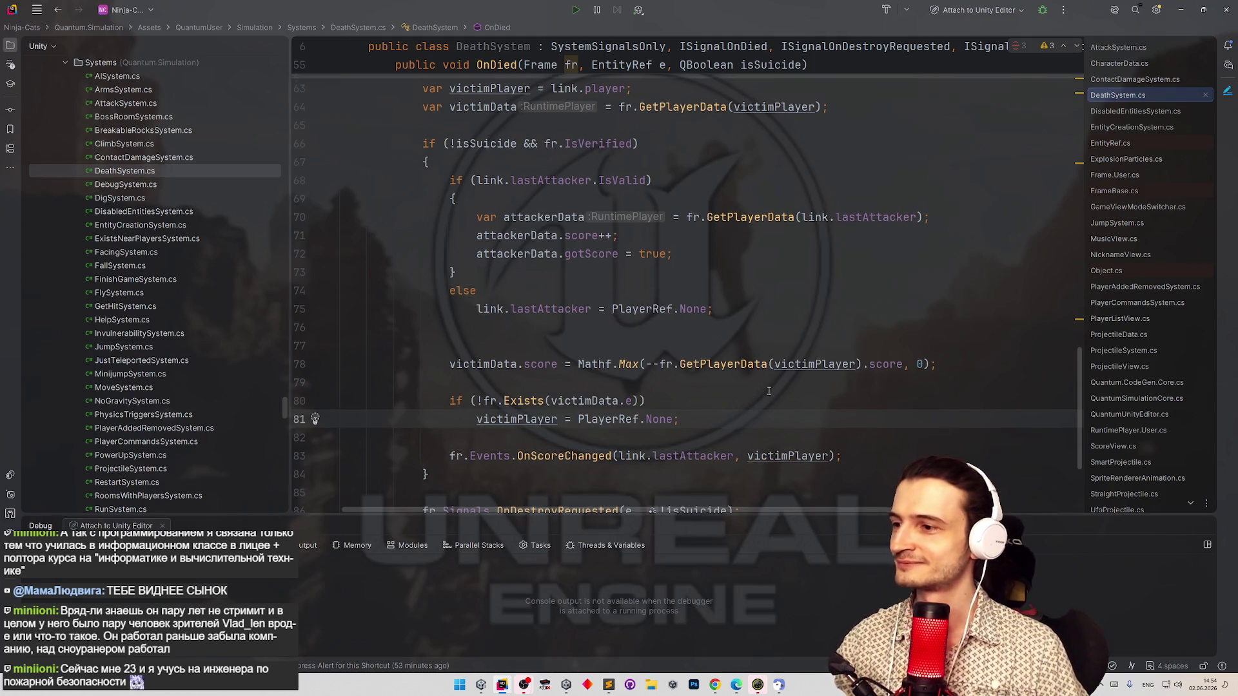
pyautogui.scroll(-2, 733, 434)
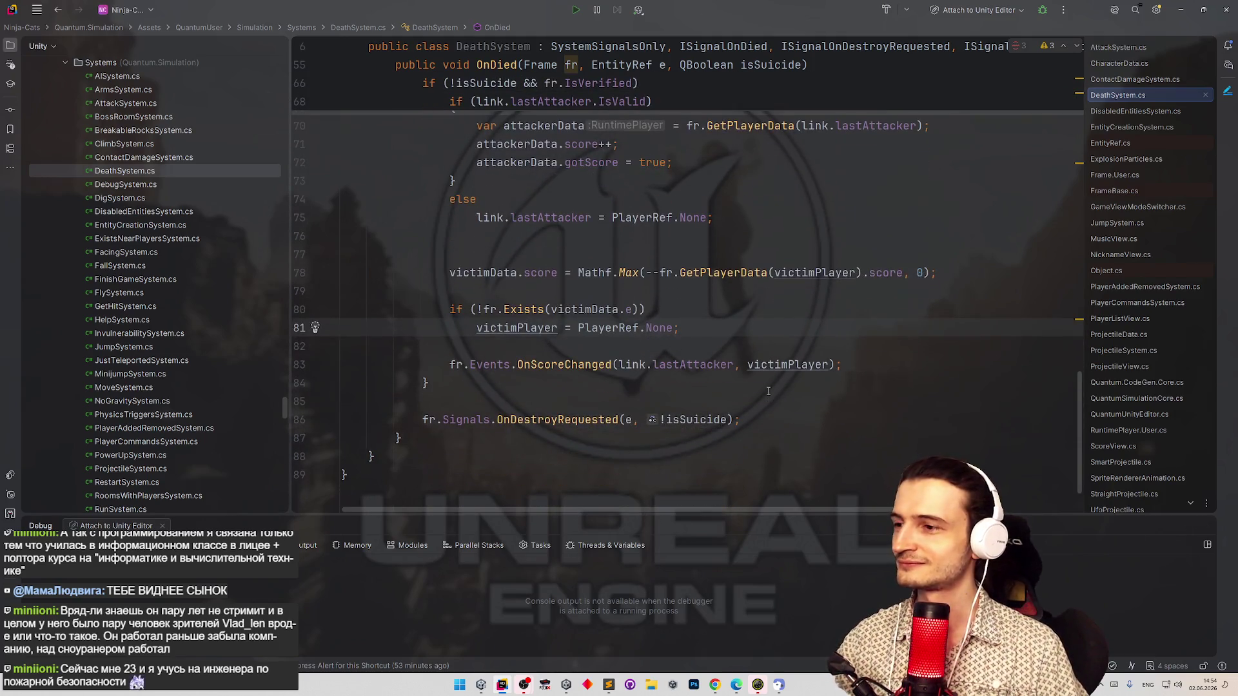
# Step: Find 'scoreview' with Search Everywhere and open ScoreView.cs
pyautogui.click(592, 365)
pyautogui.press('shift')
pyautogui.press('shift')
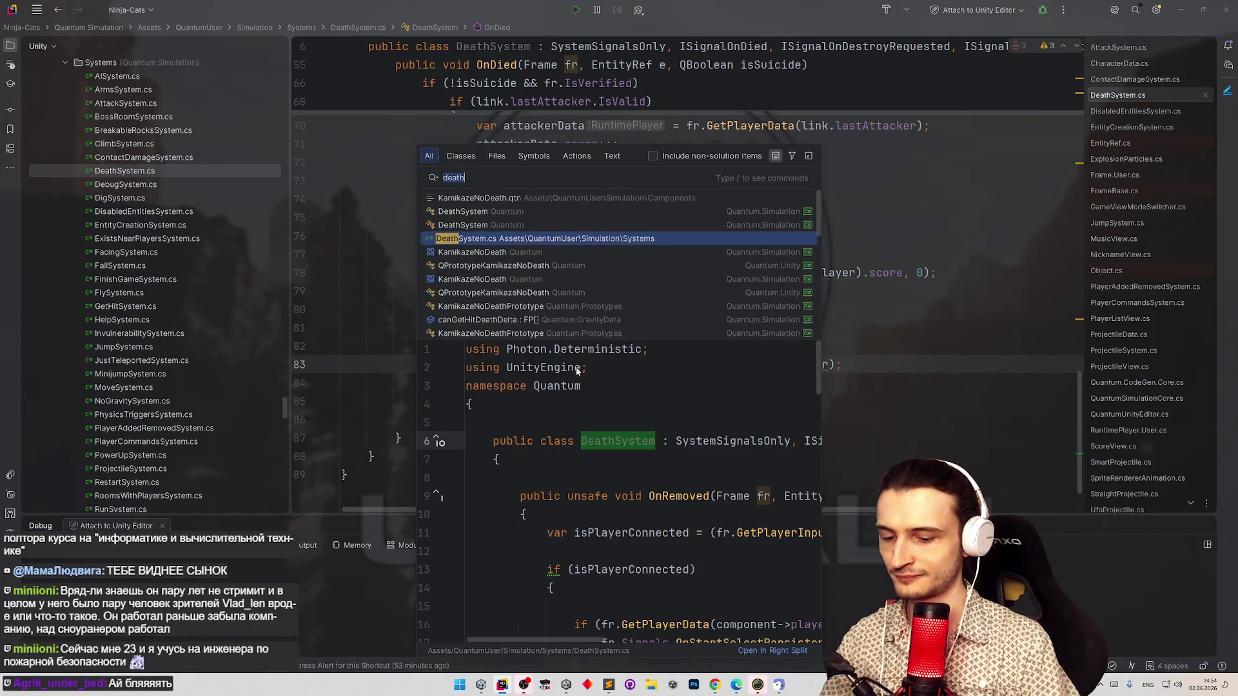
pyautogui.write('scoreview')
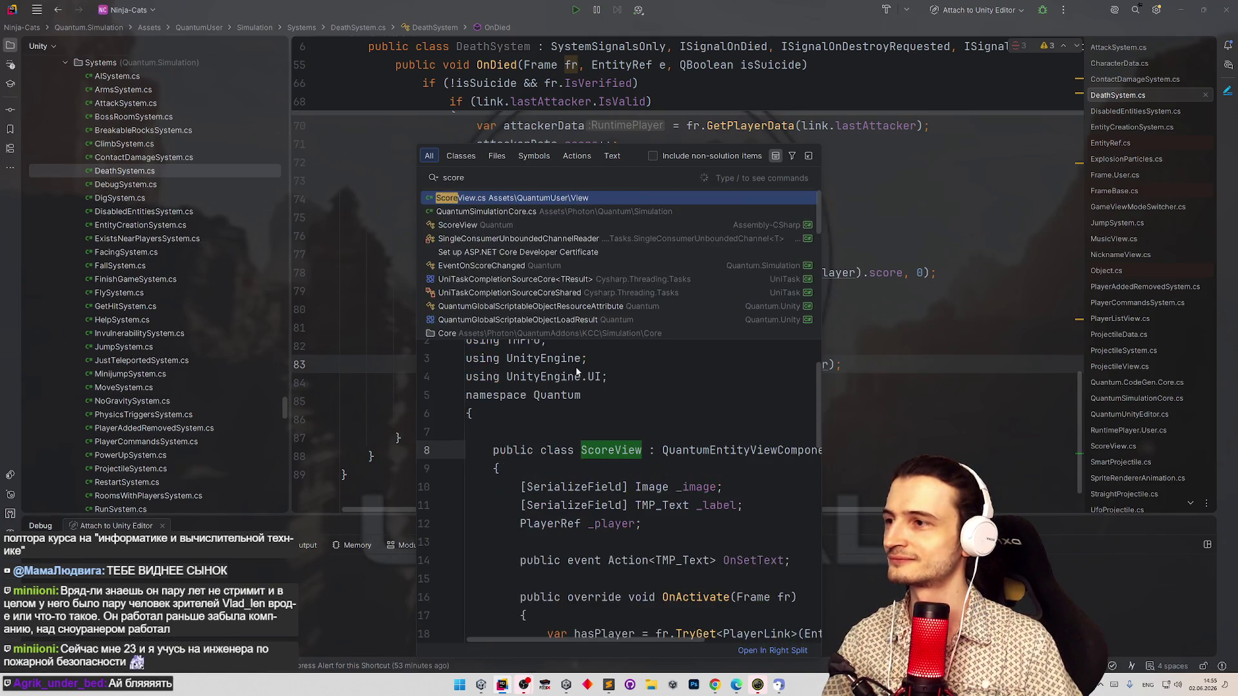
pyautogui.press('Return')
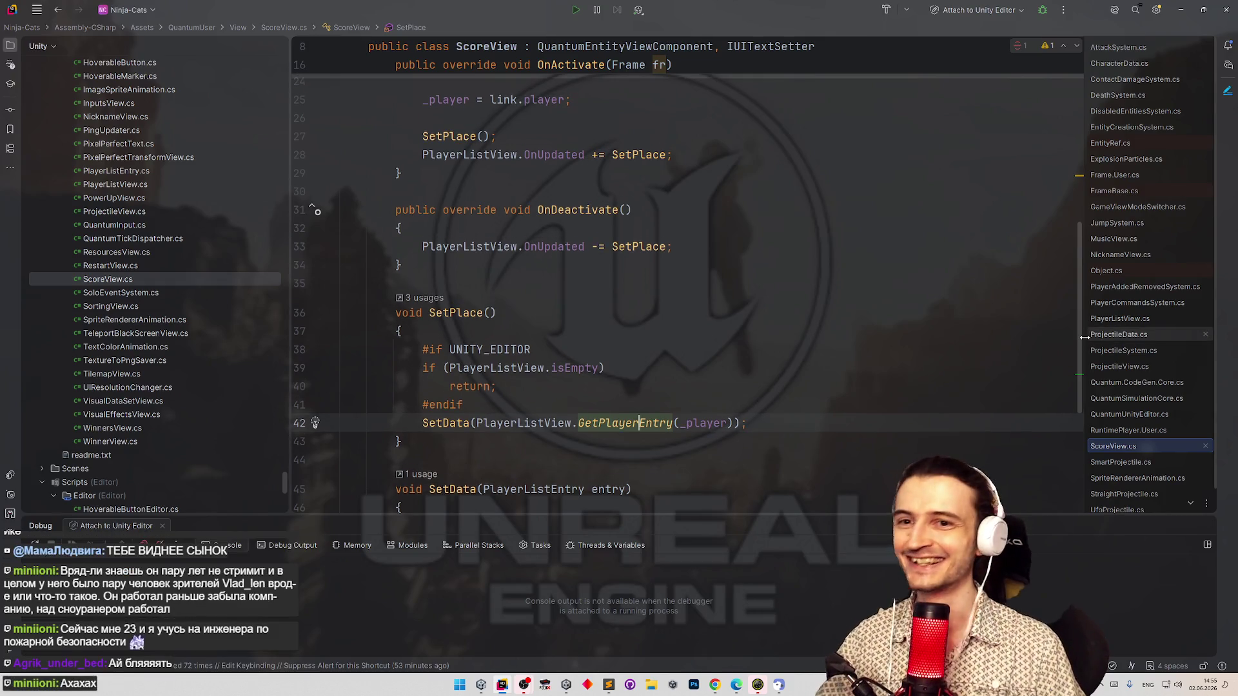
# Step: Scroll through ScoreView.cs to review its OnActivate, SetPlace and SetData methods
pyautogui.scroll(-4, 1033, 221)
pyautogui.scroll(9, 1034, 221)
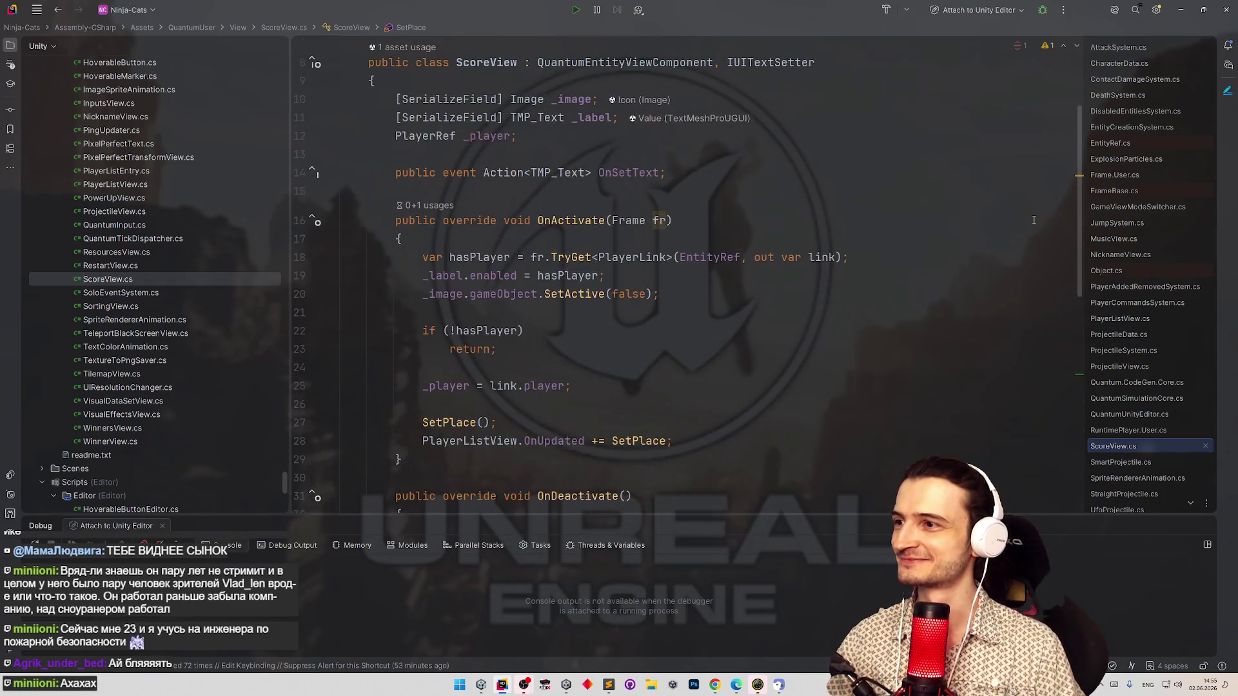
pyautogui.scroll(3, 1033, 220)
pyautogui.scroll(-5, 1025, 252)
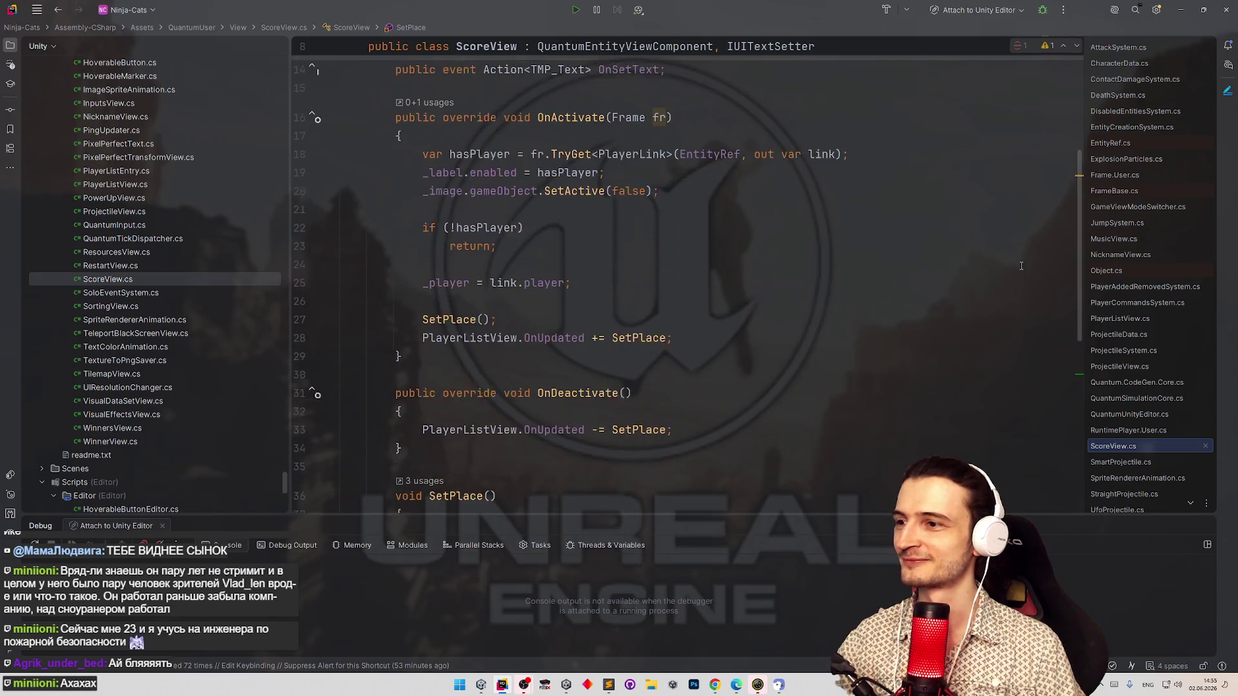
pyautogui.scroll(-1, 1022, 274)
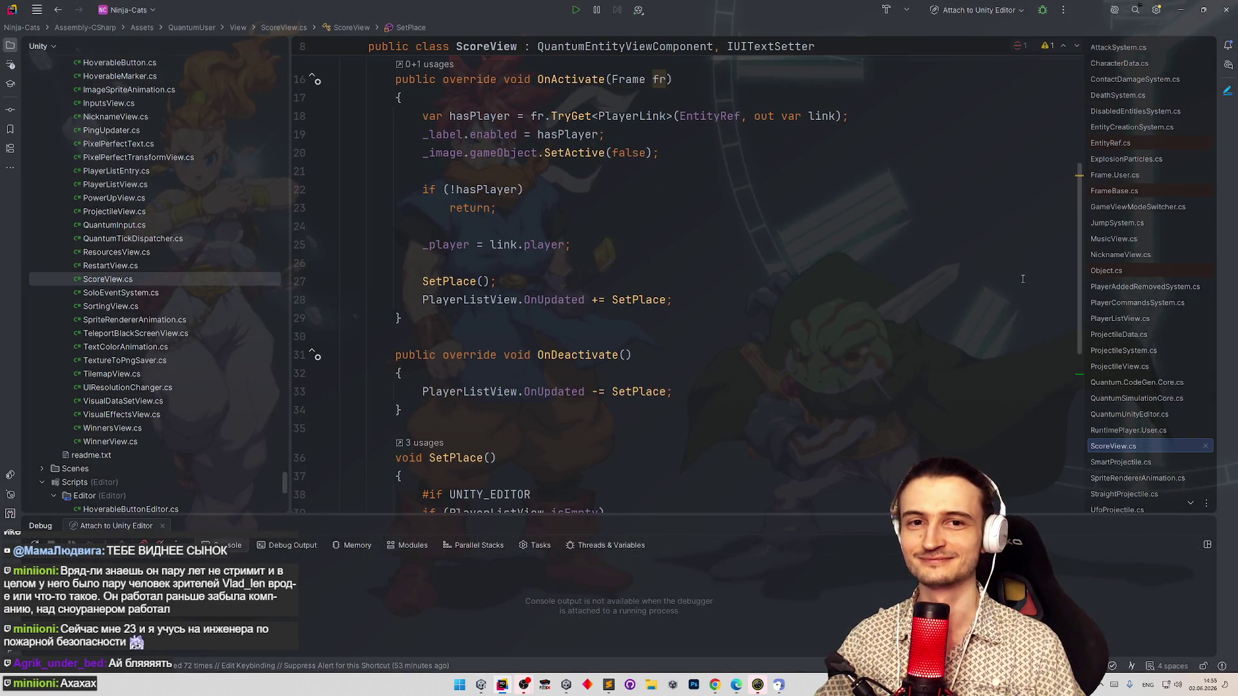
pyautogui.scroll(3, 1022, 278)
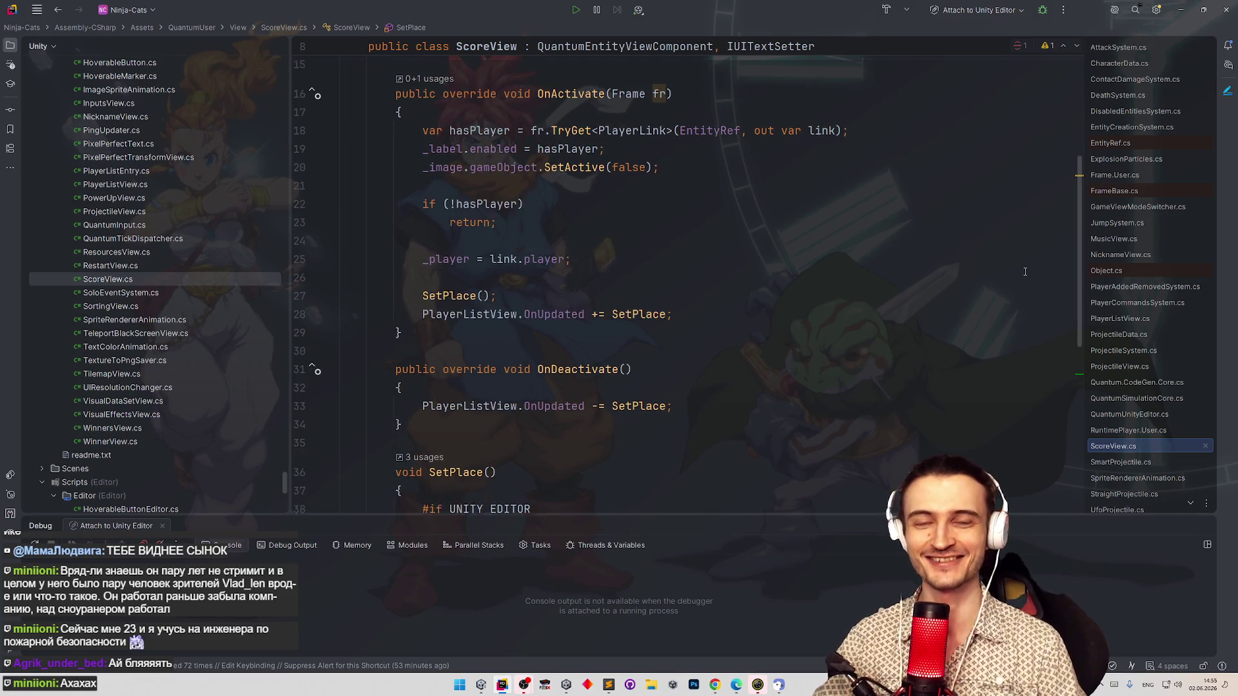
pyautogui.scroll(-1, 1018, 256)
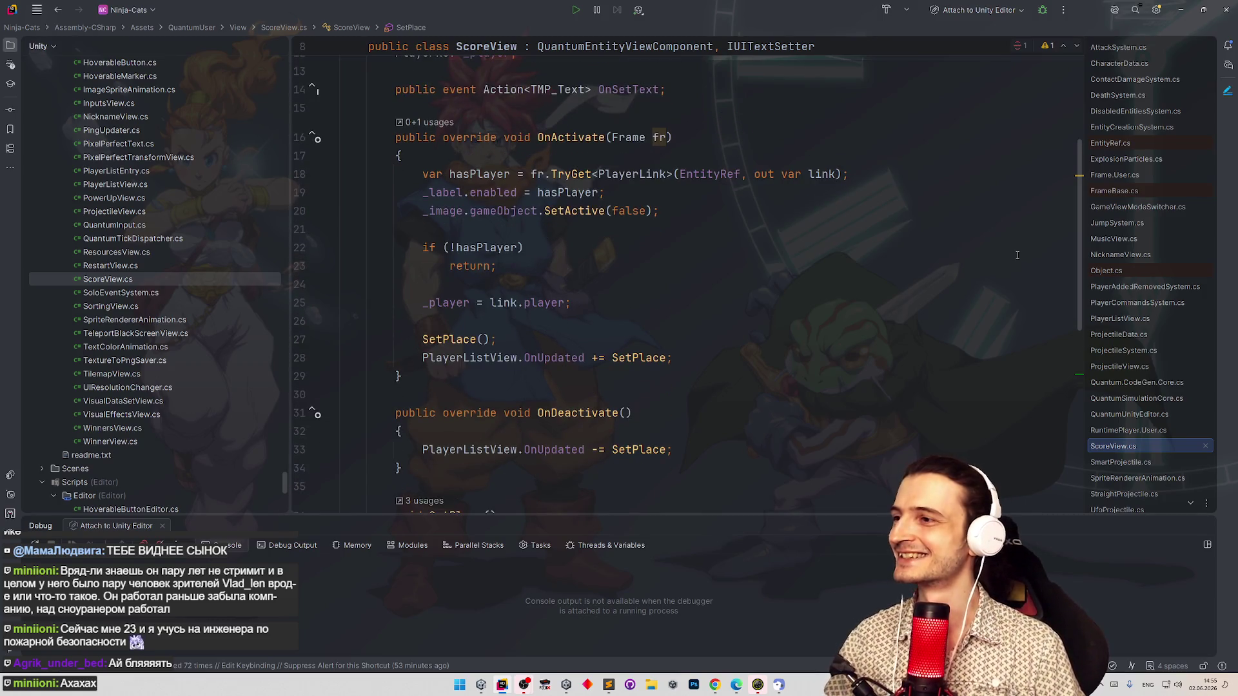
pyautogui.scroll(-10, 1018, 255)
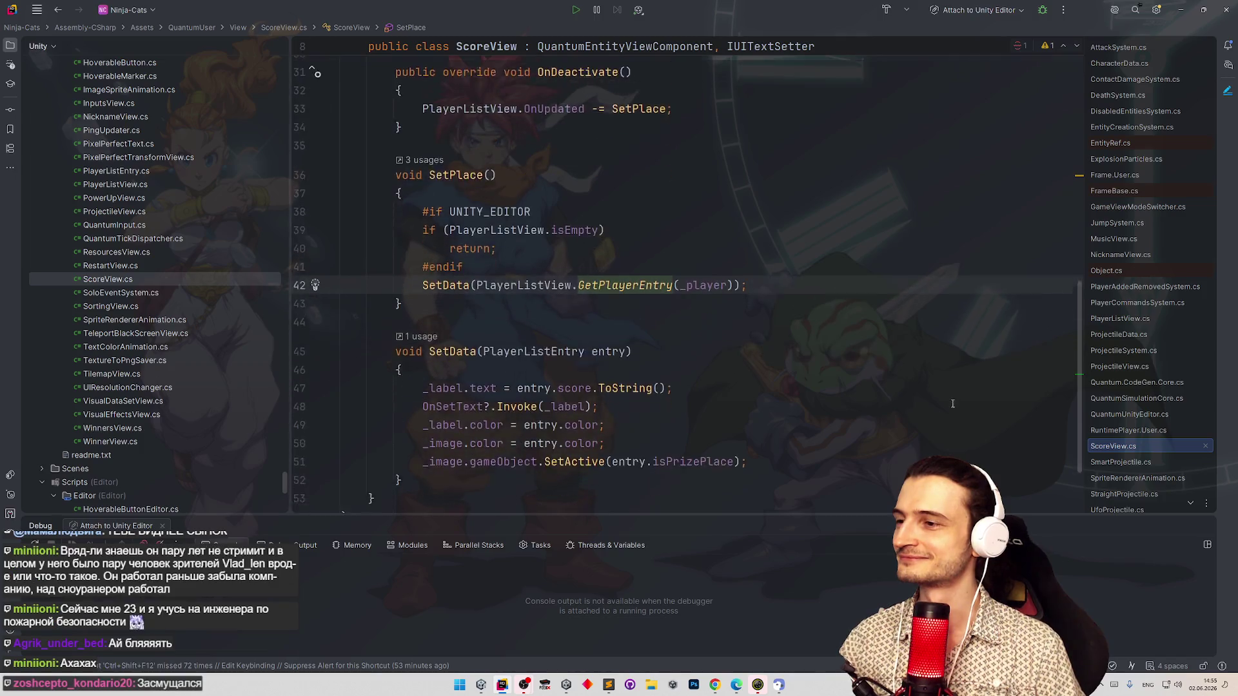
pyautogui.scroll(3, 950, 386)
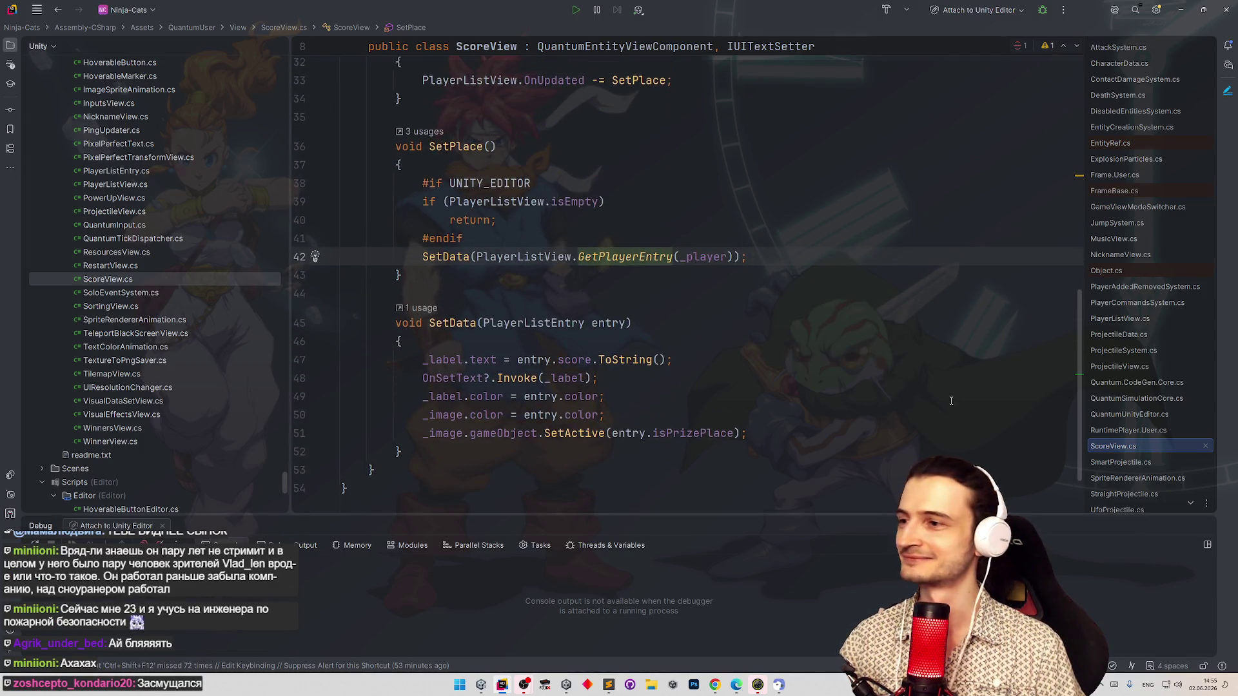
pyautogui.scroll(2, 951, 360)
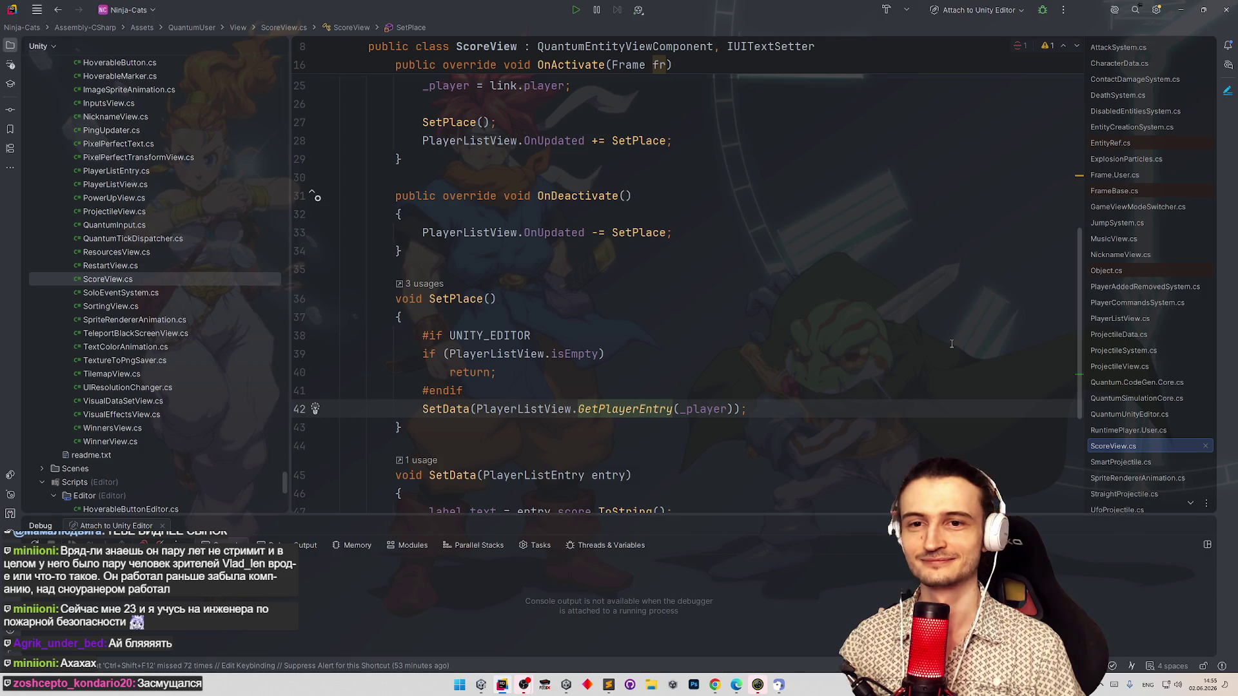
pyautogui.scroll(1, 951, 343)
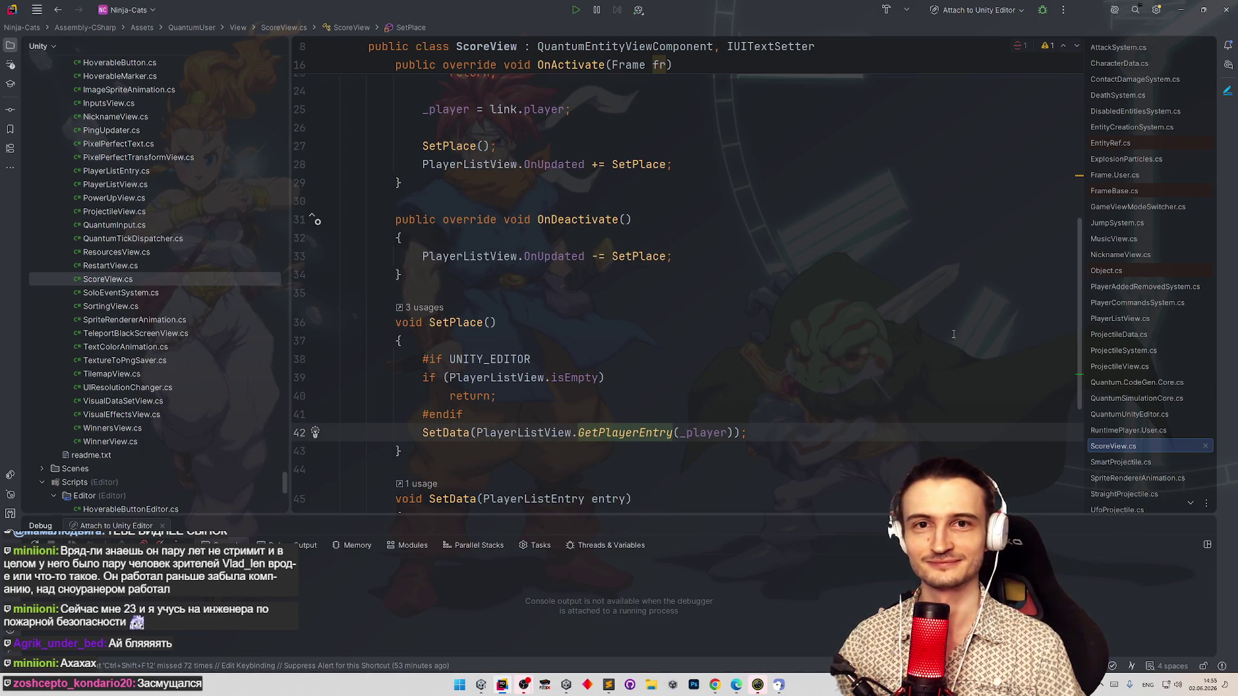
pyautogui.scroll(8, 954, 334)
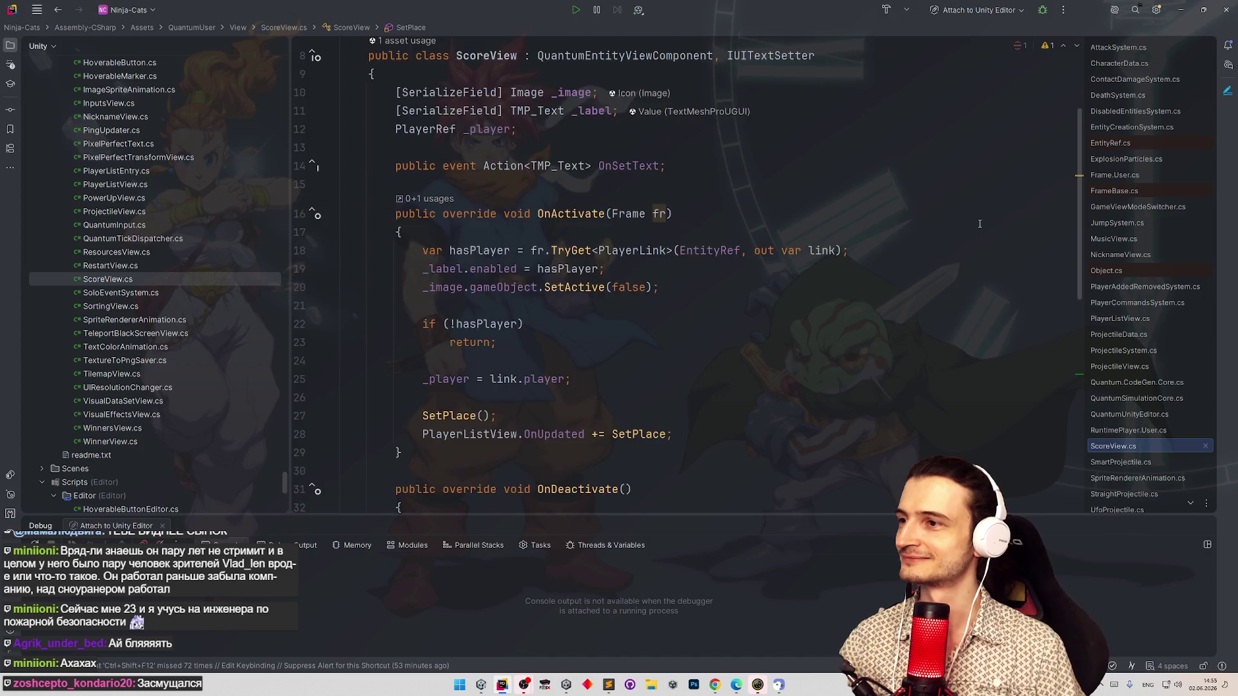
pyautogui.scroll(3, 980, 224)
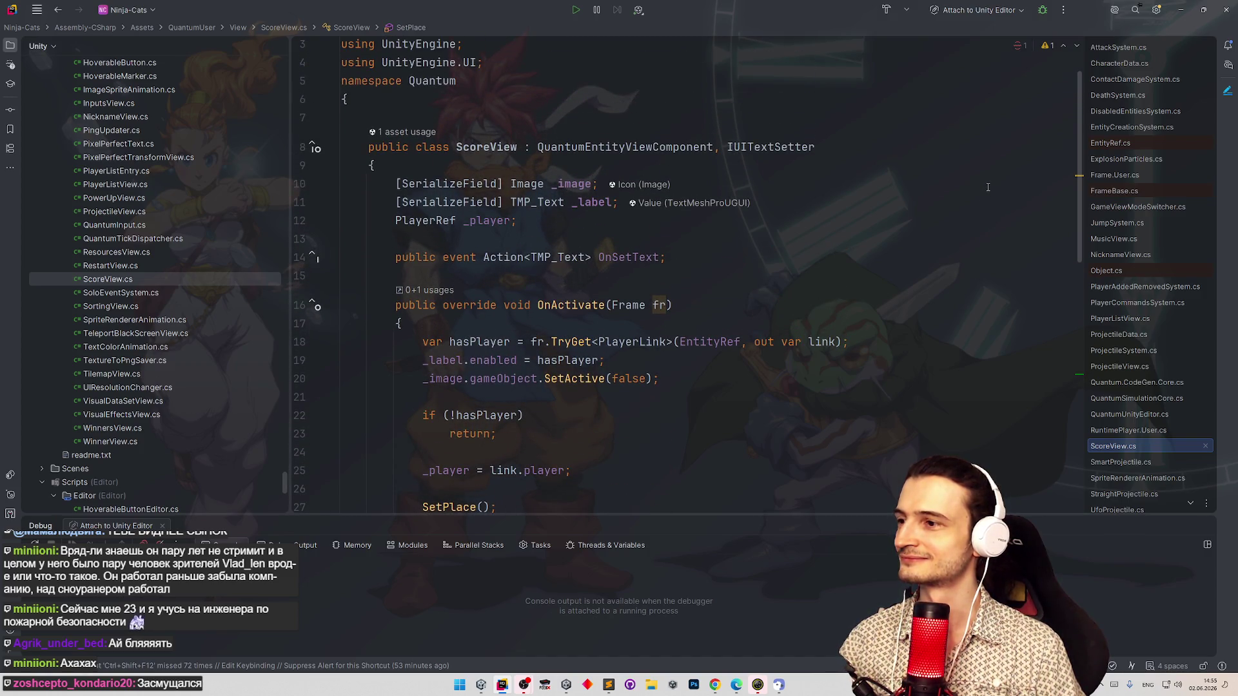
pyautogui.scroll(-11, 987, 187)
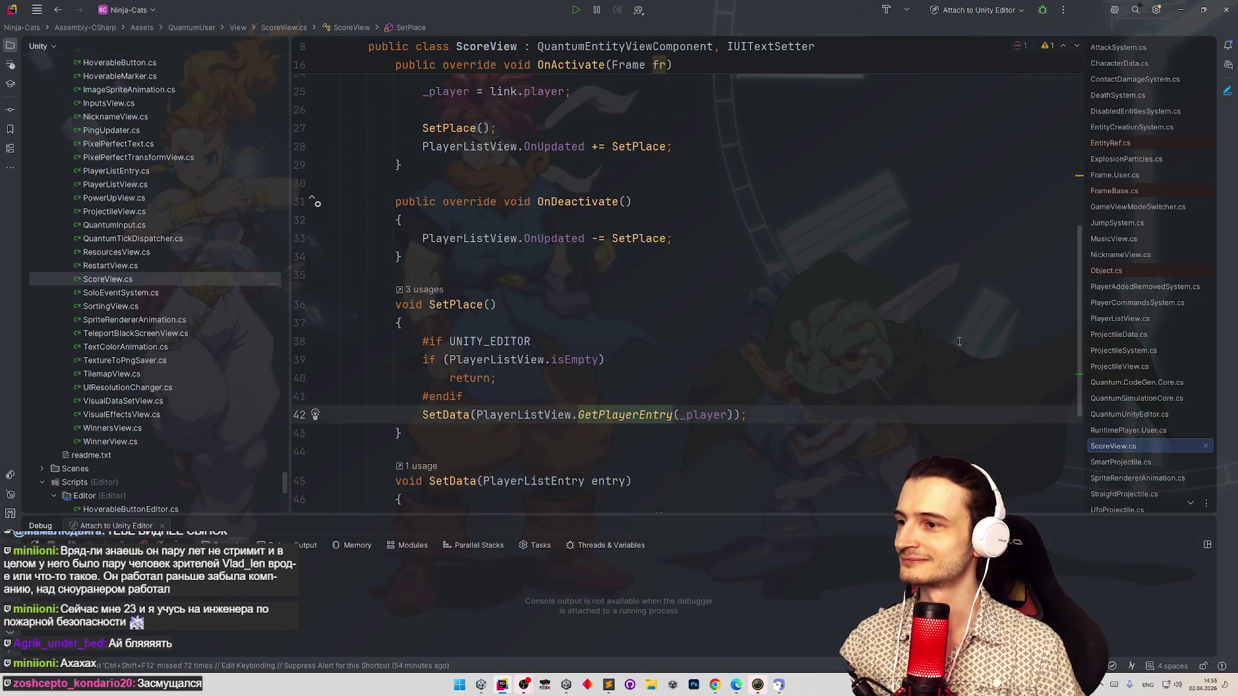
pyautogui.scroll(-5, 959, 342)
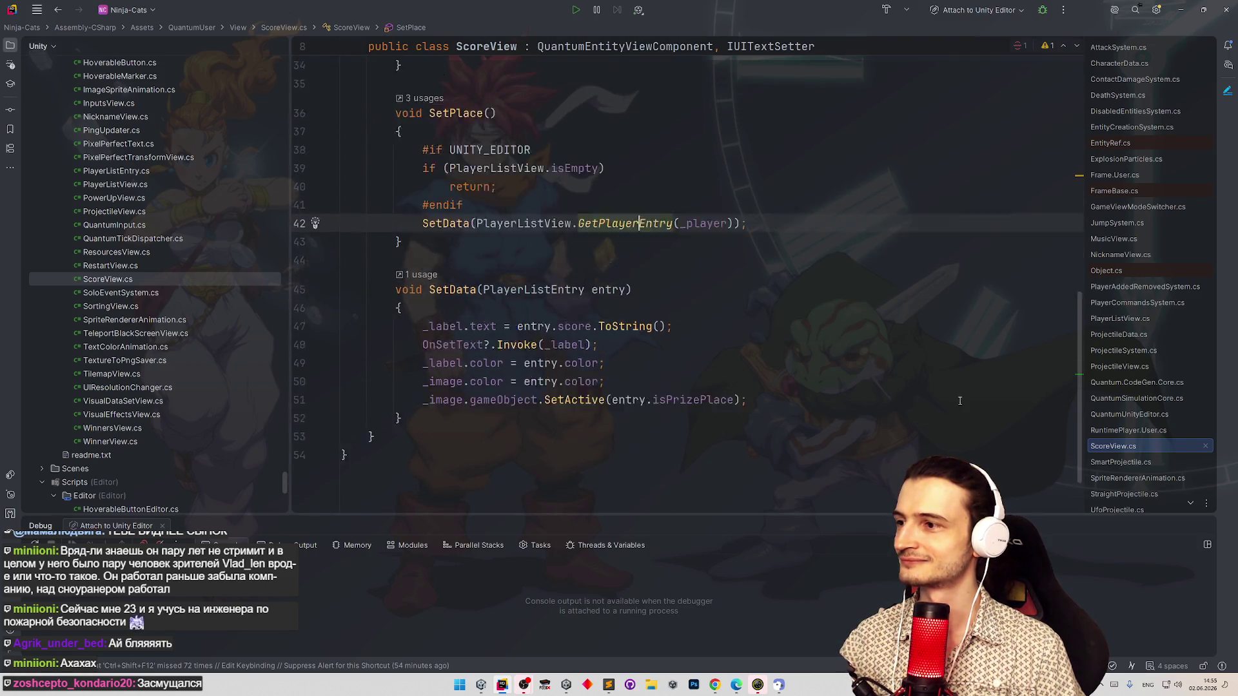
pyautogui.scroll(12, 960, 401)
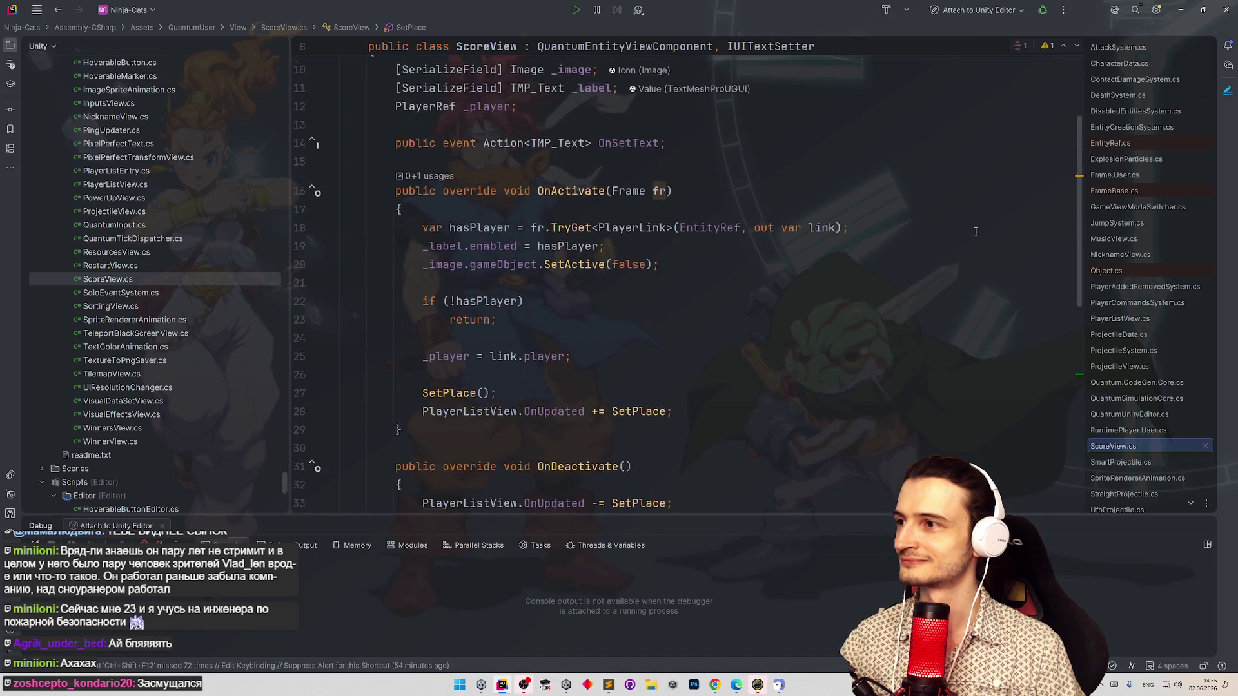
pyautogui.scroll(3, 975, 232)
pyautogui.scroll(-7, 964, 271)
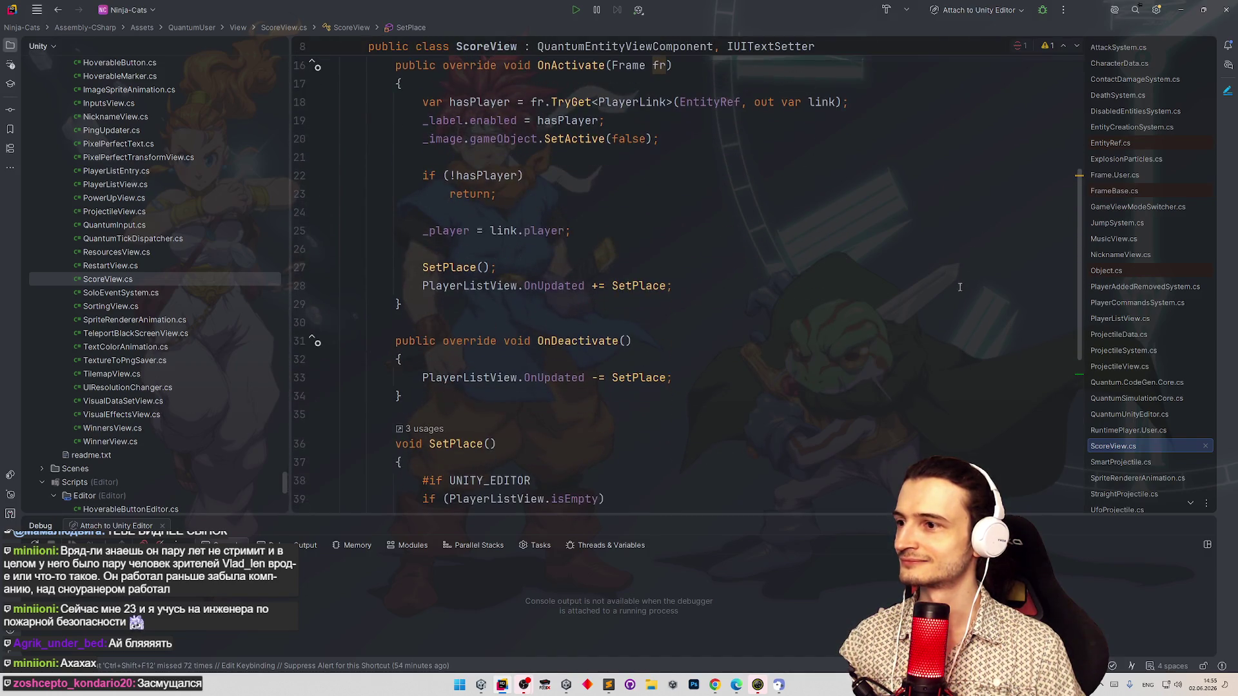
pyautogui.scroll(-5, 959, 287)
pyautogui.scroll(8, 962, 291)
pyautogui.scroll(-4, 966, 301)
pyautogui.scroll(-1, 967, 300)
pyautogui.scroll(1, 902, 303)
pyautogui.scroll(4, 712, 313)
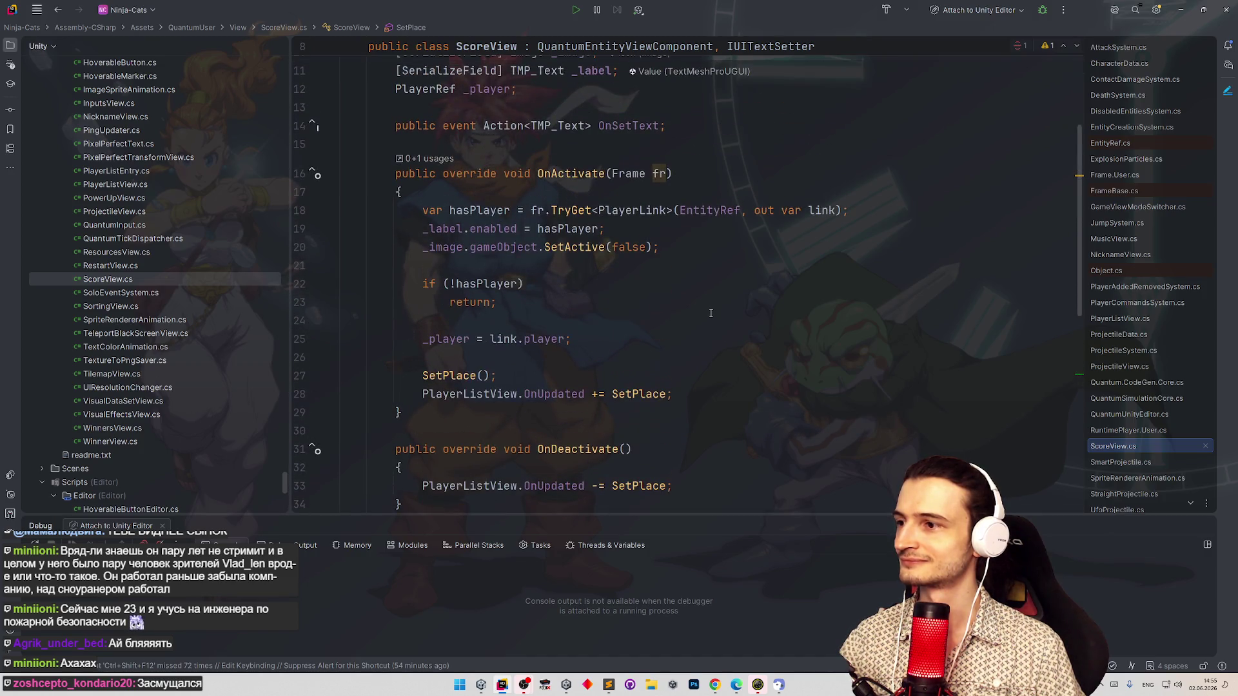
# Step: Go to the OnUpdated declaration in PlayerListView and step through each place it is used
pyautogui.keyDown('ctrl'); pyautogui.click(554, 394); pyautogui.keyUp('ctrl')
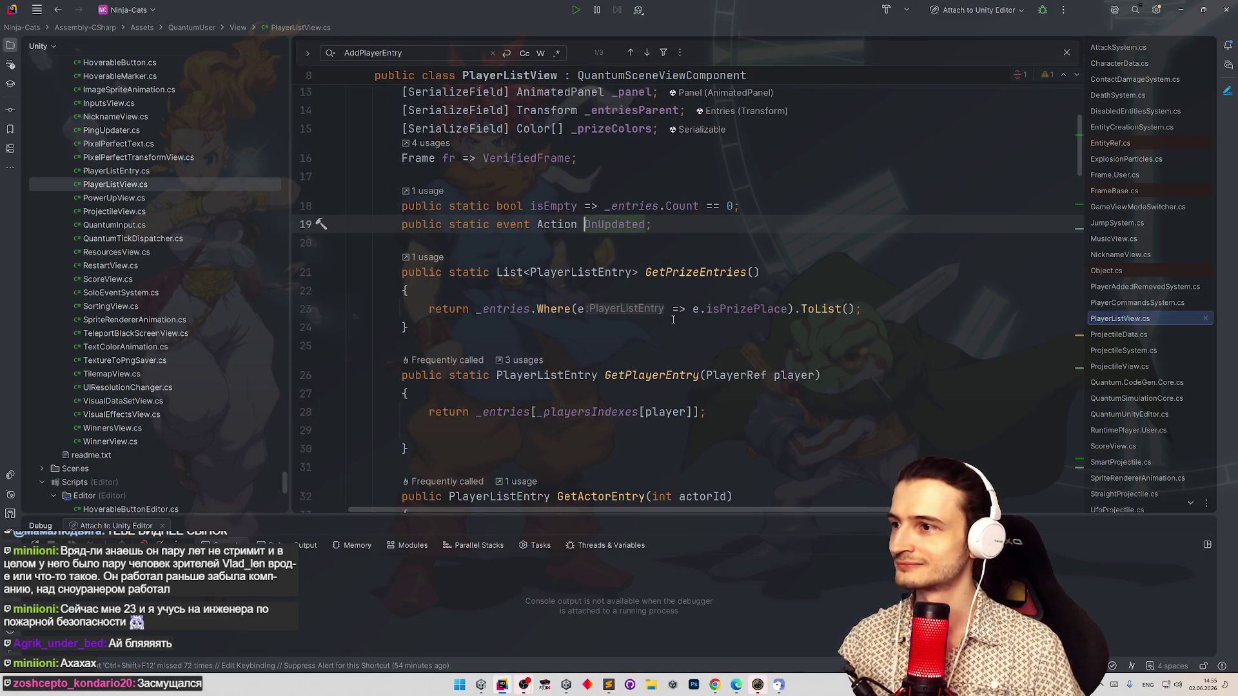
pyautogui.hotkey('ctrl', 'f')
pyautogui.press('Return')
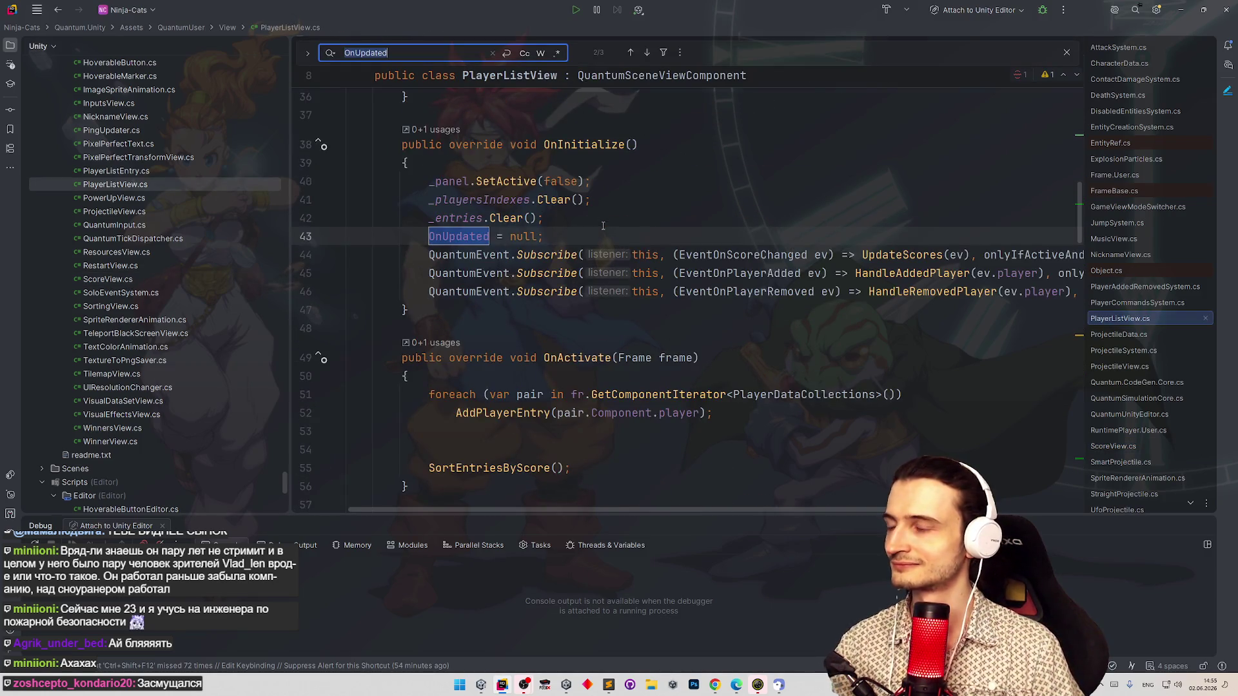
pyautogui.press('Return')
pyautogui.scroll(7, 610, 232)
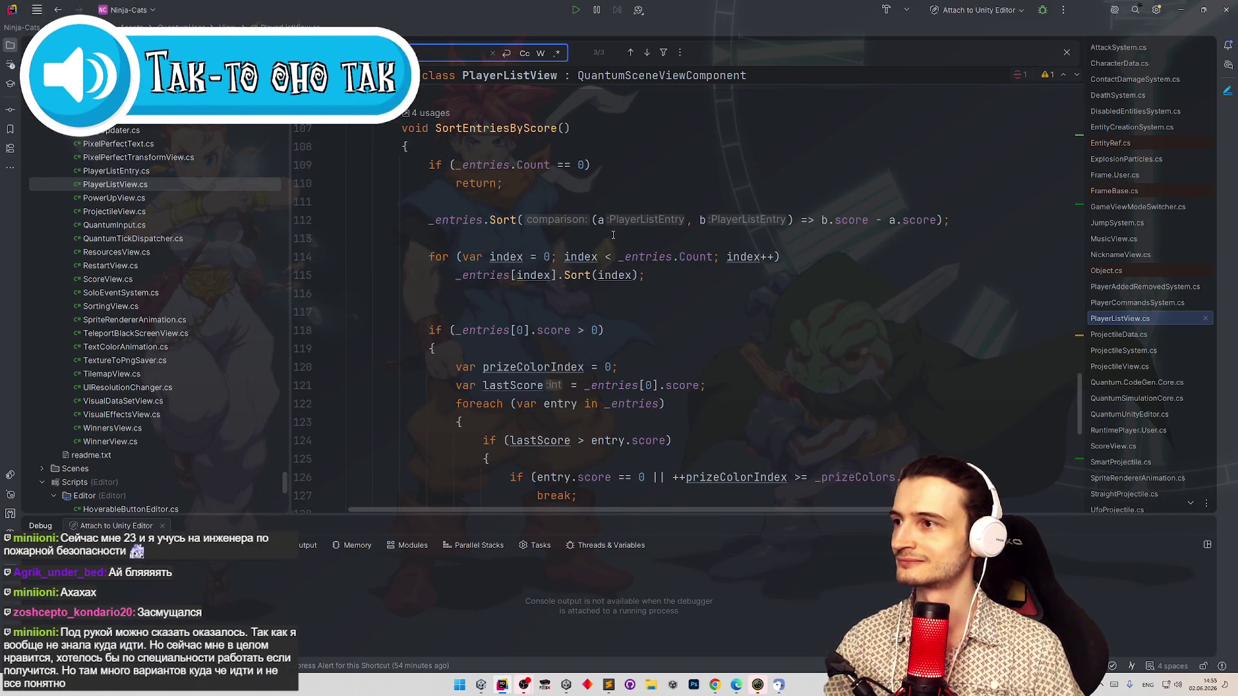
# Step: Review SortEntriesByScore and the UpdateScores definition, then run the game in Unity Play mode
pyautogui.click(510, 128)
pyautogui.moveTo(1079, 400)
pyautogui.mouseDown()
pyautogui.moveTo(1078, 456)
pyautogui.moveTo(1058, 100)
pyautogui.moveTo(1030, 203)
pyautogui.mouseUp()
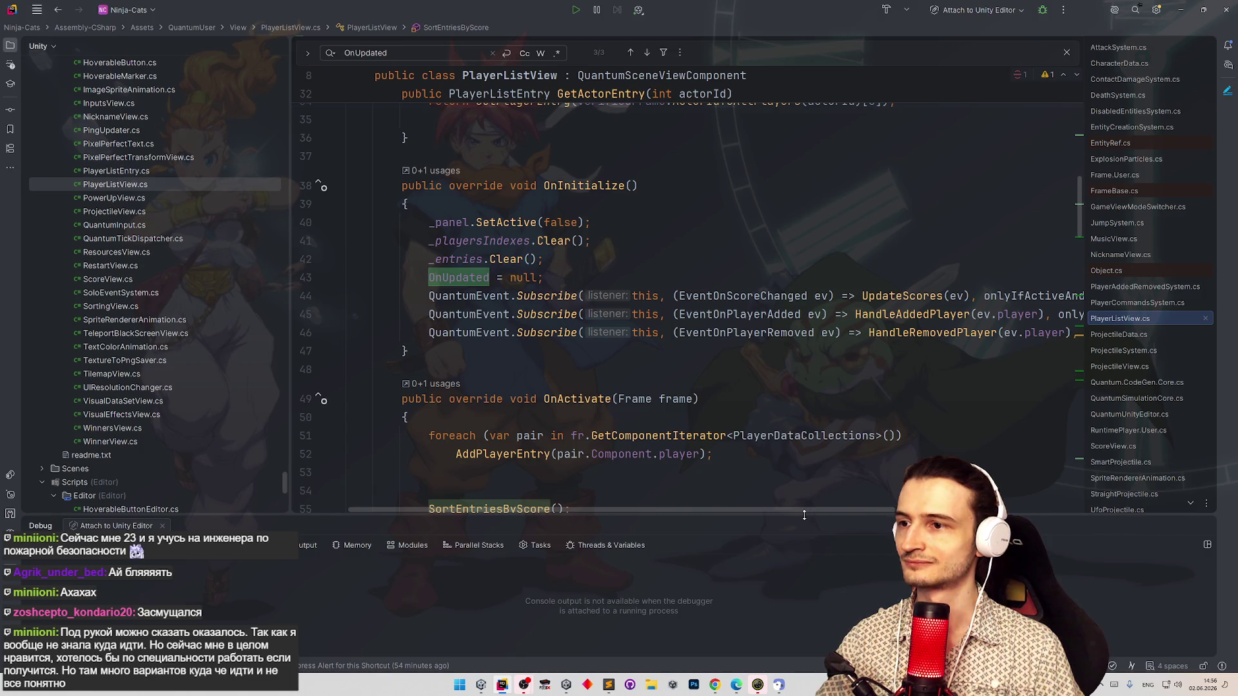
pyautogui.moveTo(805, 512)
pyautogui.mouseDown()
pyautogui.moveTo(867, 510)
pyautogui.moveTo(842, 513)
pyautogui.mouseUp()
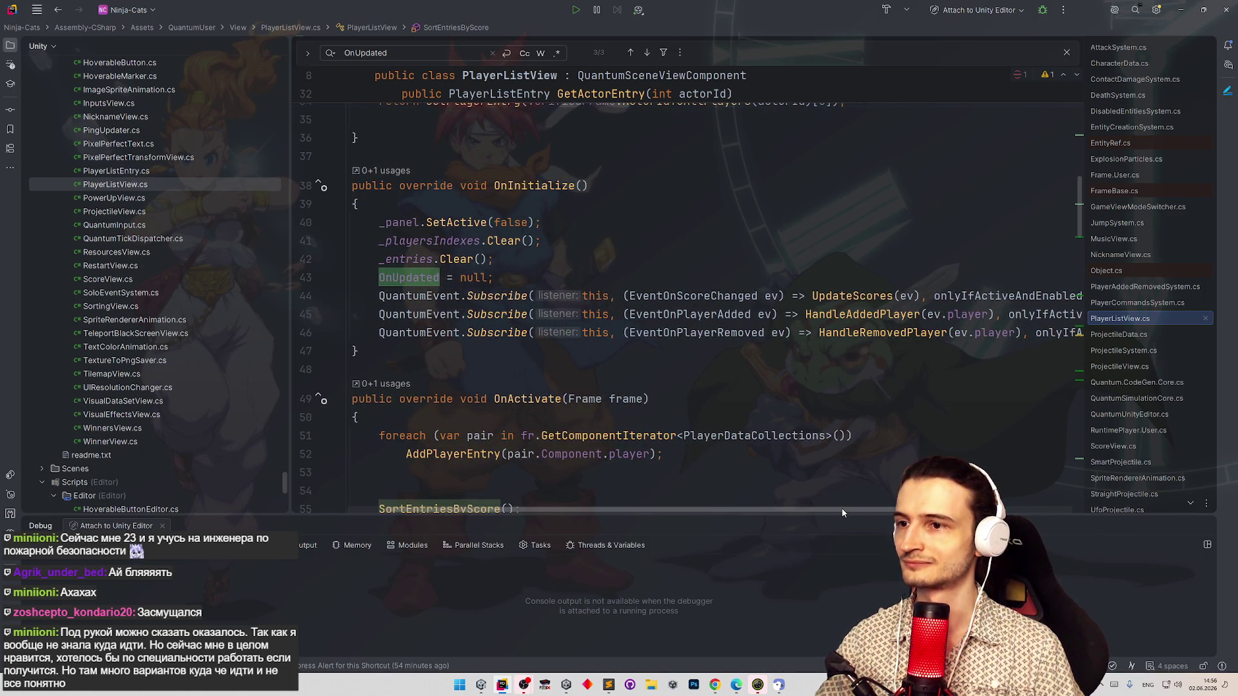
pyautogui.keyDown('ctrl'); pyautogui.click(857, 296); pyautogui.keyUp('ctrl')
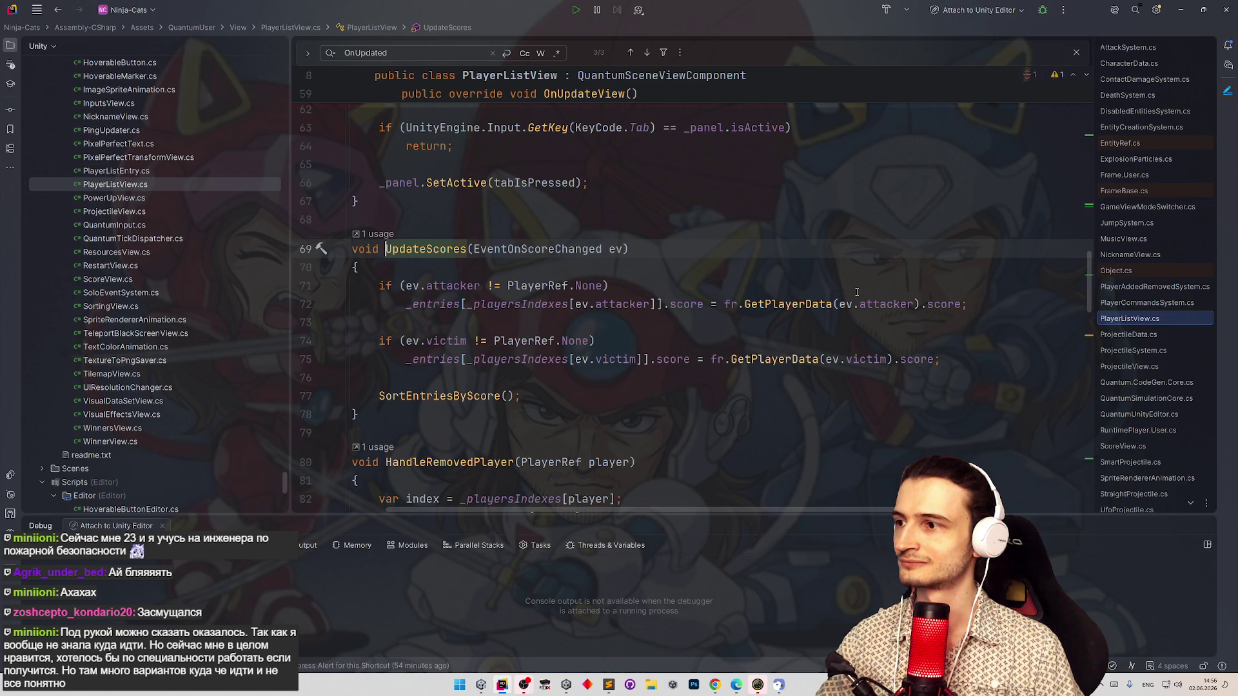
pyautogui.click(853, 249)
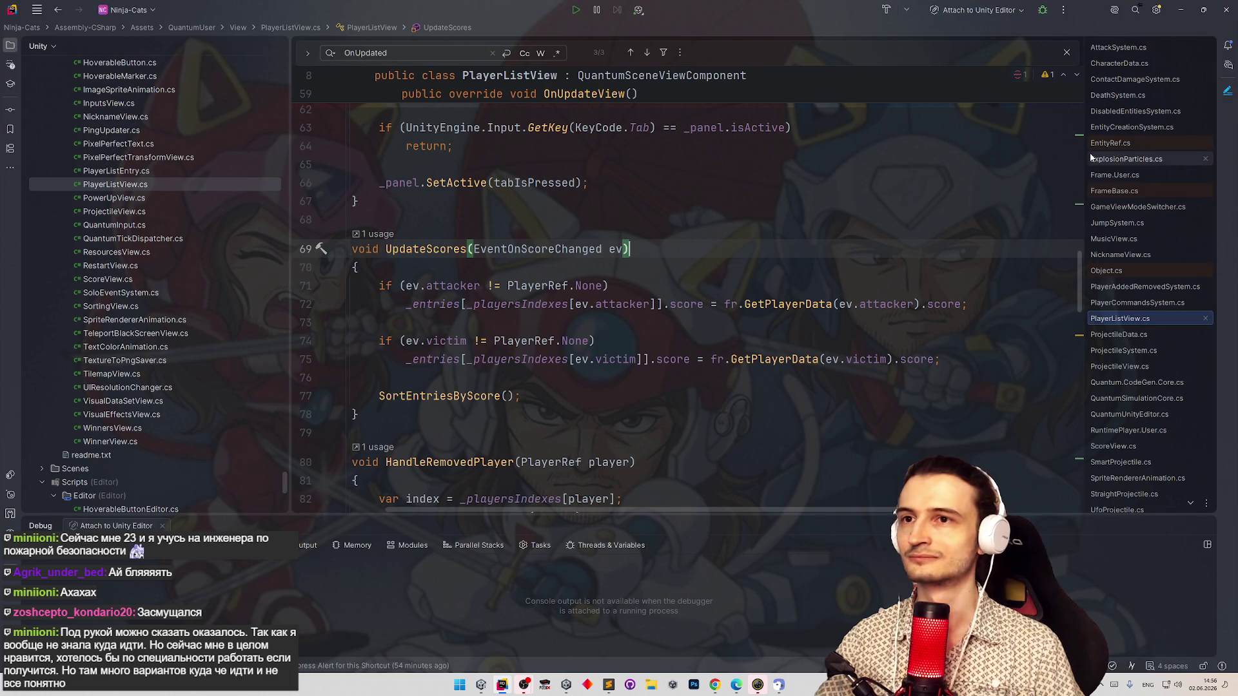
pyautogui.click(1180, 10)
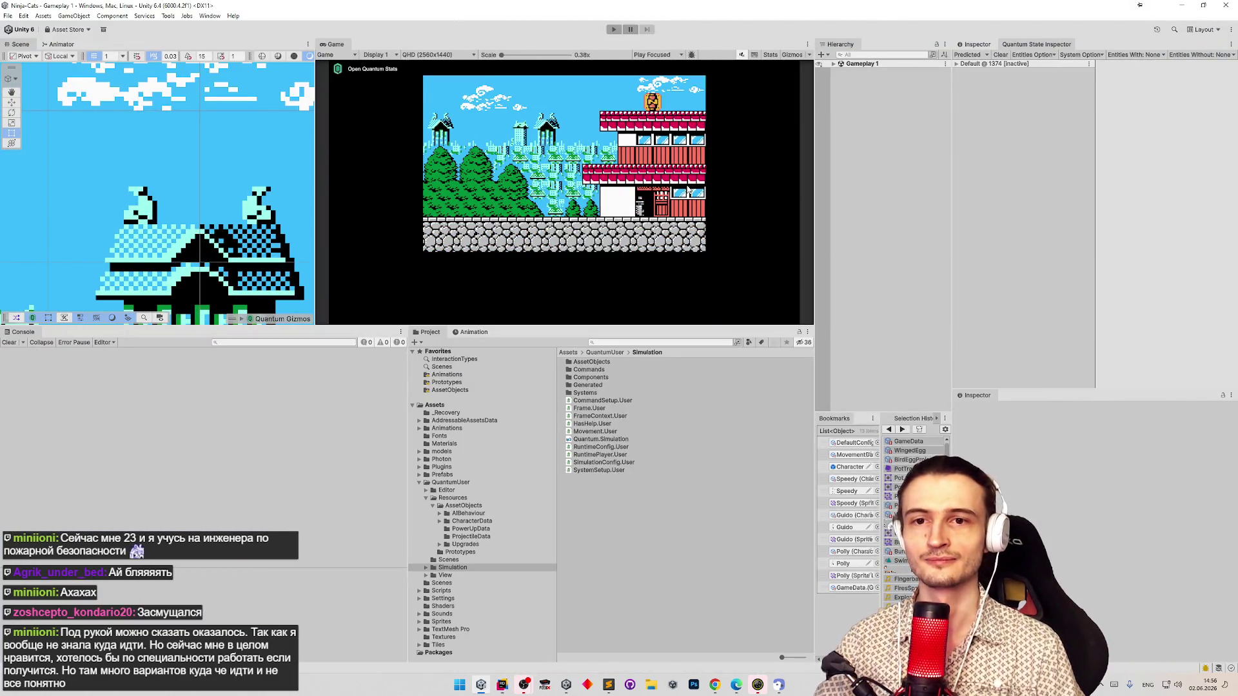
pyautogui.hotkey('ctrl', 'p')
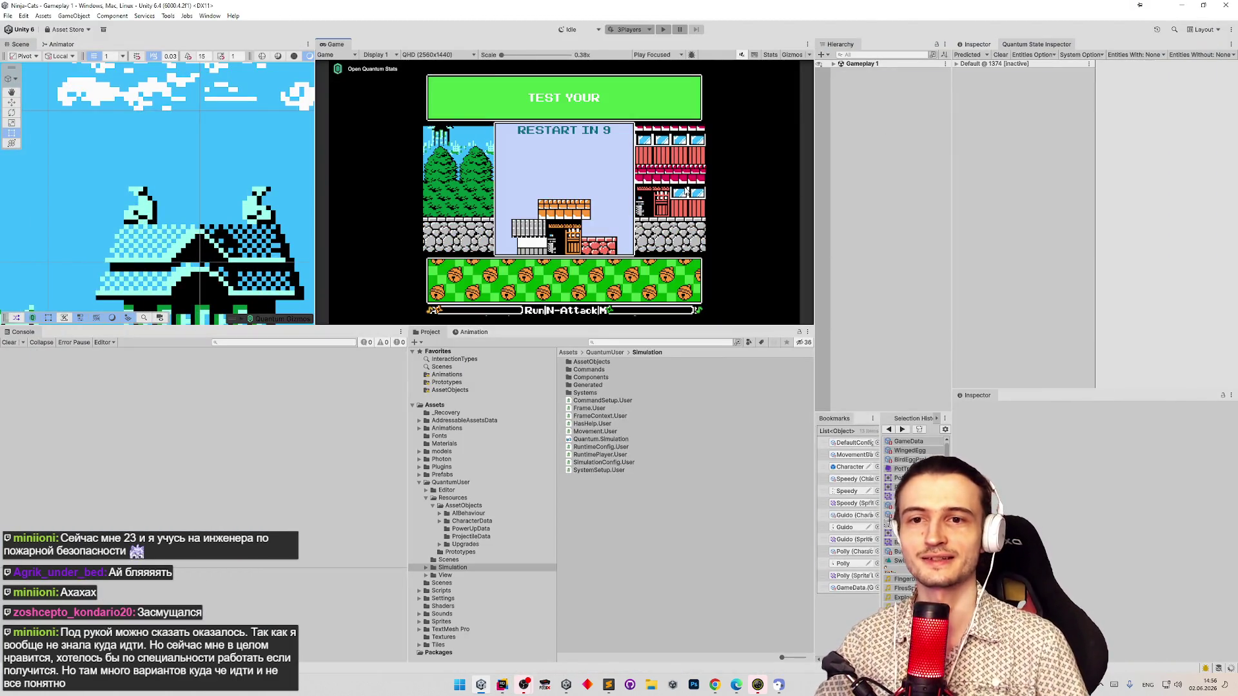
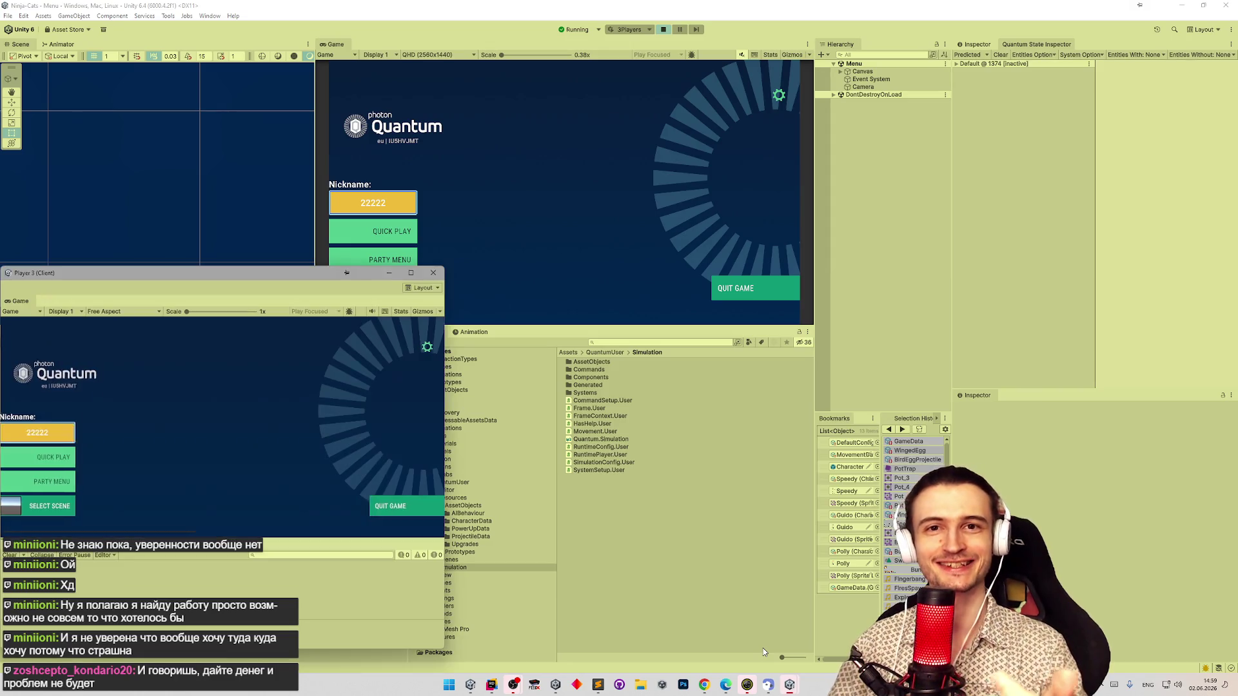
# Step: Bring the Player 2 client window forward, nudge Player 3's window down, and start quick play
pyautogui.click(789, 684)
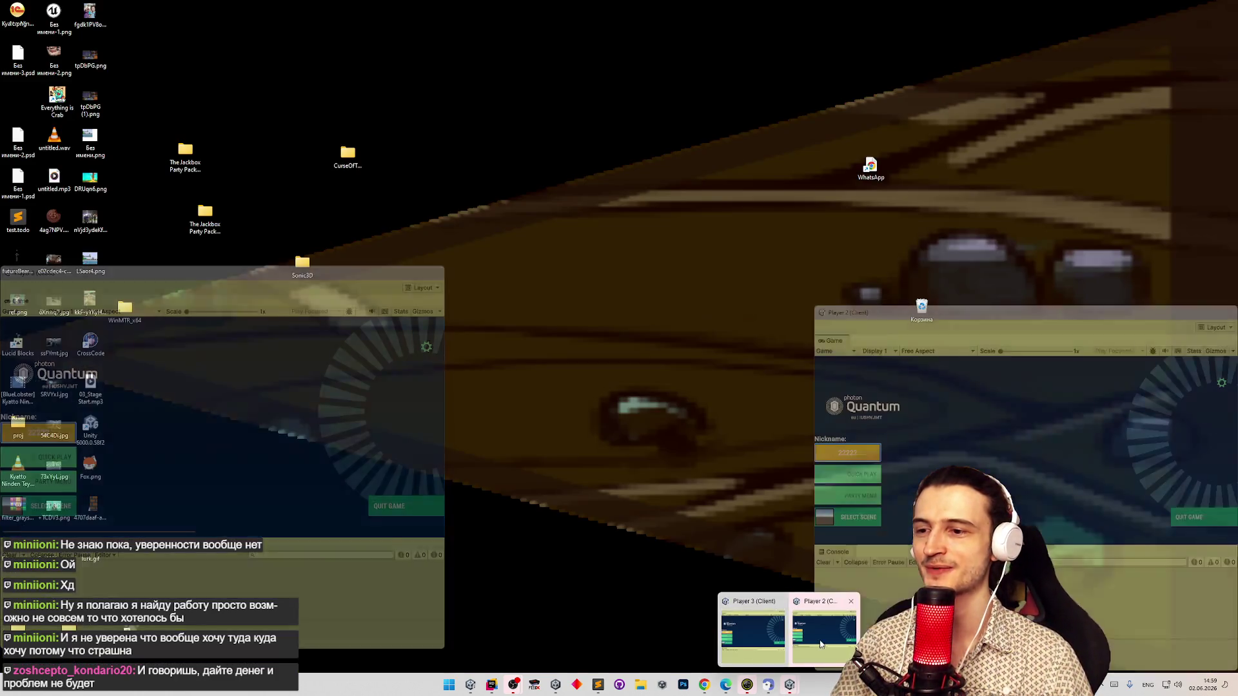
pyautogui.click(824, 635)
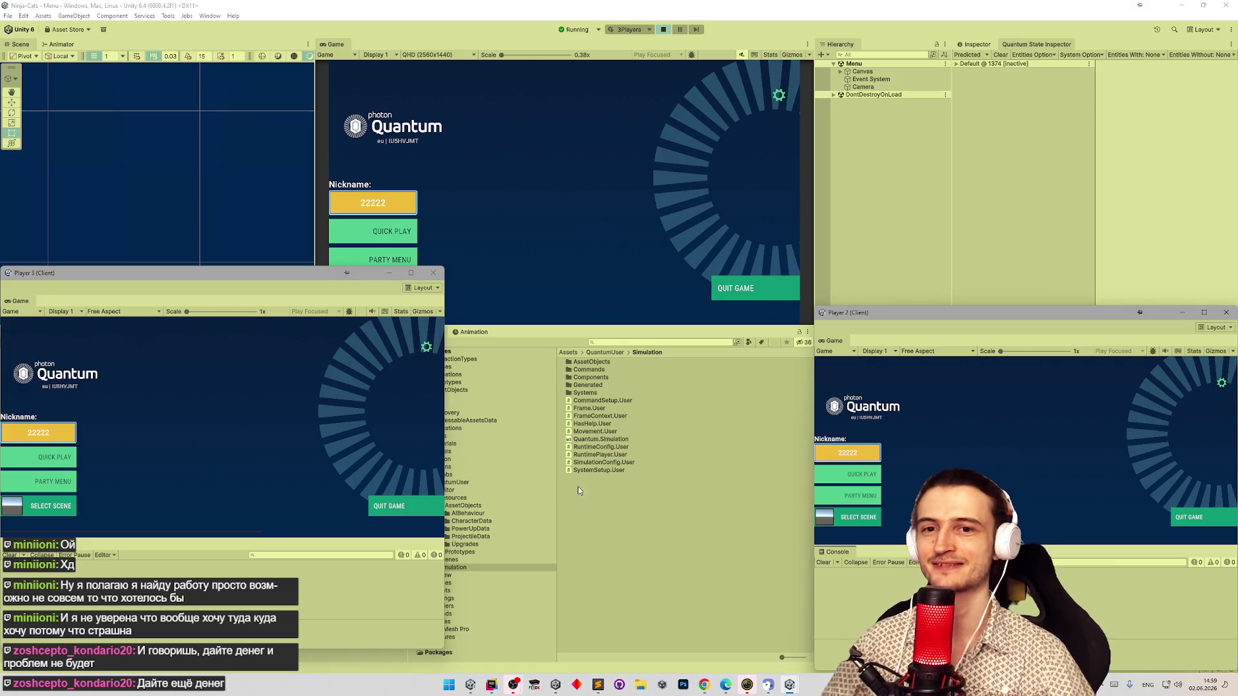
pyautogui.moveTo(323, 277); pyautogui.dragTo(333, 304)
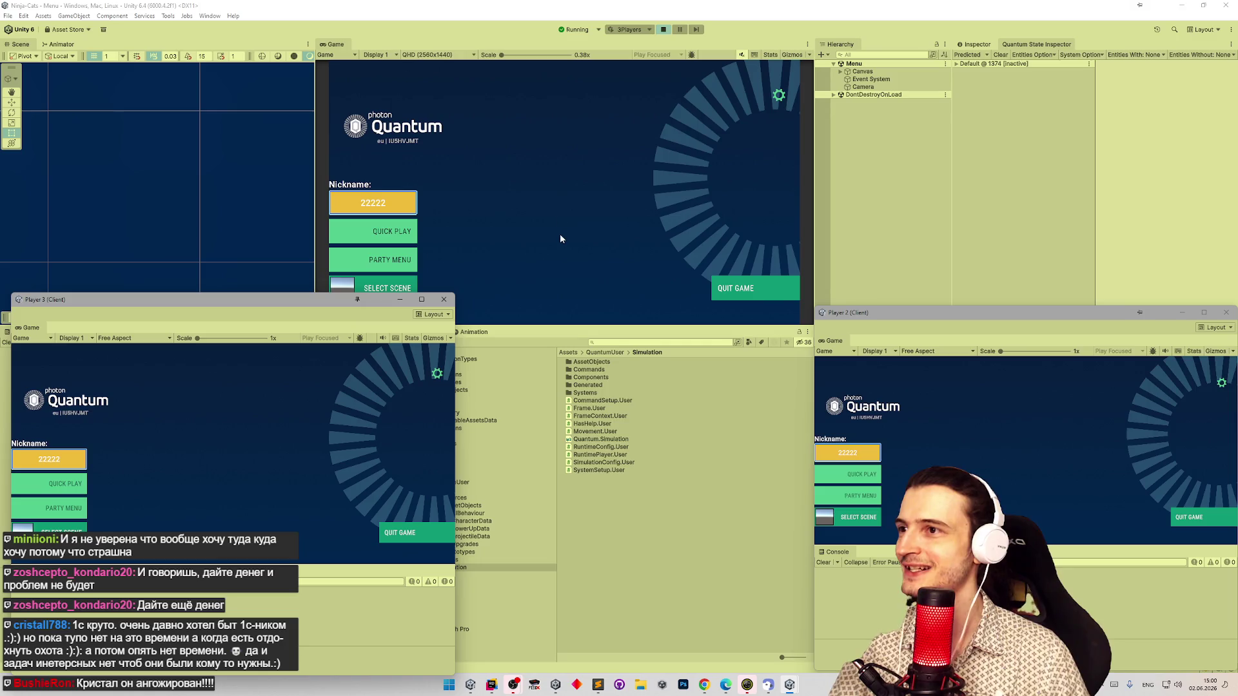
pyautogui.click(393, 229)
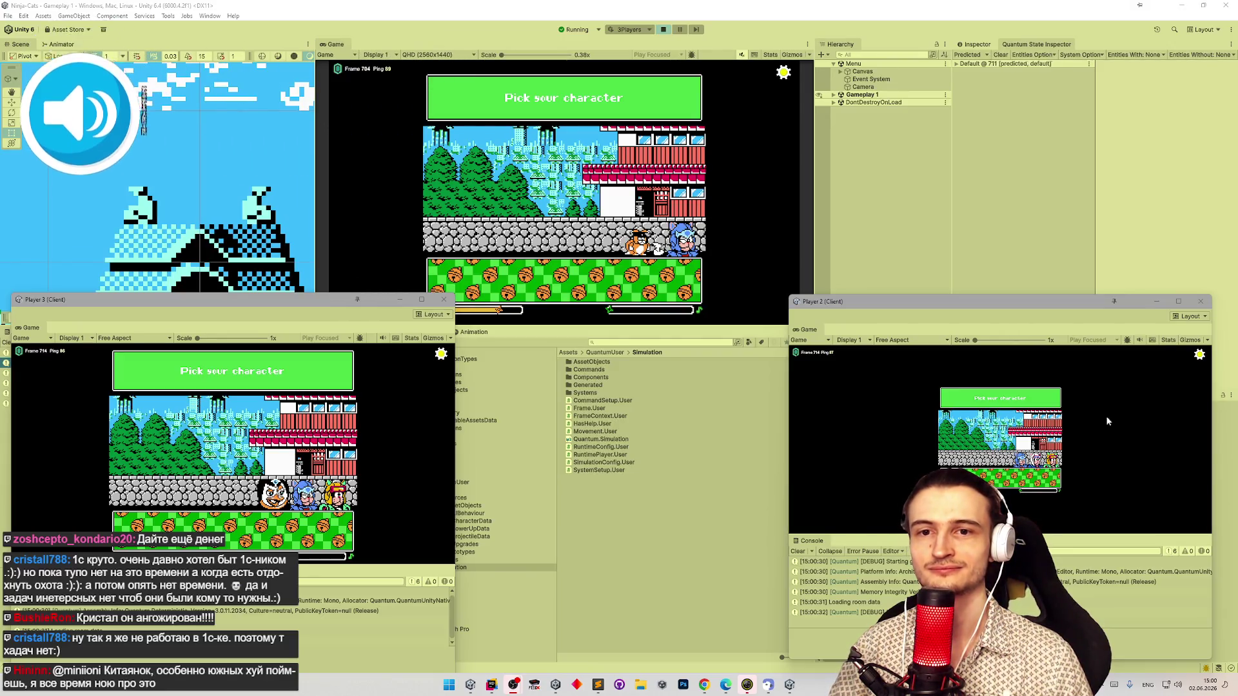
# Step: Adjust the Player 2 and 3 windows, then pick a character and upgrade in the main view
pyautogui.moveTo(958, 313); pyautogui.dragTo(954, 306)
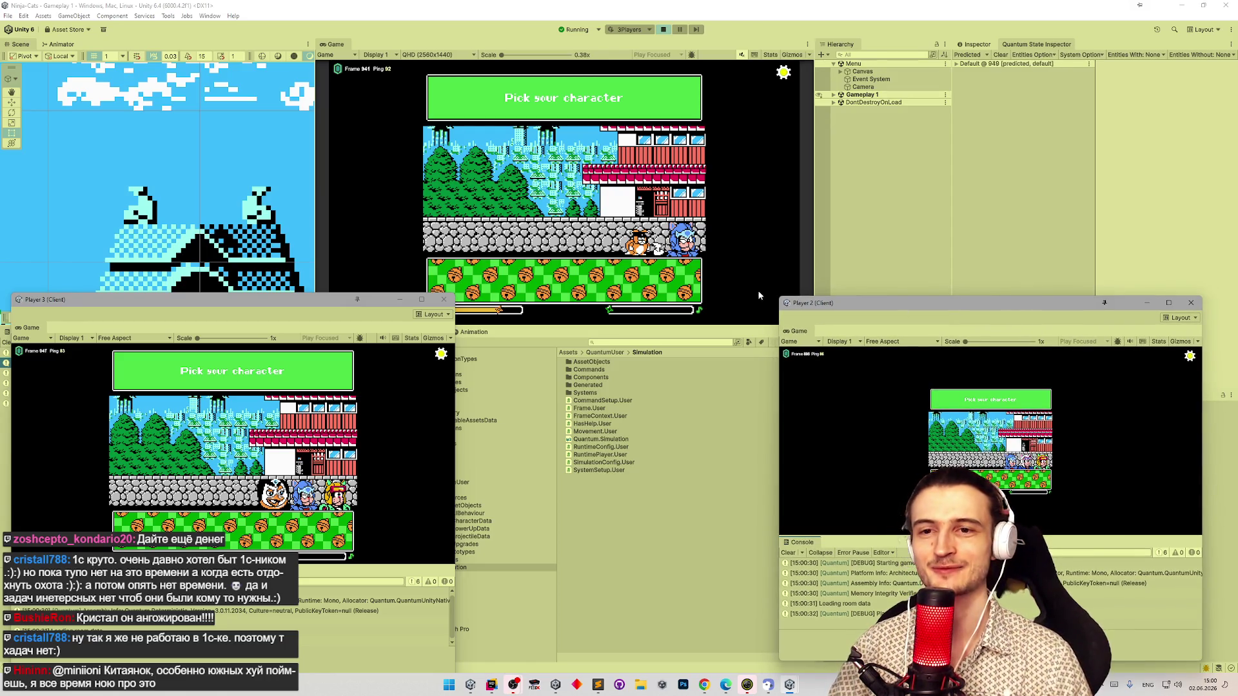
pyautogui.moveTo(326, 300)
pyautogui.mouseDown()
pyautogui.moveTo(343, 302)
pyautogui.moveTo(328, 302)
pyautogui.mouseUp()
pyautogui.click(683, 278)
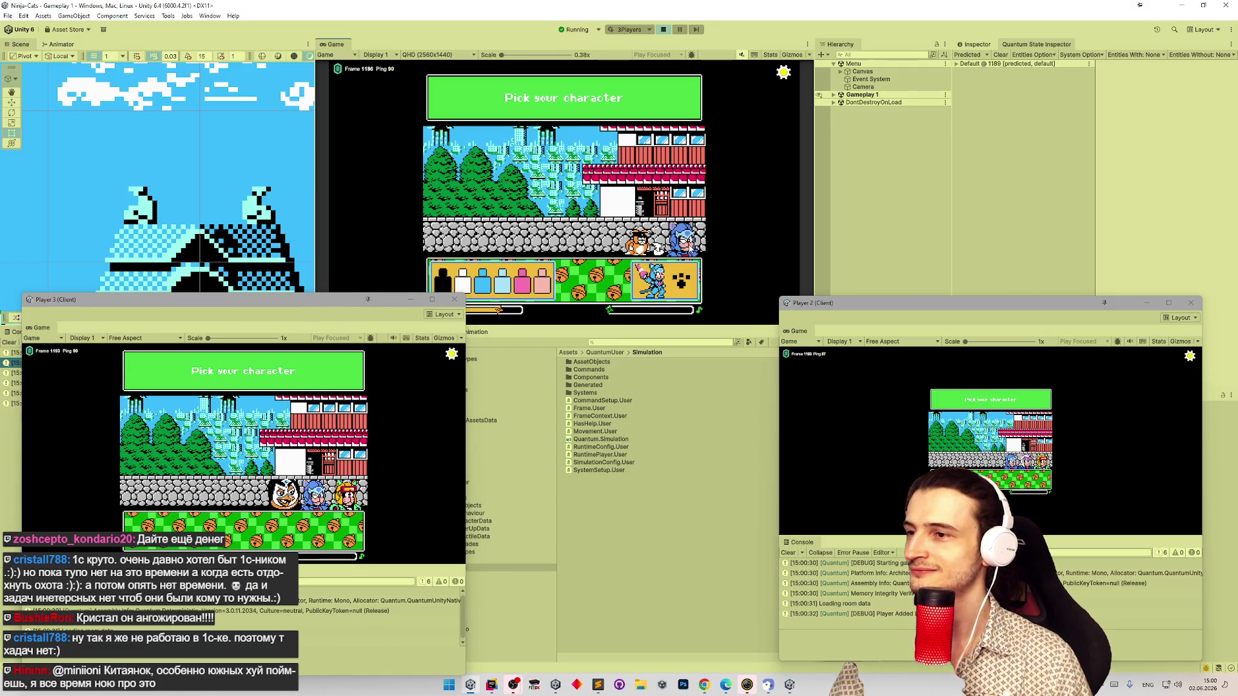
pyautogui.click(688, 290)
pyautogui.click(687, 290)
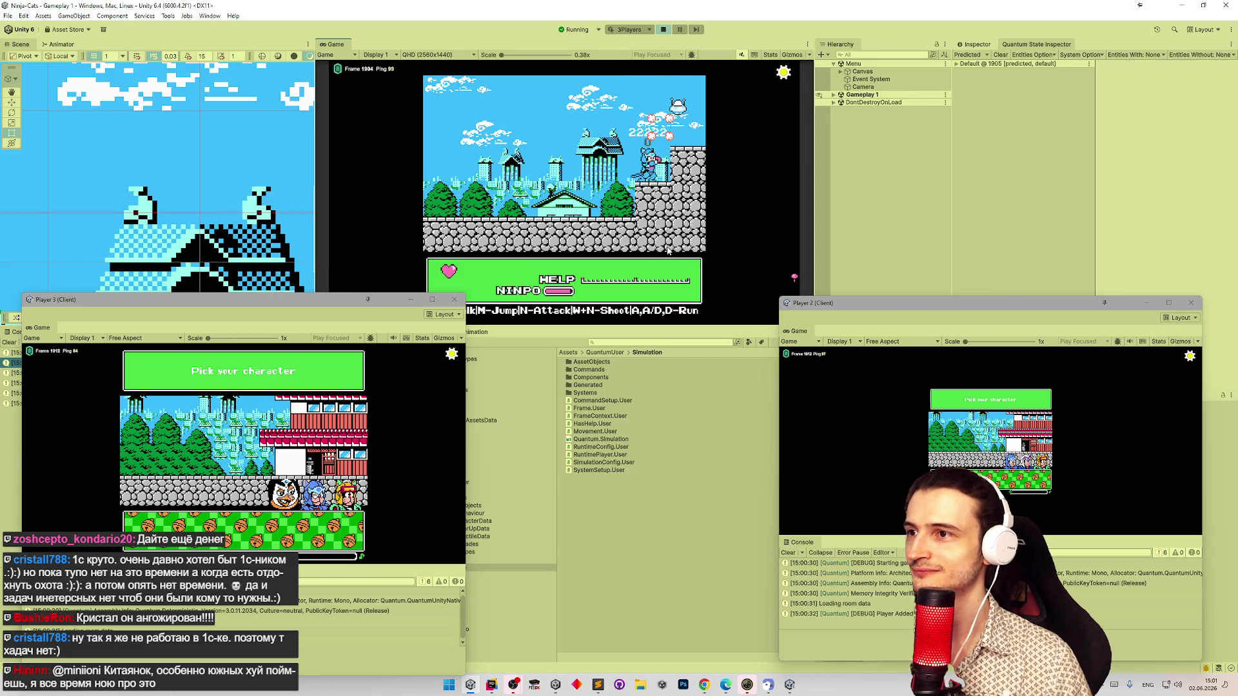
pyautogui.click(451, 354)
# Step: Disconnect the Player 3 and Player 2 clients, then restart quick play in Player 2
pyautogui.click(381, 472)
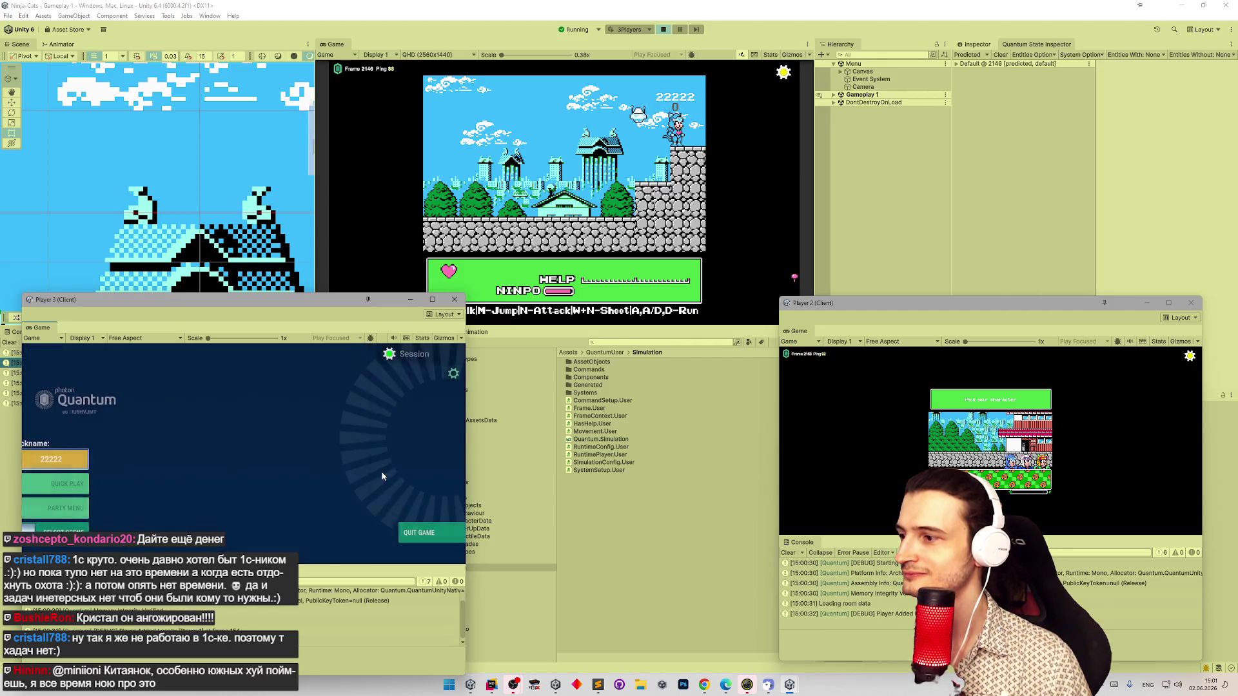
pyautogui.click(1190, 356)
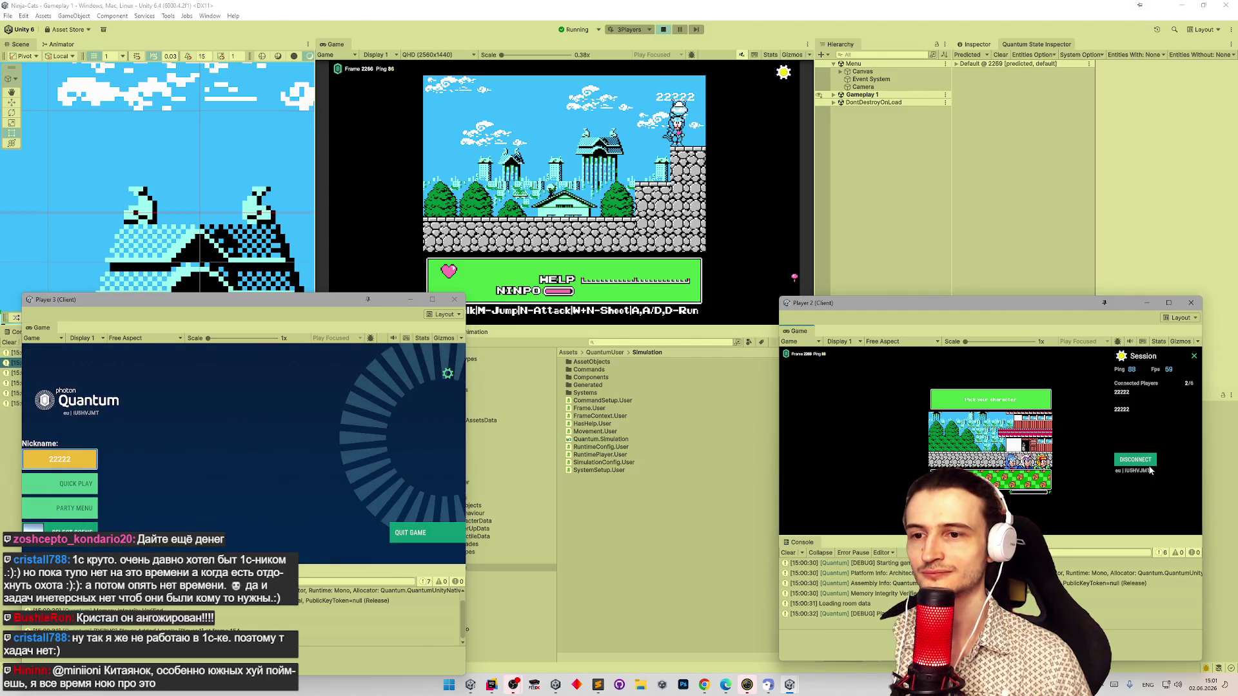
pyautogui.click(1144, 459)
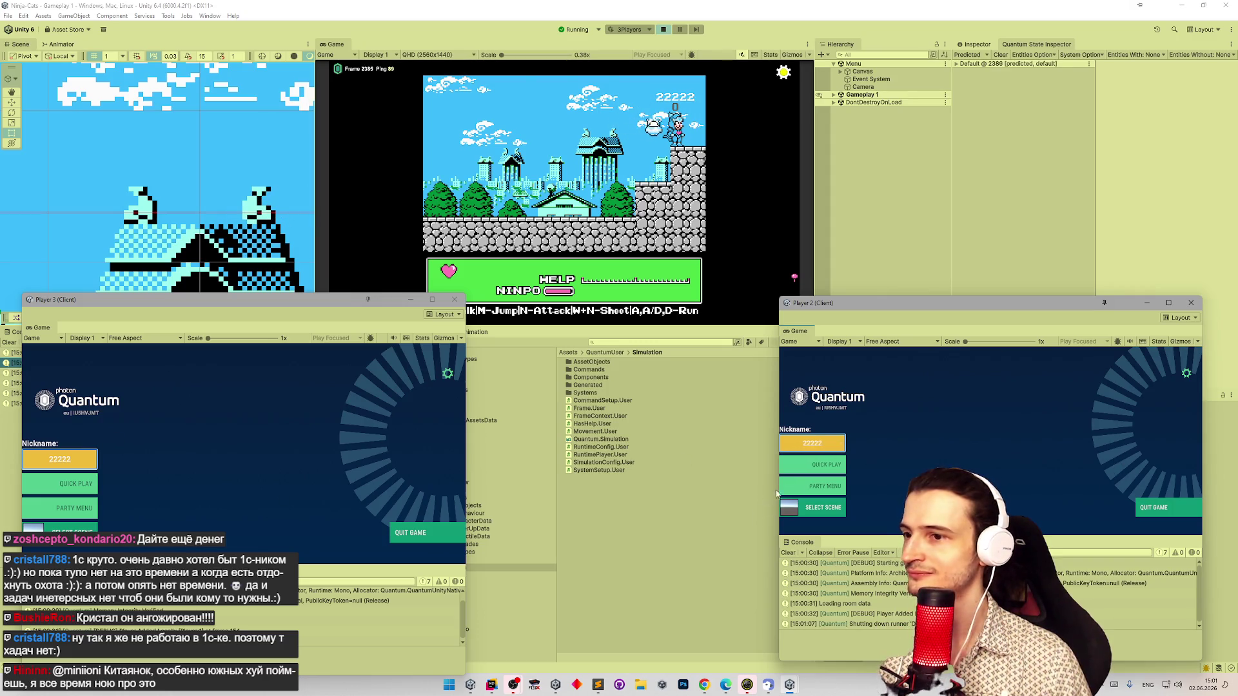
pyautogui.click(826, 464)
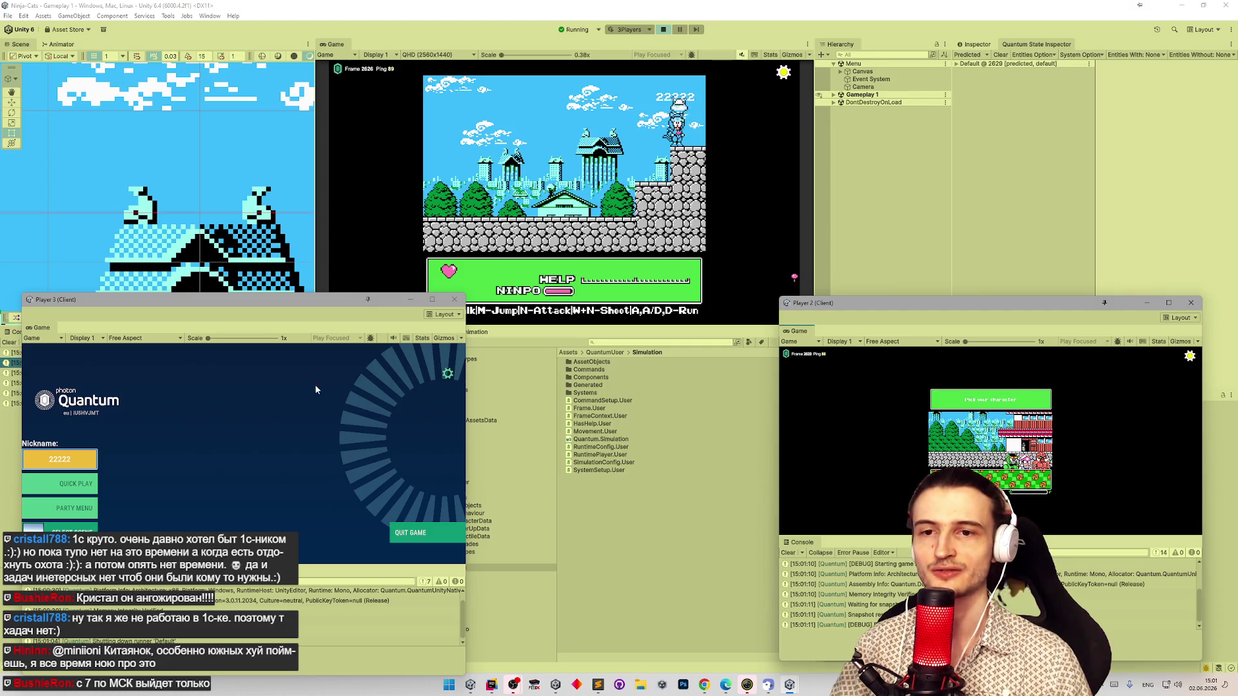
# Step: Centre Player 3's window, quick-play with a character there, and disconnect the main player
pyautogui.moveTo(335, 299)
pyautogui.mouseDown()
pyautogui.moveTo(572, 288)
pyautogui.moveTo(557, 294)
pyautogui.mouseUp()
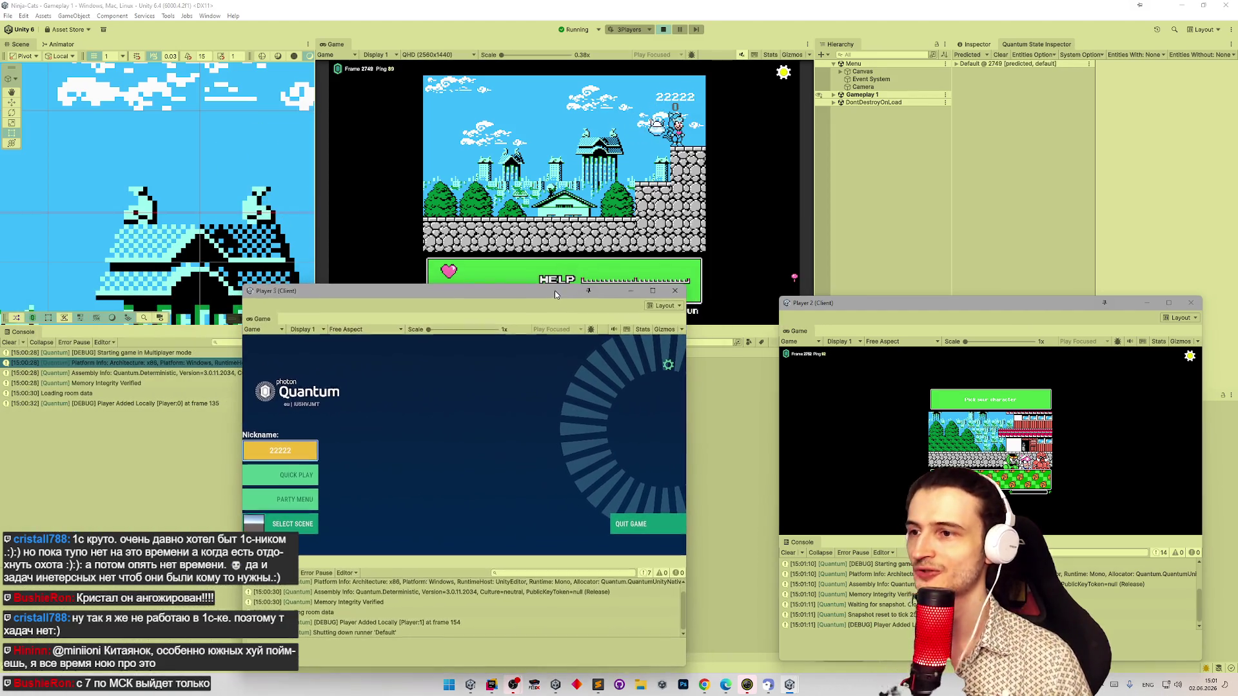
pyautogui.click(275, 476)
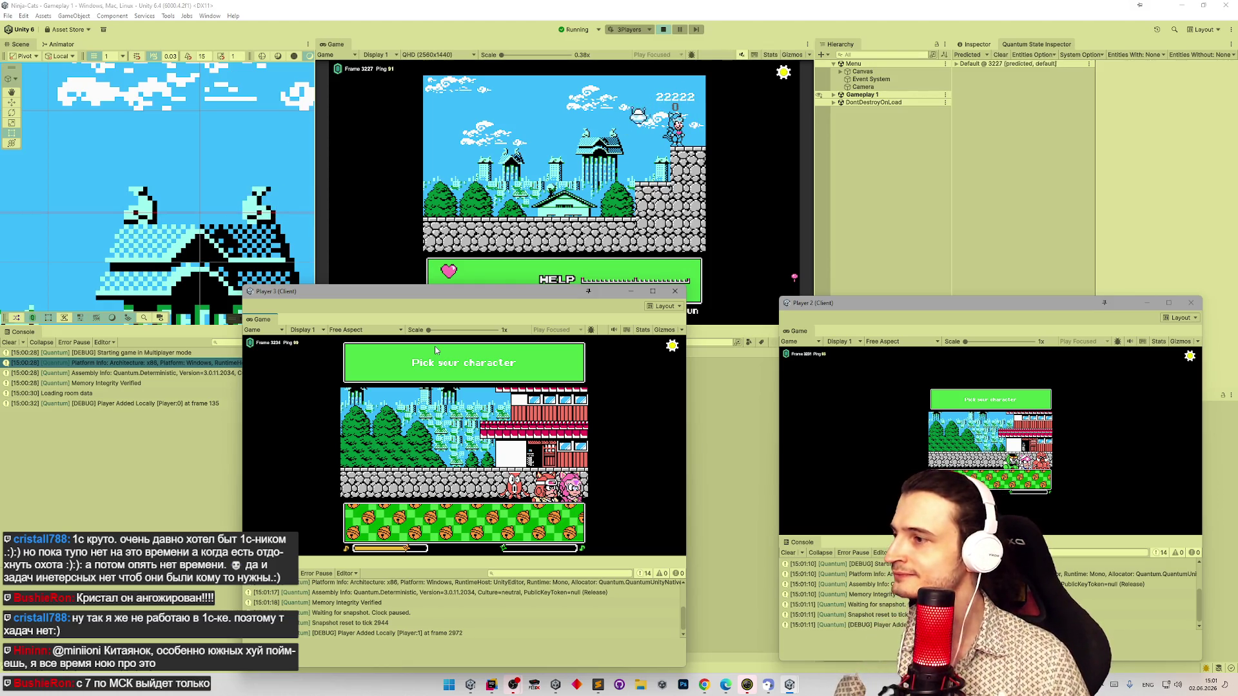
pyautogui.click(571, 487)
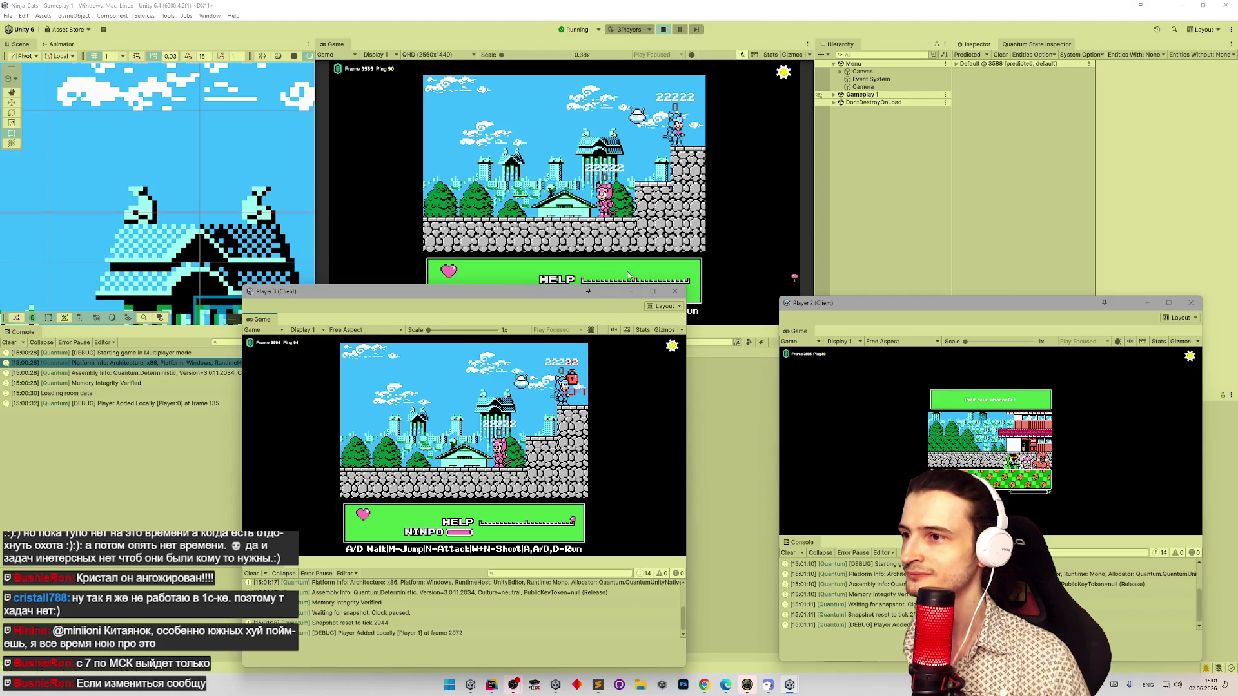
pyautogui.click(783, 72)
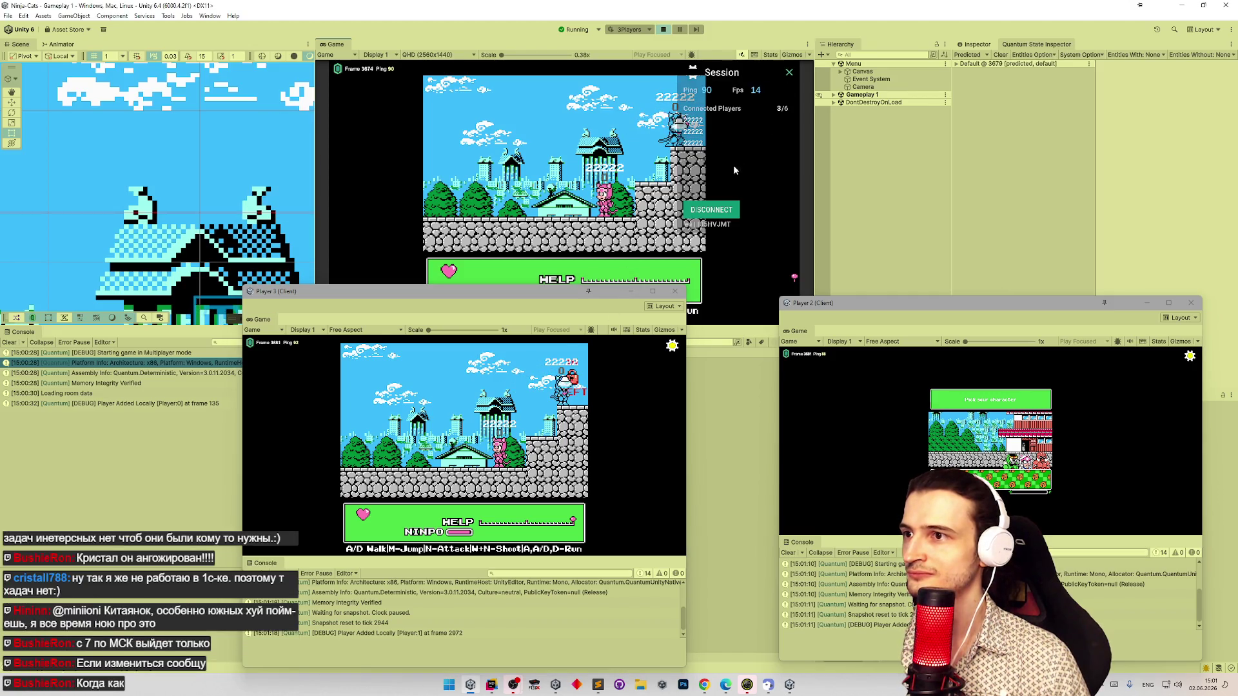
pyautogui.click(721, 210)
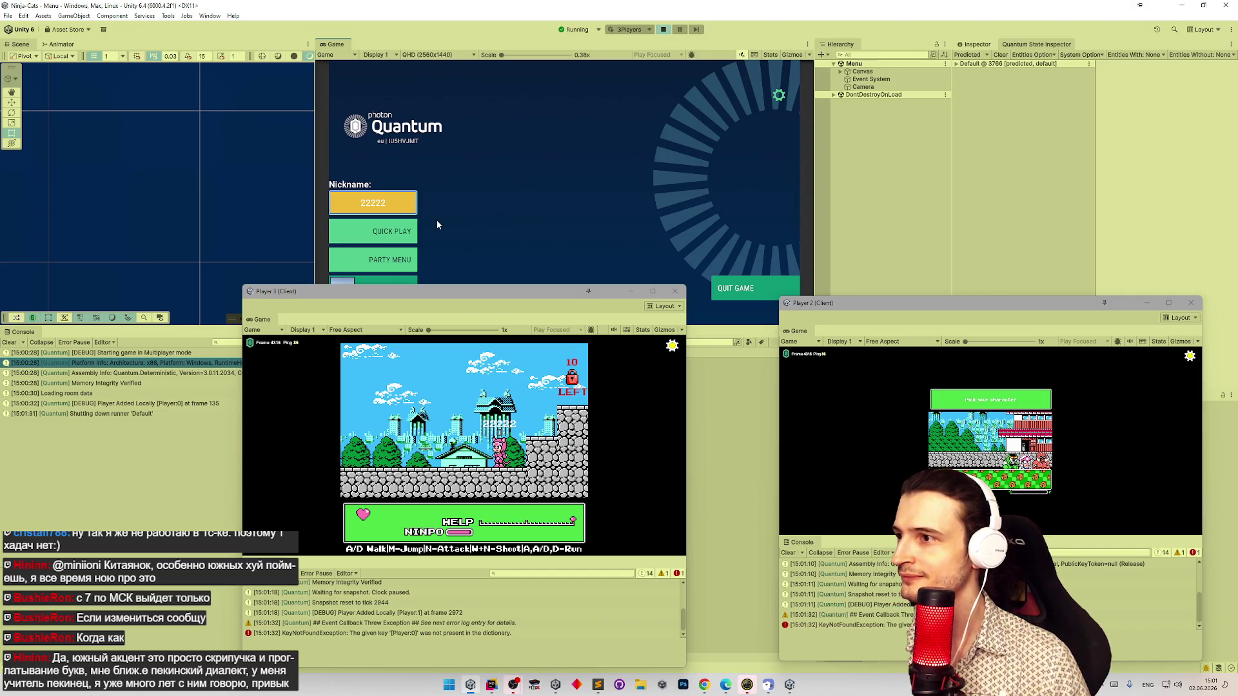
# Step: Get Player 2 into the level and take the Health upgrade in the main view
pyautogui.click(1038, 467)
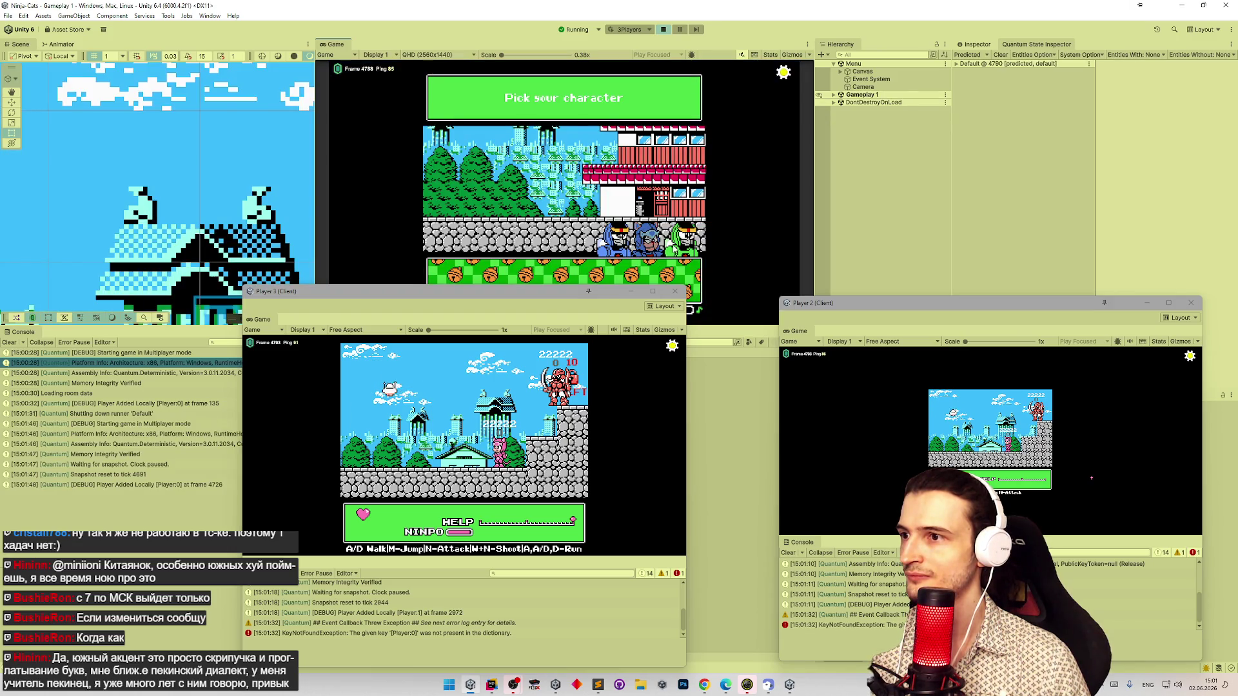
pyautogui.click(680, 282)
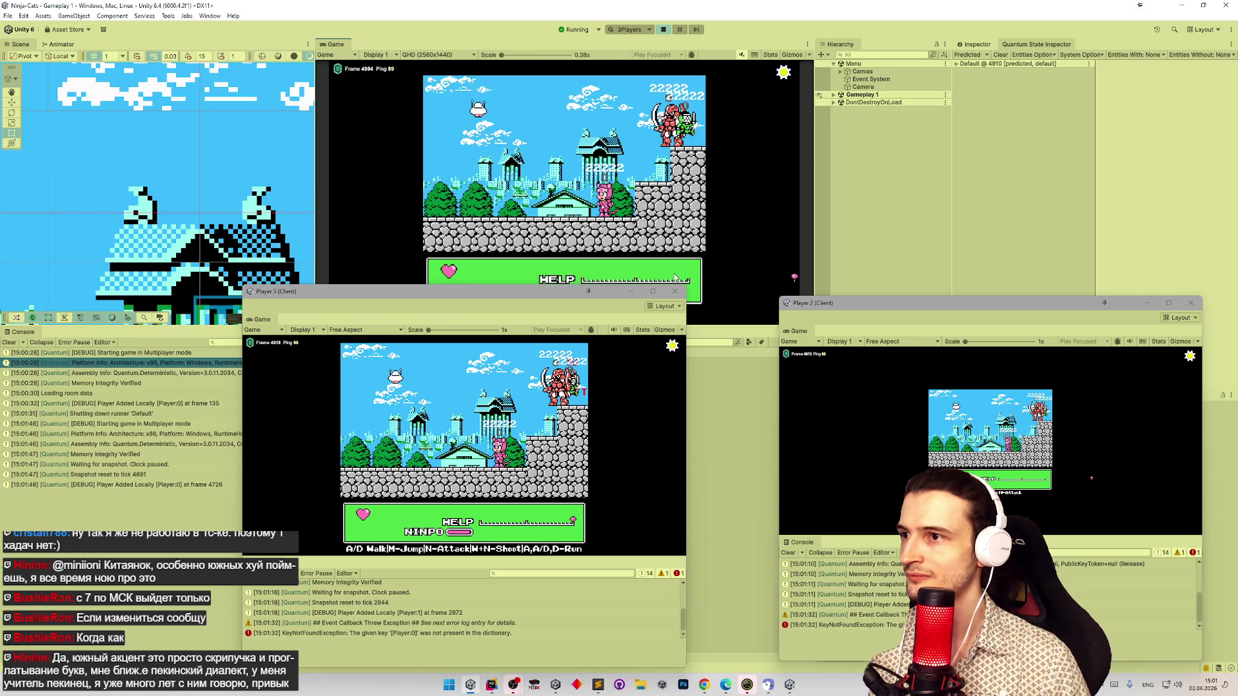
pyautogui.press('a')
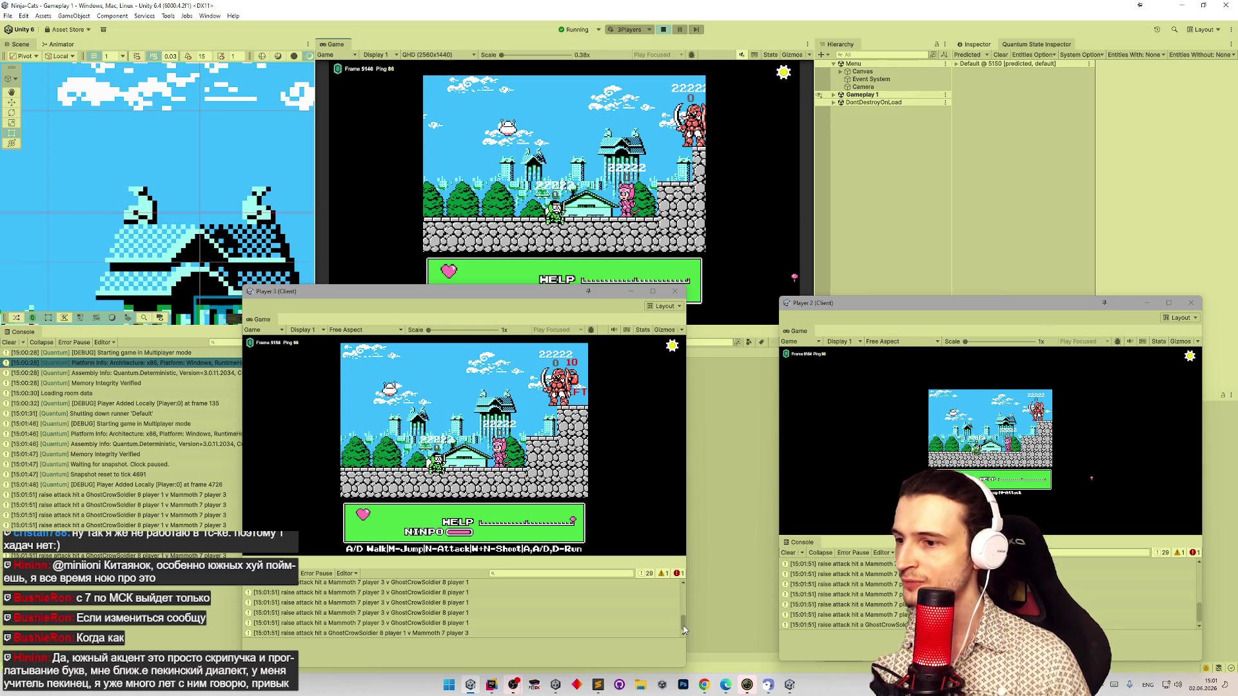
pyautogui.scroll(5, 683, 611)
pyautogui.scroll(-2, 683, 612)
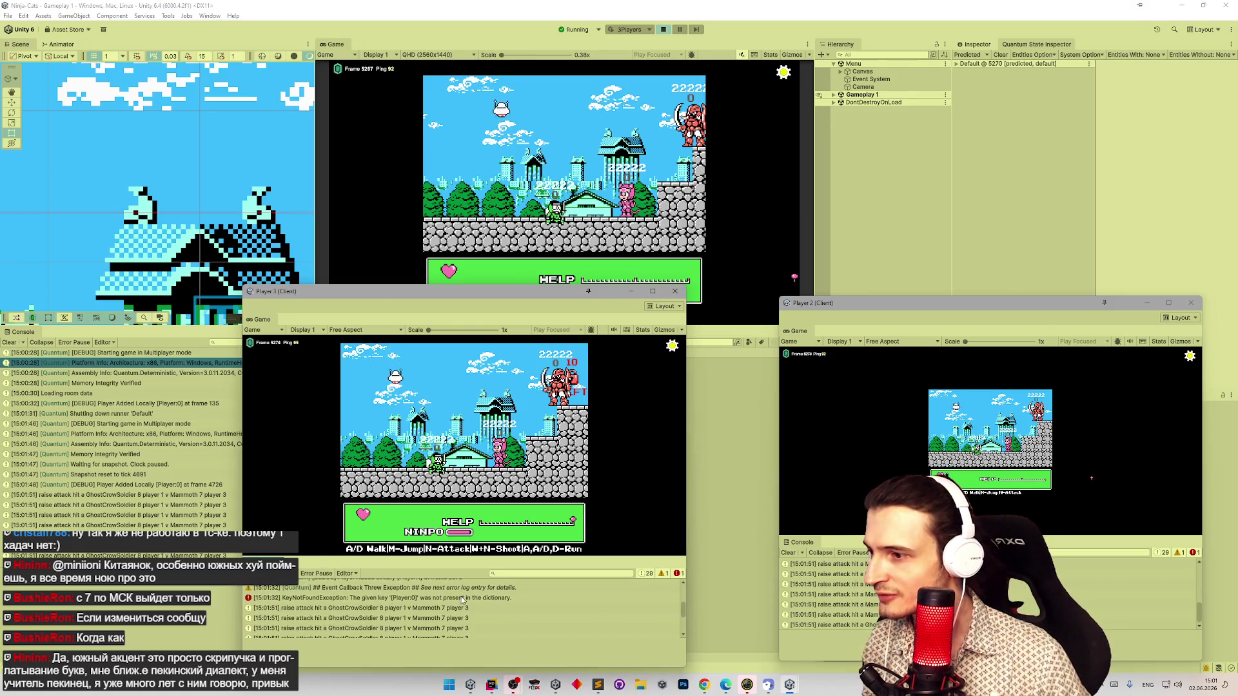
# Step: Show and enlarge the KeyNotFoundException stack trace in Player 3's console
pyautogui.click(461, 597)
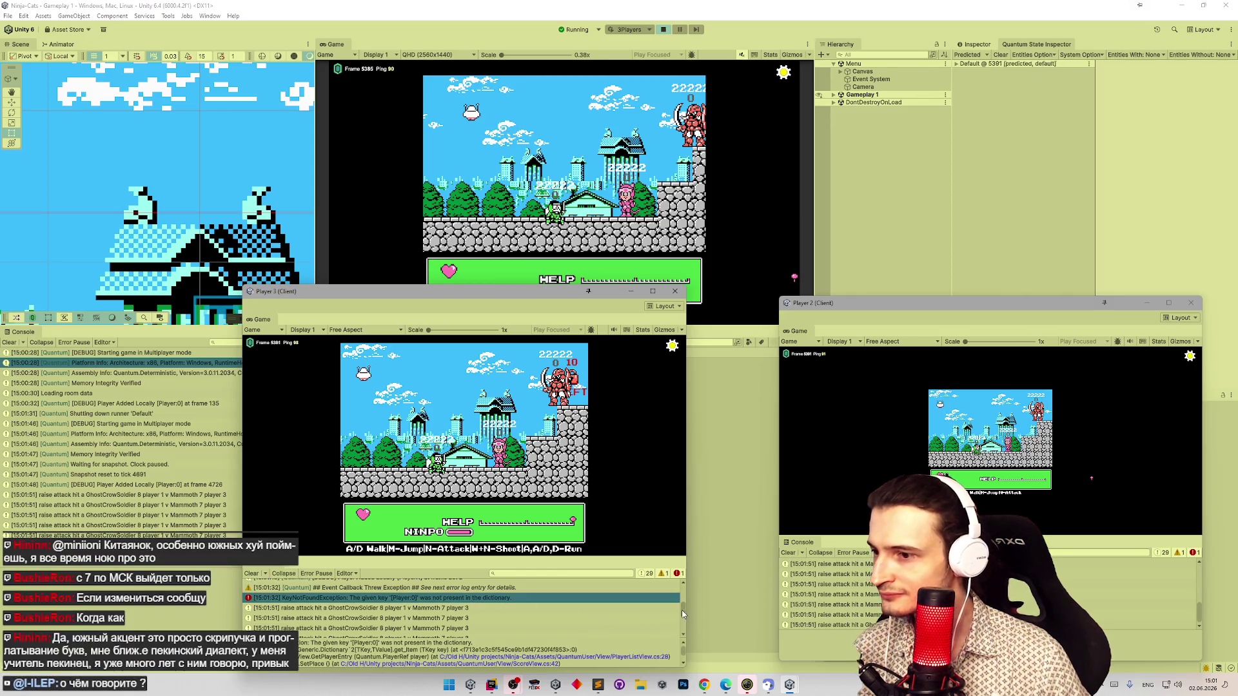
pyautogui.scroll(-3, 683, 613)
pyautogui.moveTo(635, 638); pyautogui.dragTo(637, 609)
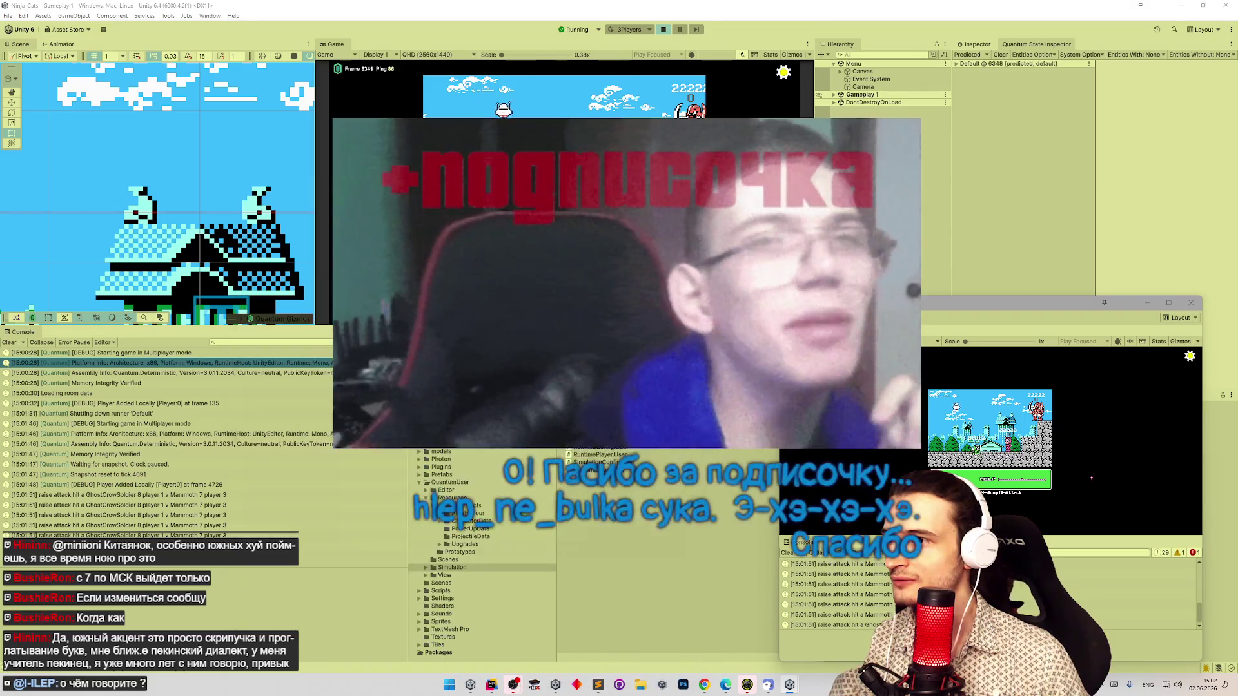
# Step: Exit play mode with Ctrl+P from the main Unity editor
pyautogui.click(763, 78)
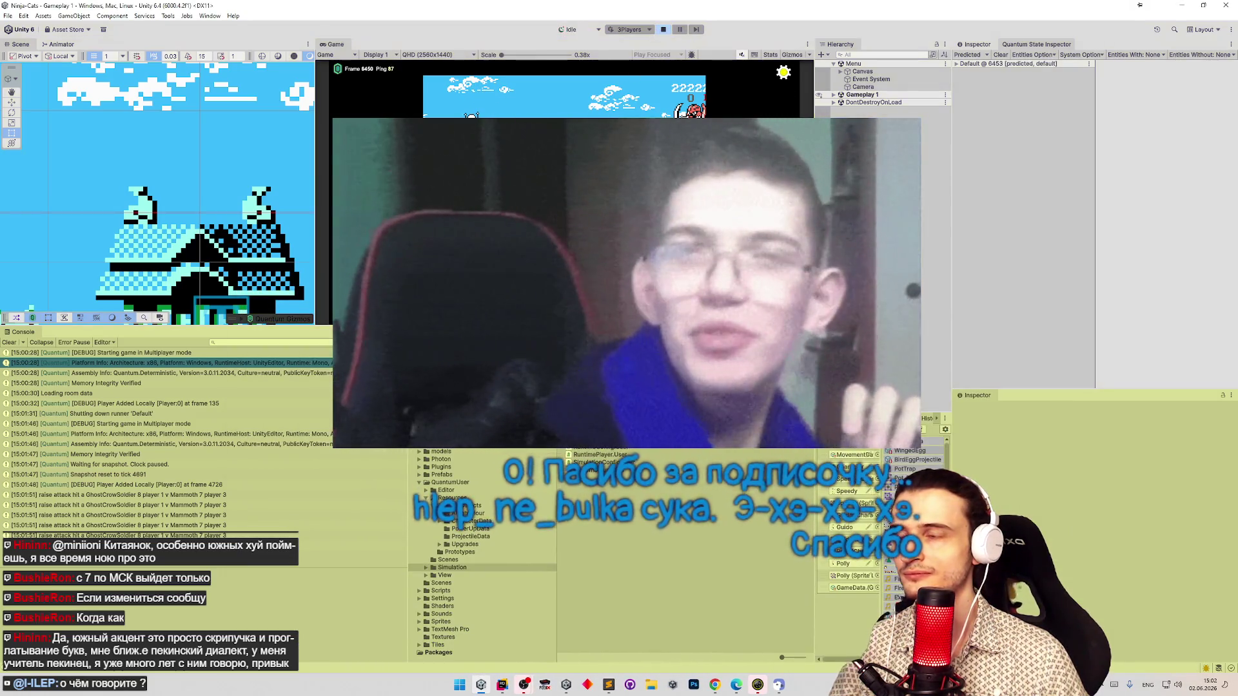
pyautogui.moveTo(505, 683)
pyautogui.hotkey('ctrl', 'p')
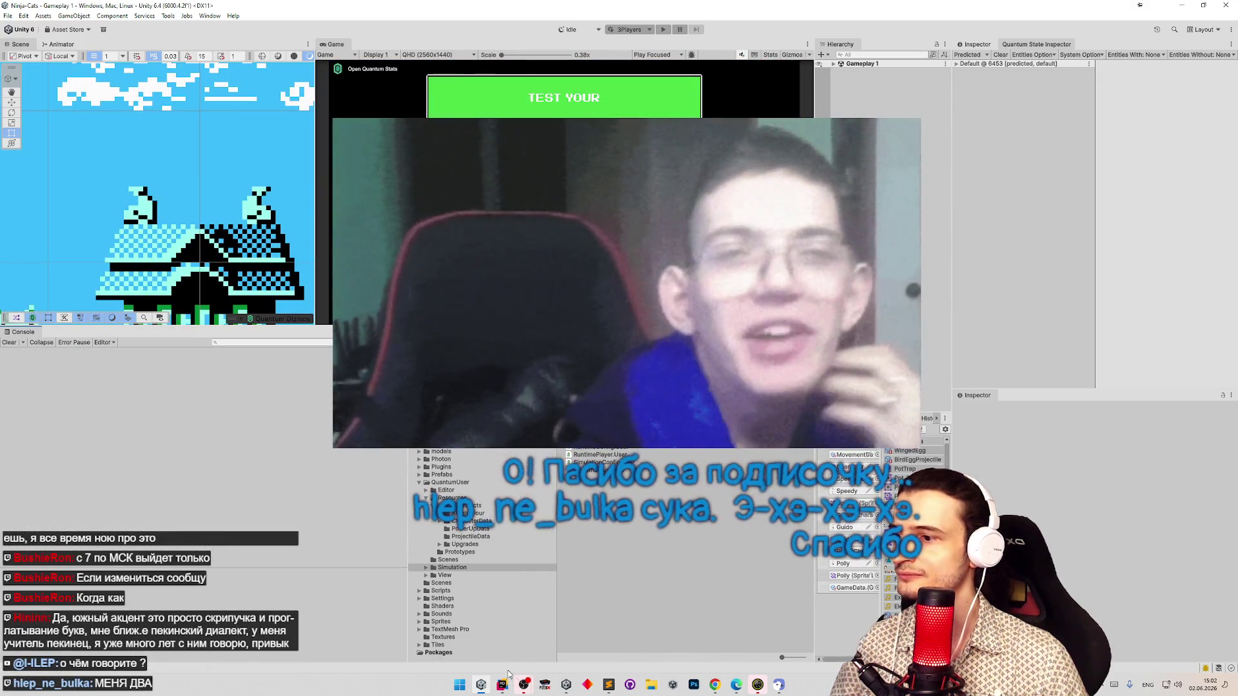
pyautogui.click(509, 685)
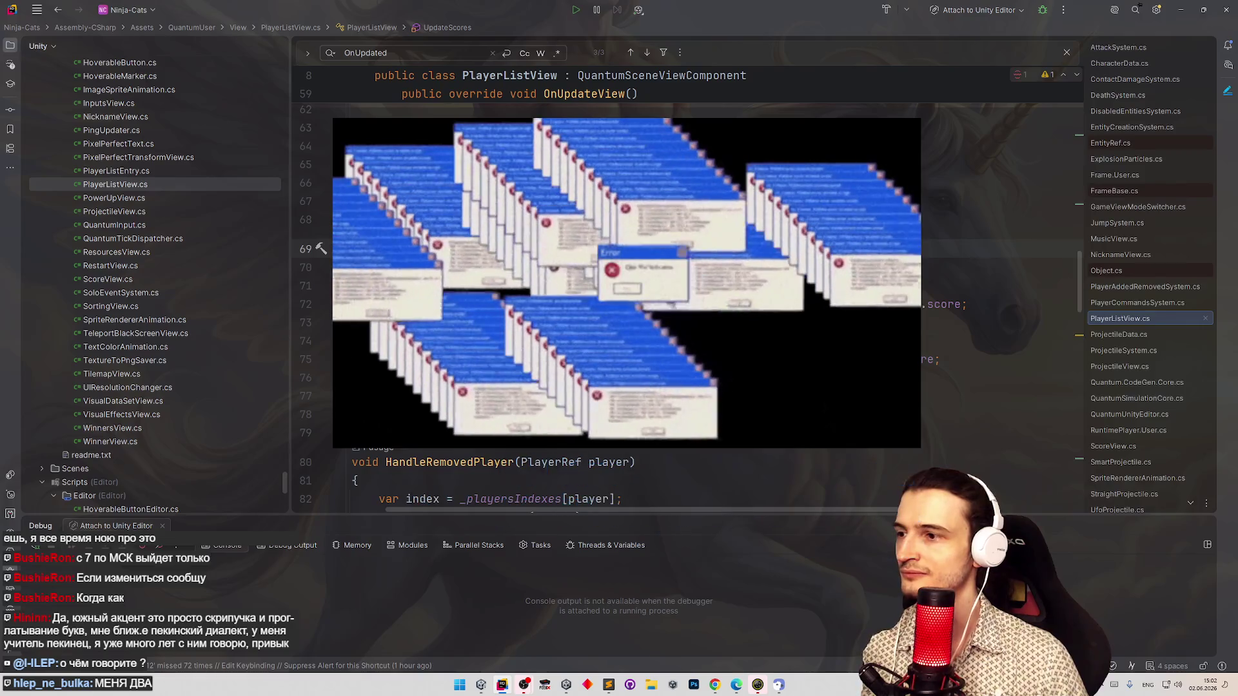
# Step: Browse PlayerListView.cs to OnInitialize, where _entries is cleared and OnUpdated reset to null
pyautogui.scroll(1, 1077, 284)
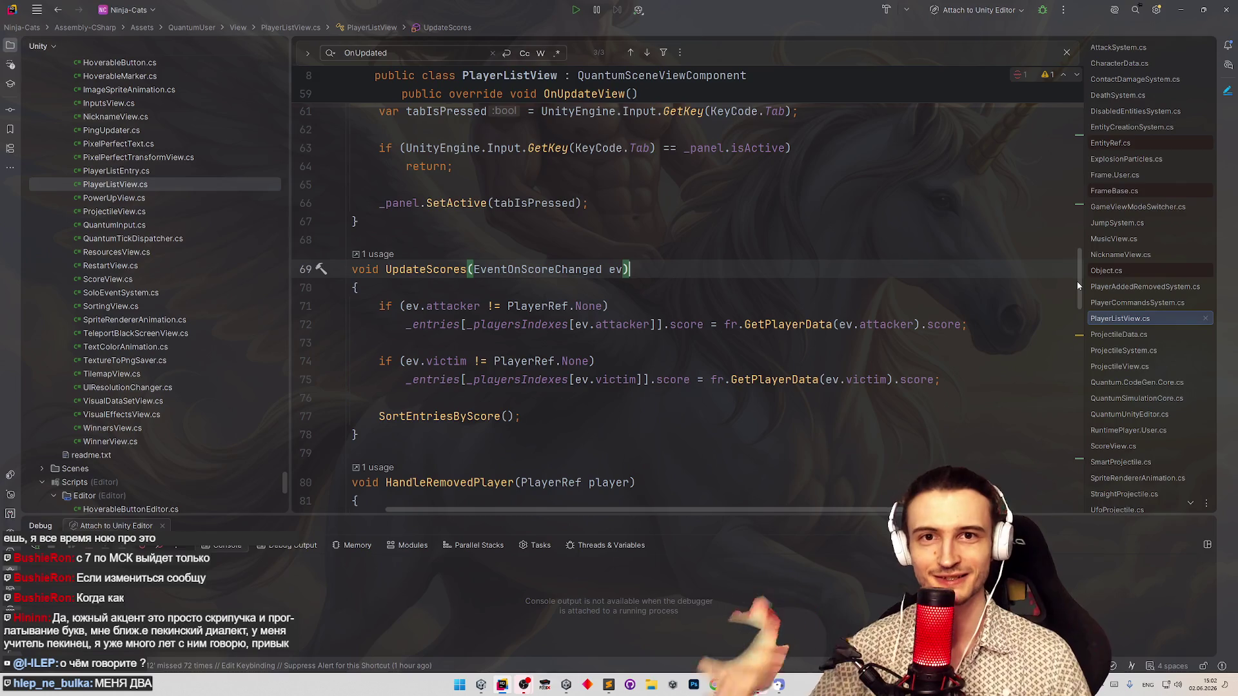
pyautogui.scroll(-1, 1077, 284)
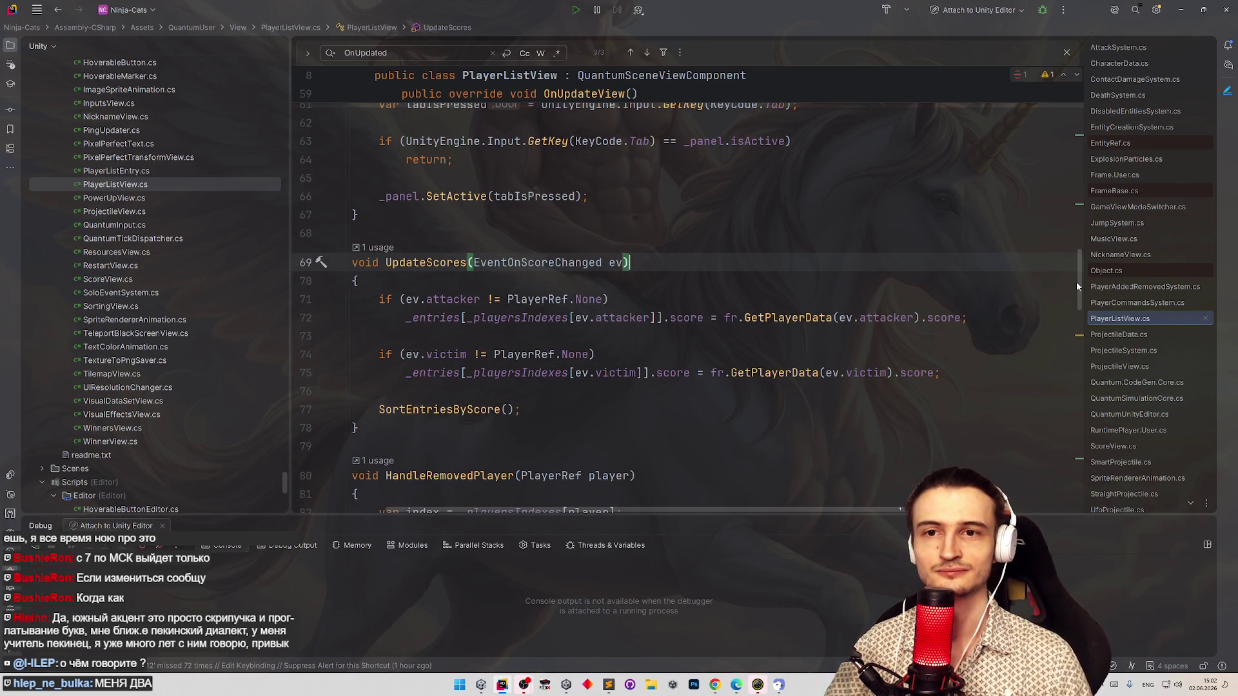
pyautogui.moveTo(1077, 286); pyautogui.dragTo(1071, 250)
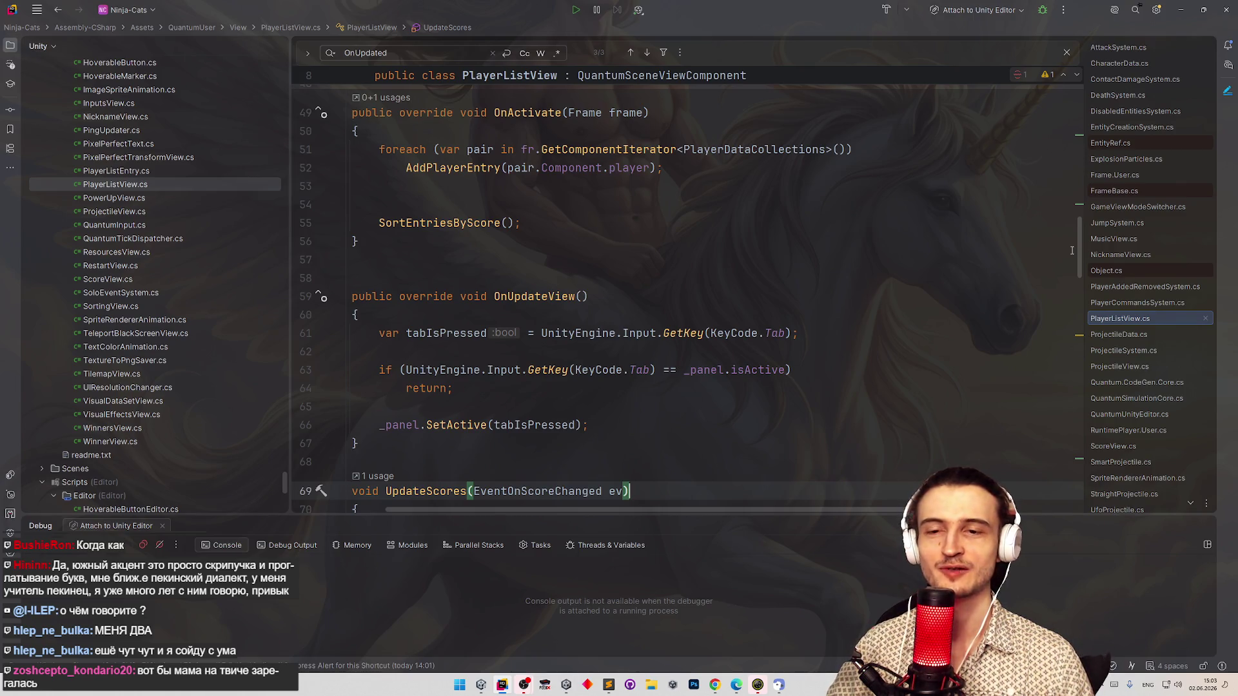
pyautogui.scroll(-1, 1072, 251)
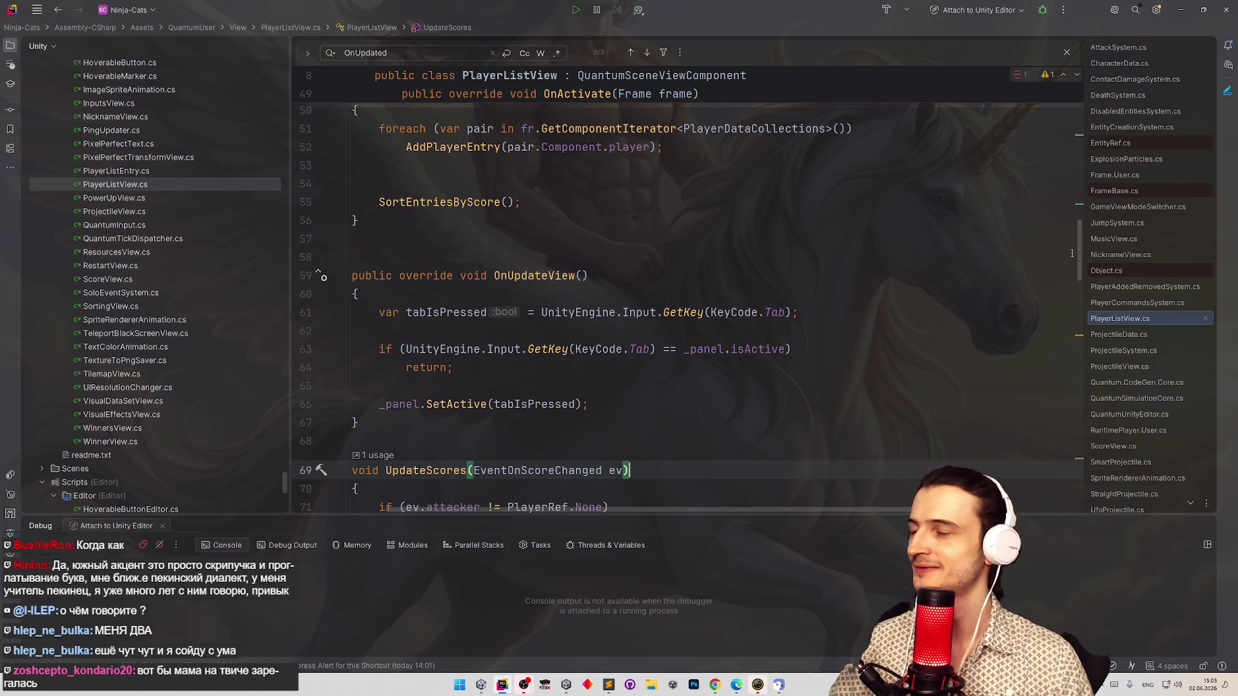
pyautogui.scroll(5, 1072, 253)
pyautogui.click(1073, 226)
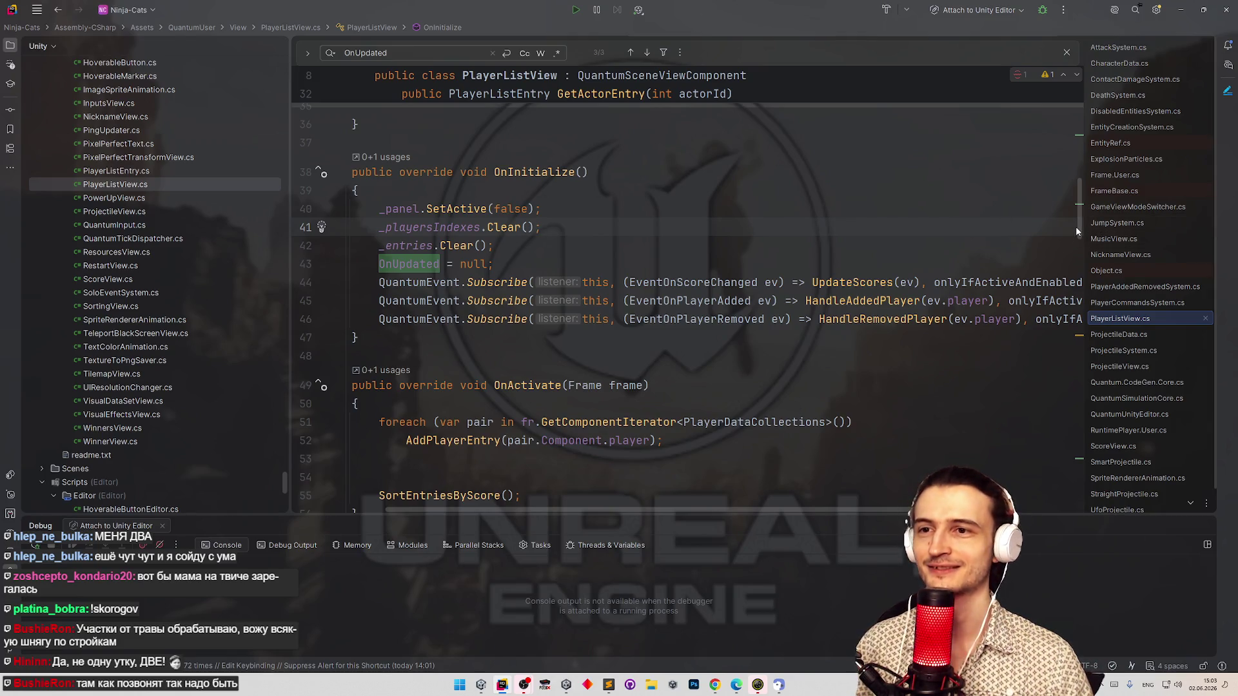
pyautogui.scroll(-1, 1075, 235)
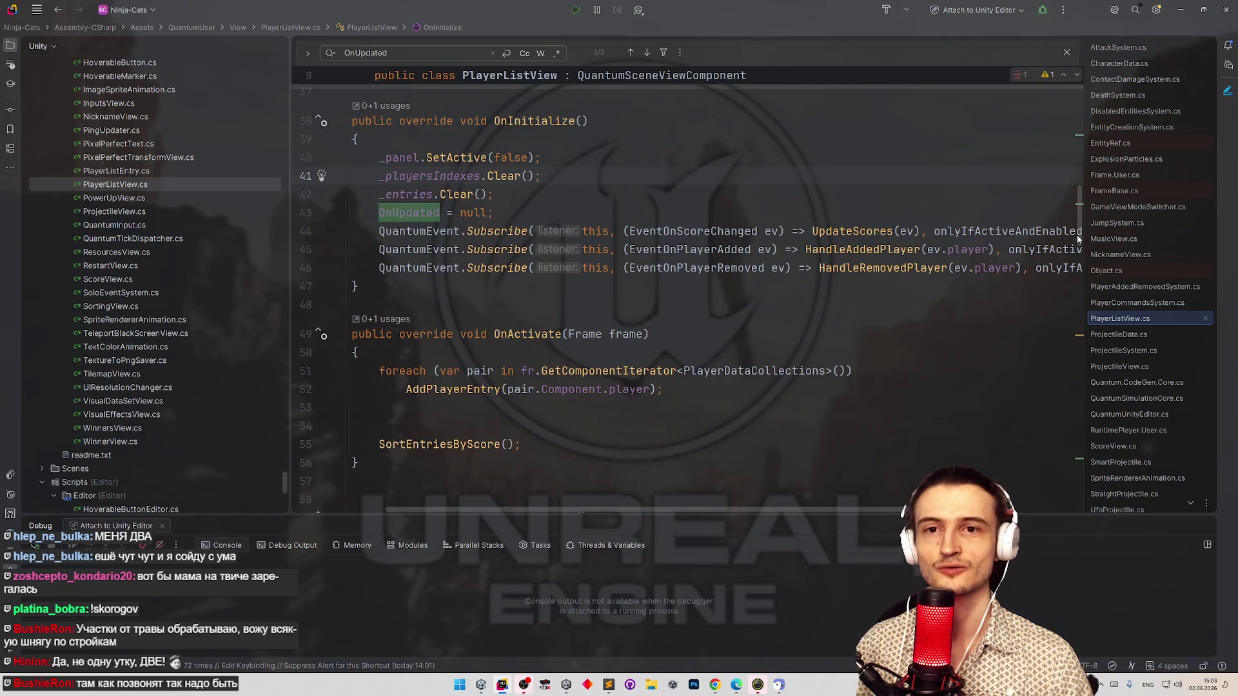
# Step: Jump from the HandleRemovedPlayer call on line 46 to its definition with F12
pyautogui.moveTo(1058, 261)
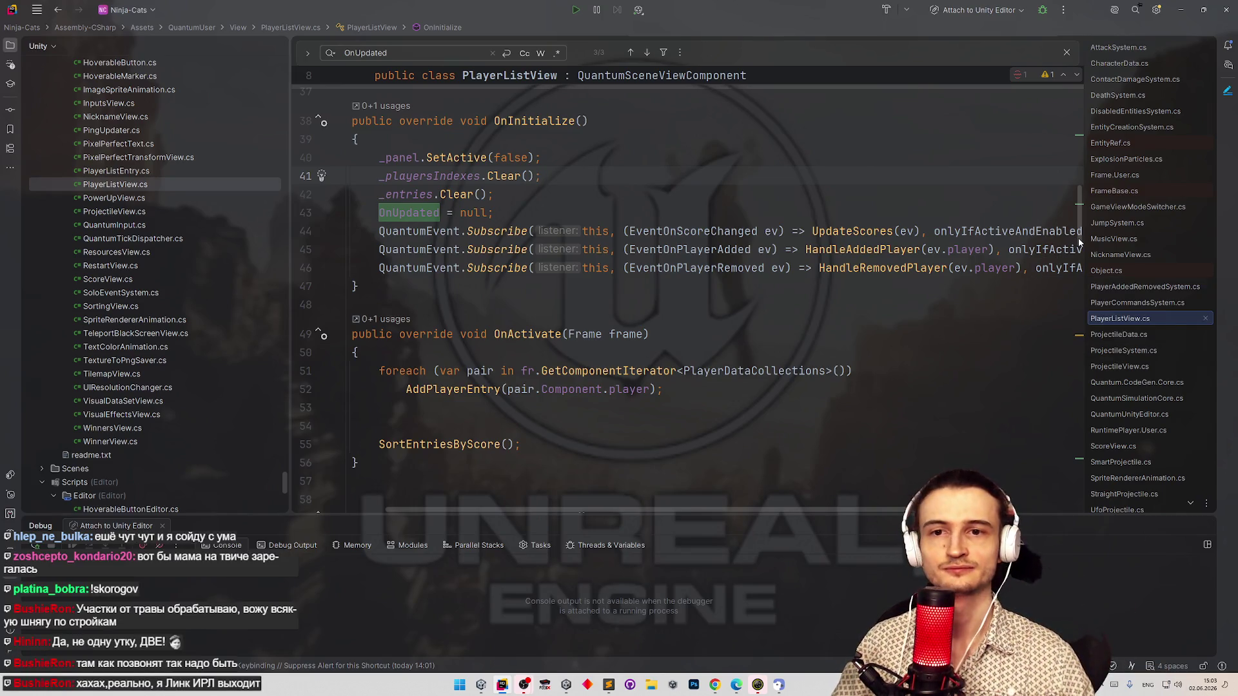
pyautogui.scroll(-1, 1079, 242)
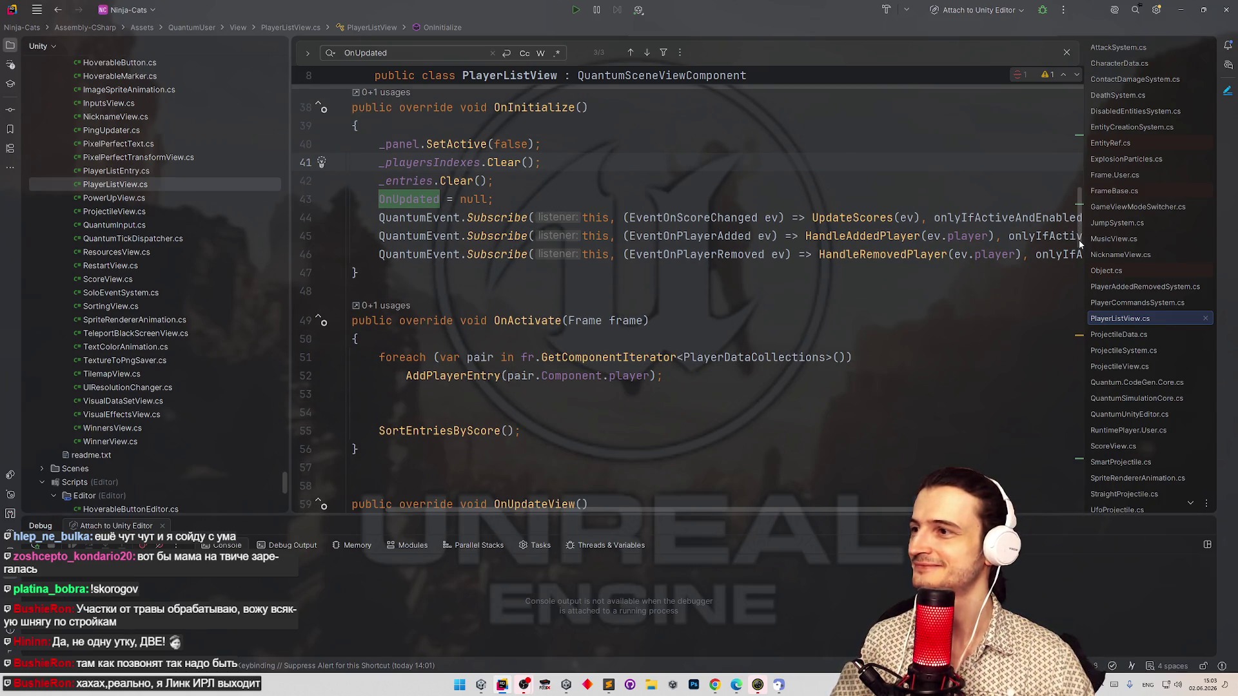
pyautogui.scroll(5, 1080, 244)
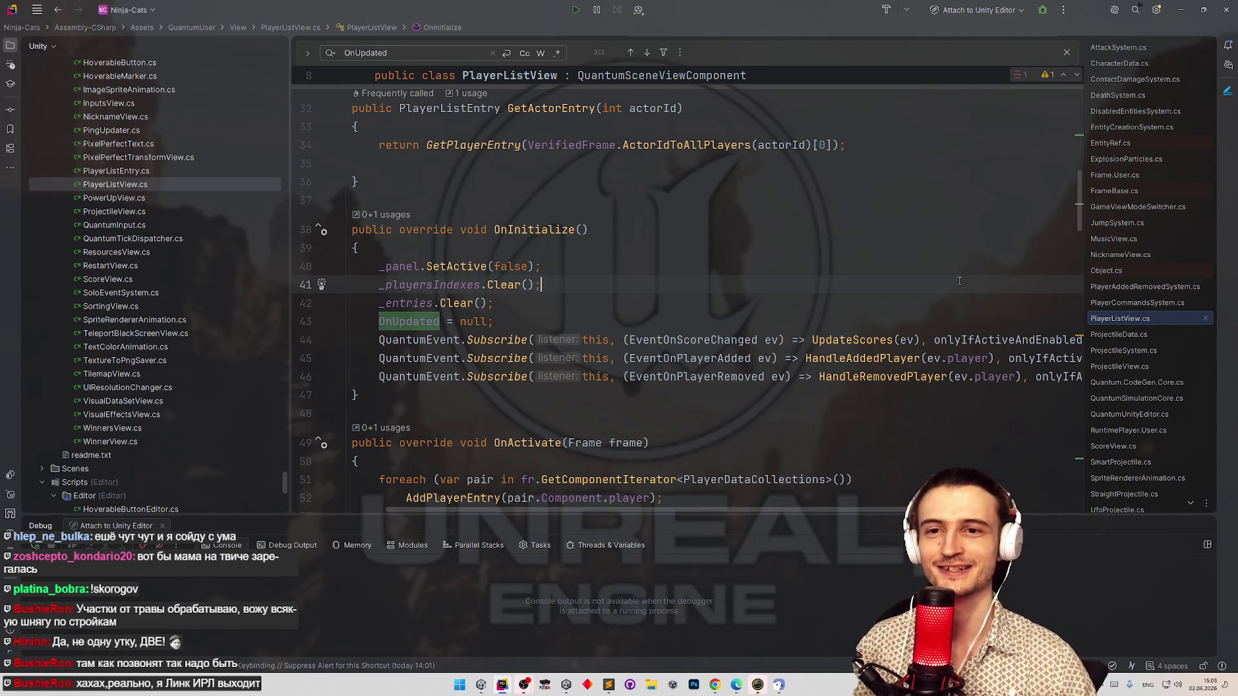
pyautogui.click(869, 377)
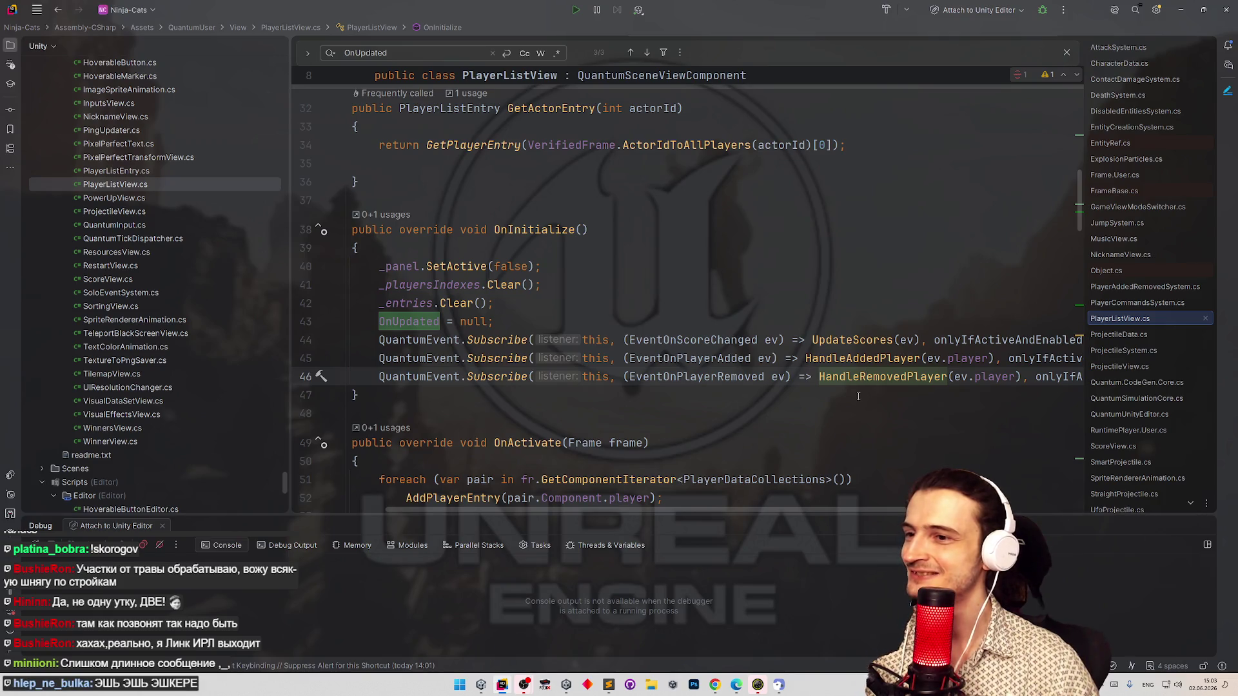
pyautogui.press('F12')
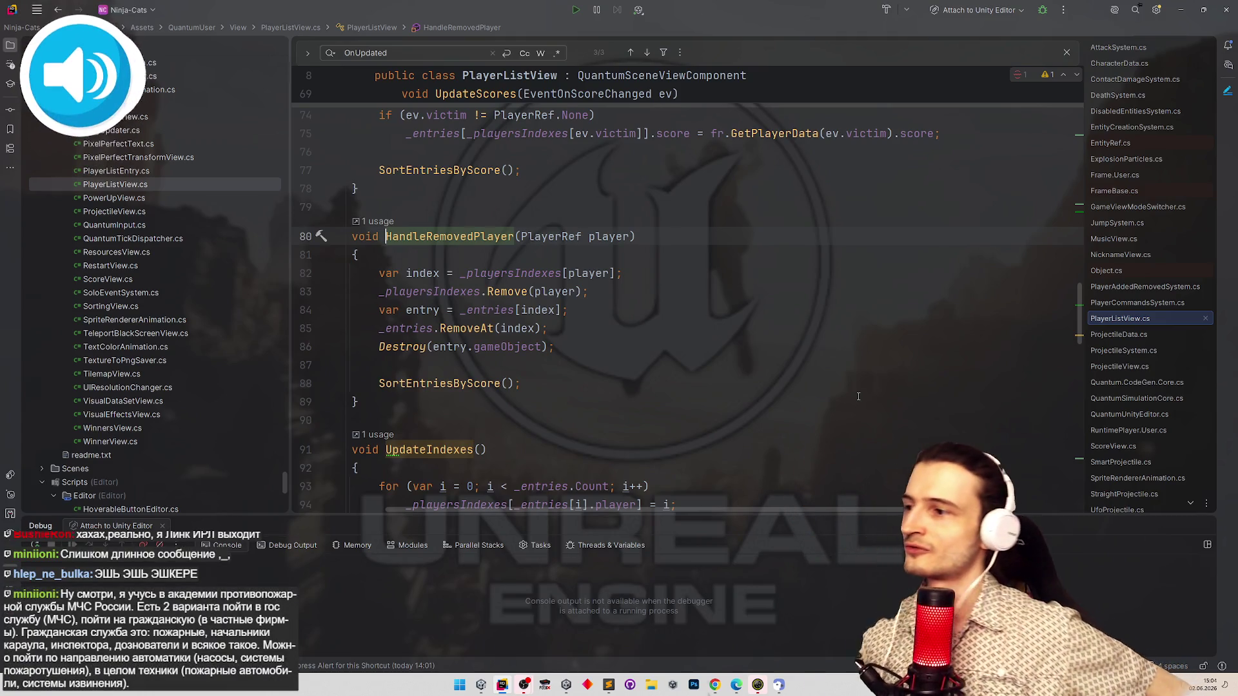
pyautogui.hotkey('alt', 'Tab')
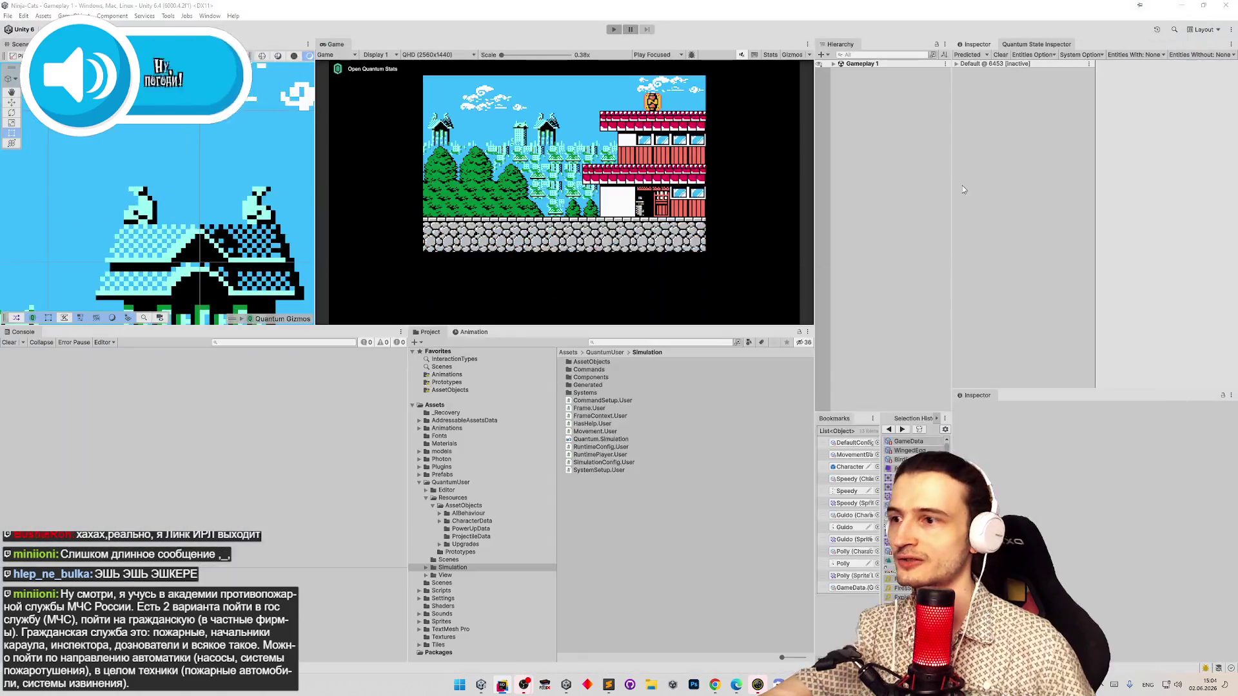
pyautogui.hotkey('ctrl', 'p')
pyautogui.moveTo(479, 689)
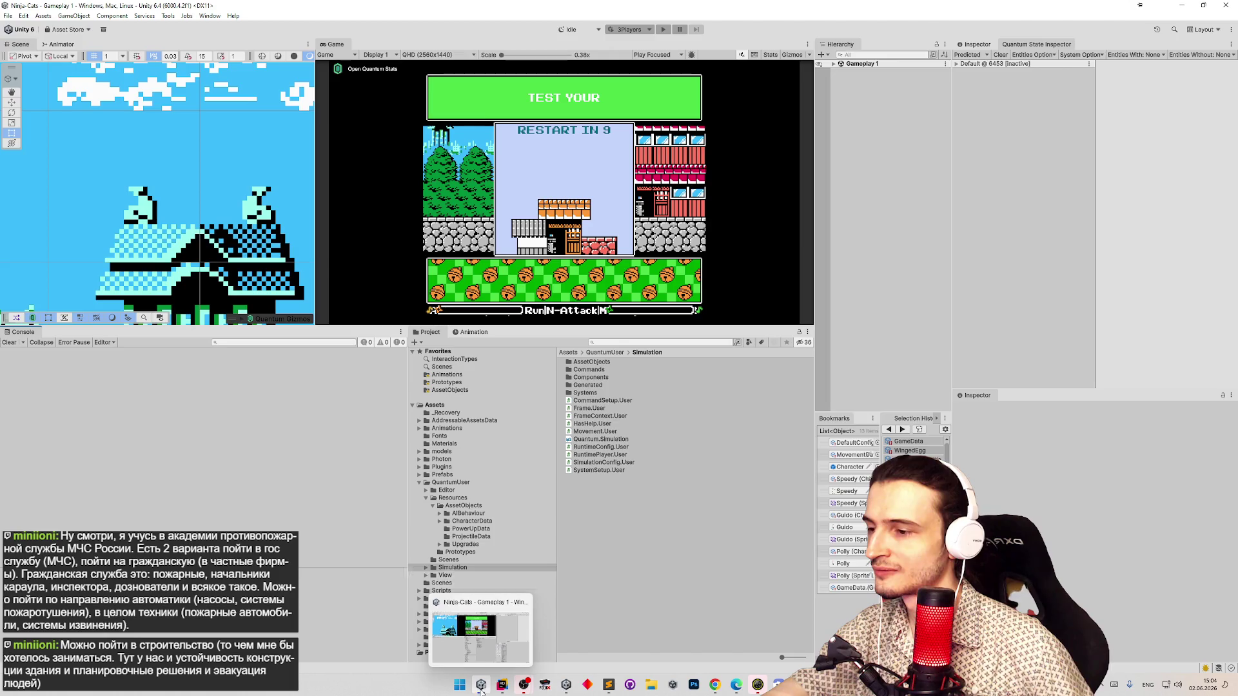
pyautogui.click(500, 689)
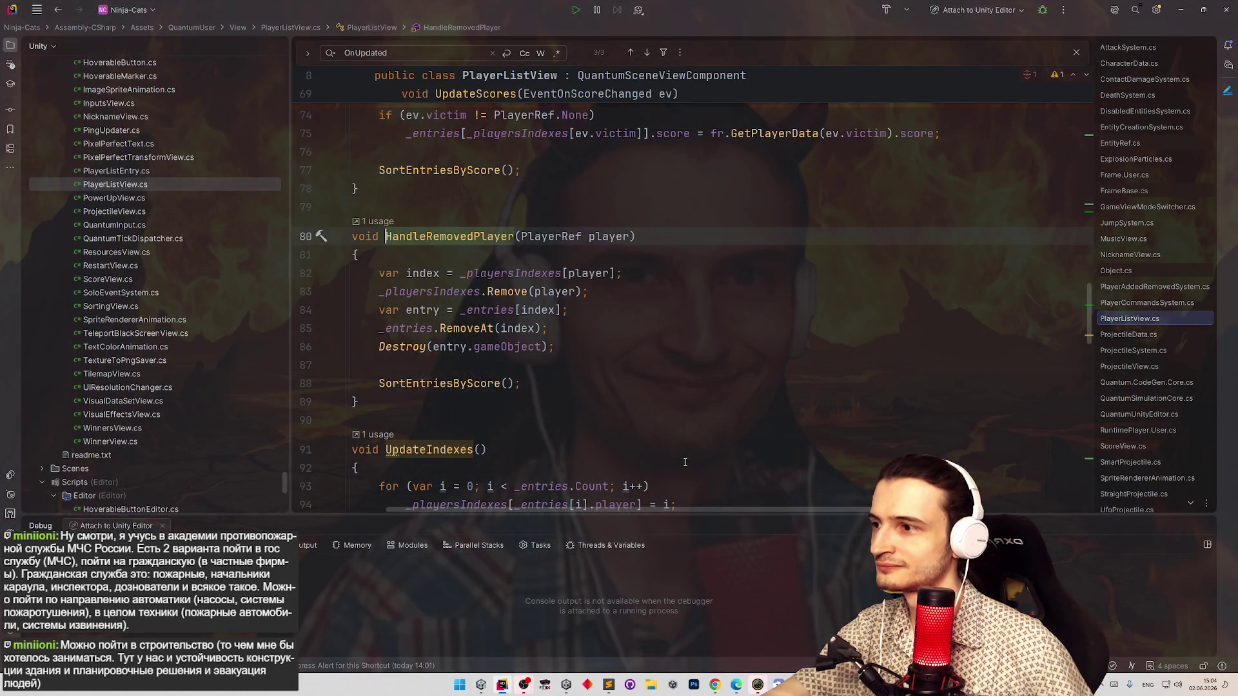
# Step: Search PlayerListView for _playersIndexes and step through its matches, ending in HandleRemovedPlayer
pyautogui.doubleClick(454, 292)
pyautogui.hotkey('ctrl', 'f')
pyautogui.press('Return')
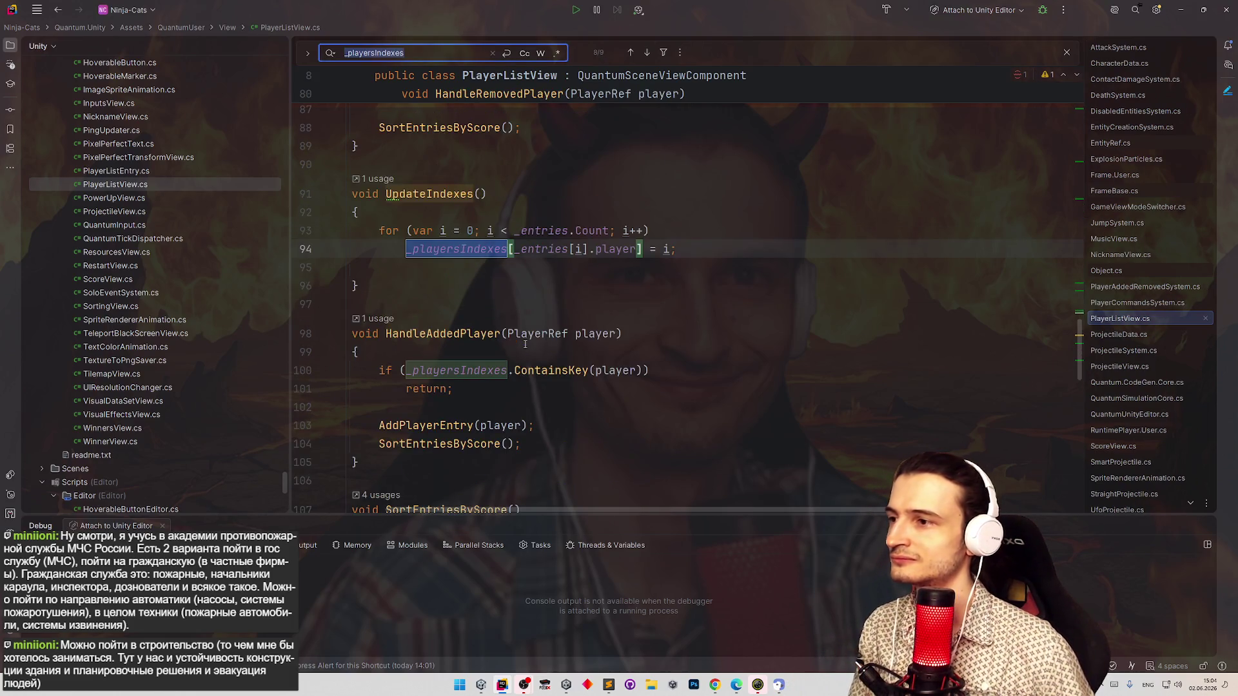
pyautogui.press('Return')
pyautogui.press('Return')
pyautogui.press('Return')
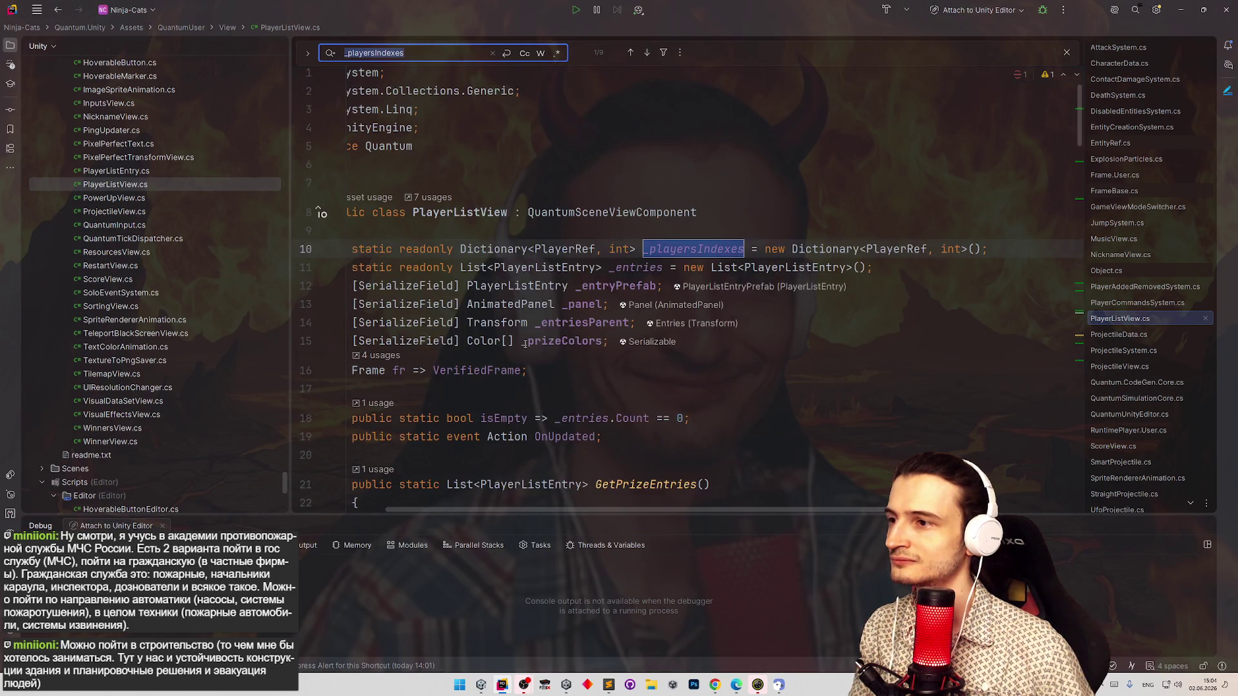
pyautogui.press('Return')
pyautogui.press('Return')
pyautogui.press('Return')
pyautogui.press('Return')
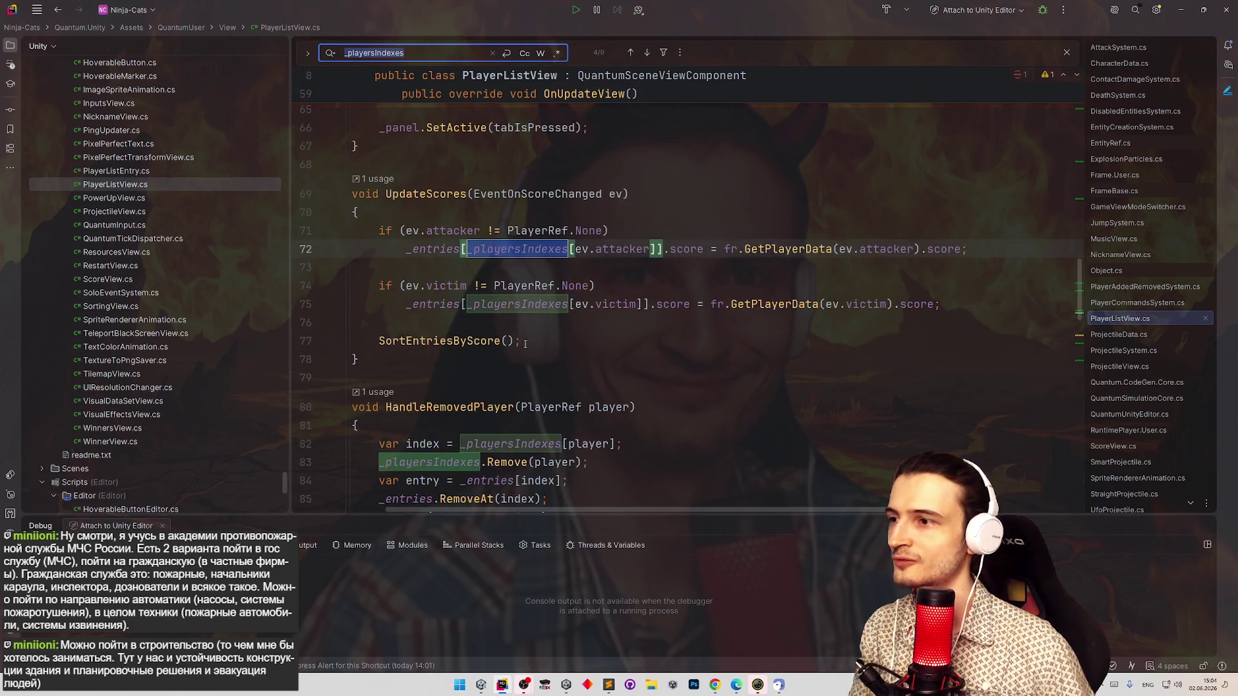
pyautogui.press('Return')
pyautogui.press('Return')
pyautogui.press('Return')
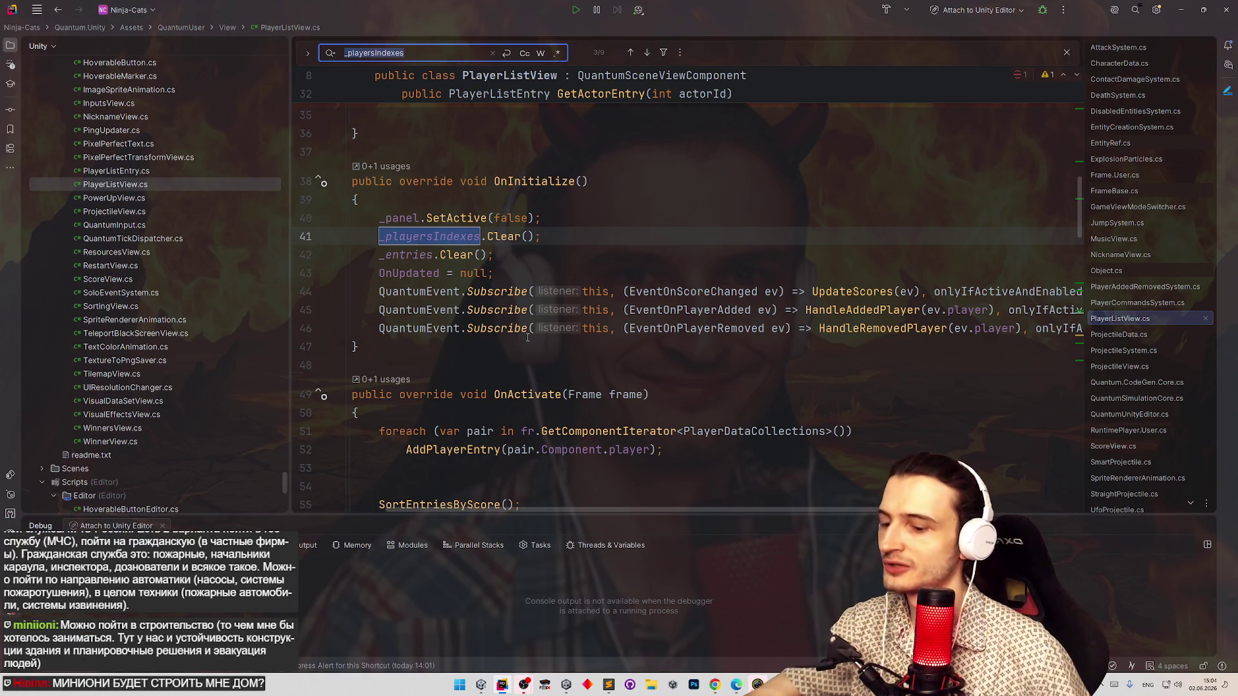
pyautogui.press('Return')
pyautogui.press('Return')
pyautogui.press('Return')
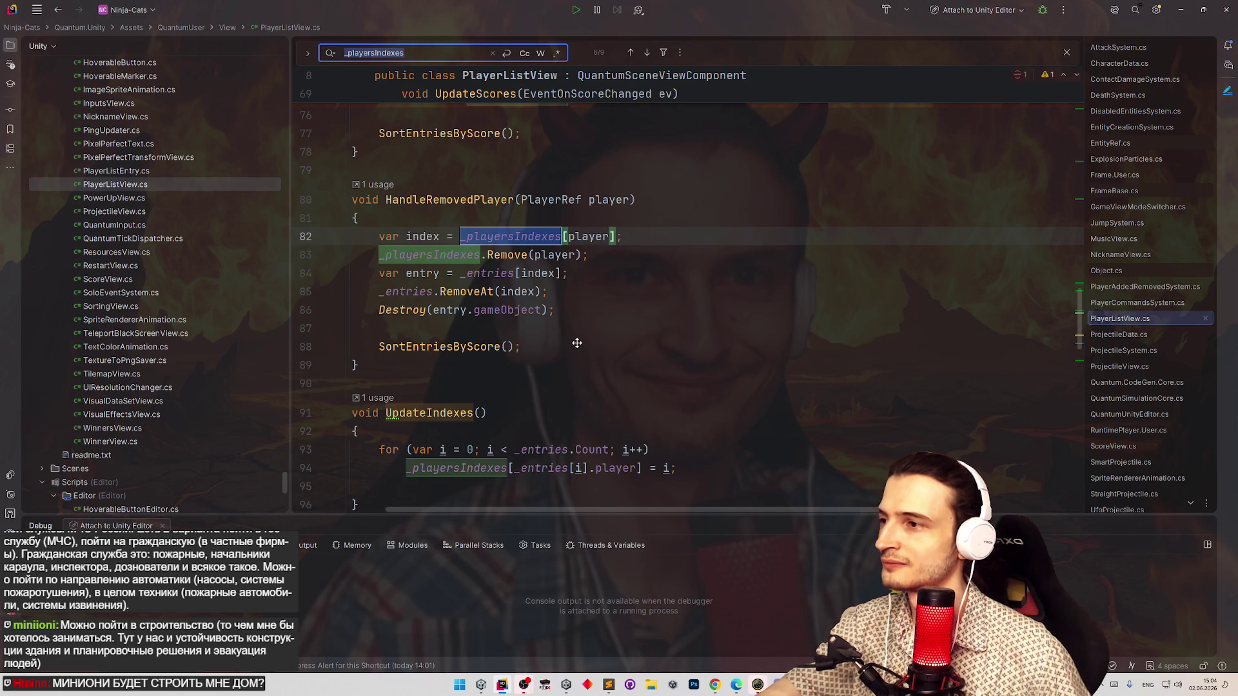
pyautogui.scroll(1, 577, 343)
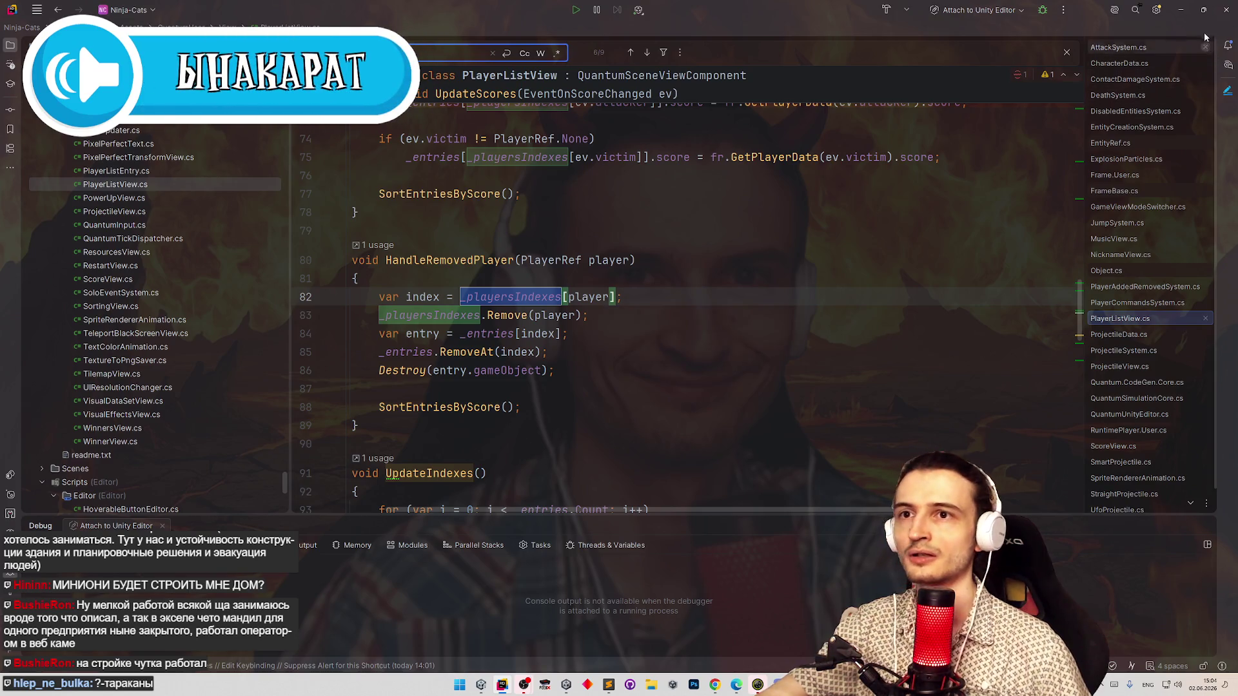
# Step: In Unity, select the StartFromMenu play mode scenario and start the game
pyautogui.hotkey('alt', 'Tab')
pyautogui.click(648, 30)
pyautogui.click(625, 64)
pyautogui.click(673, 29)
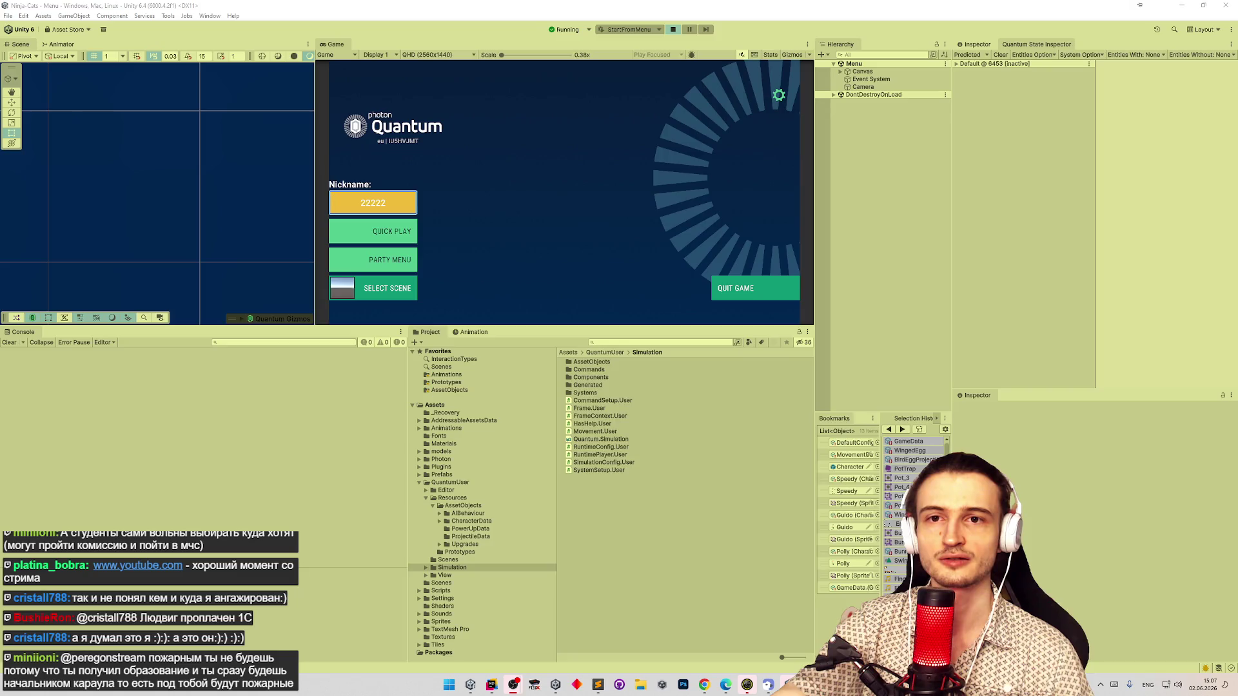
# Step: Switch from Unity to the YouTube video playing in Chrome
pyautogui.hotkey('alt', 'Tab')
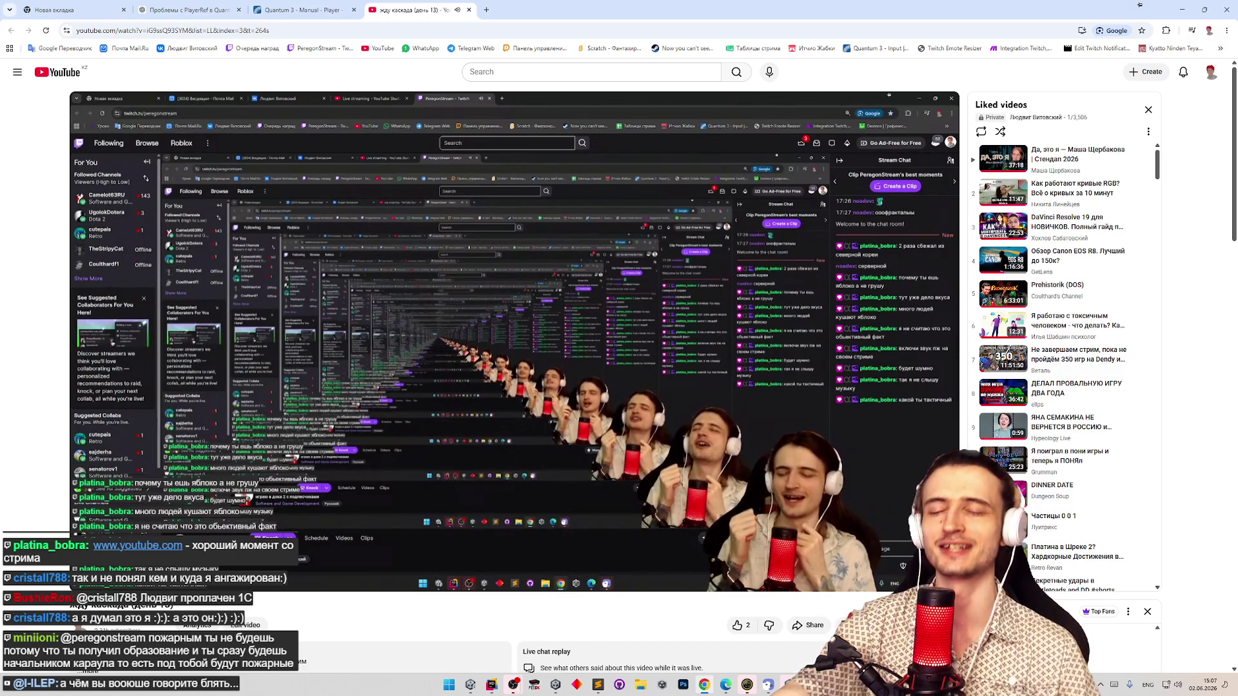
# Step: Pause the YouTube video, close its tab, and minimise Chrome to return to Unity
pyautogui.click(704, 327)
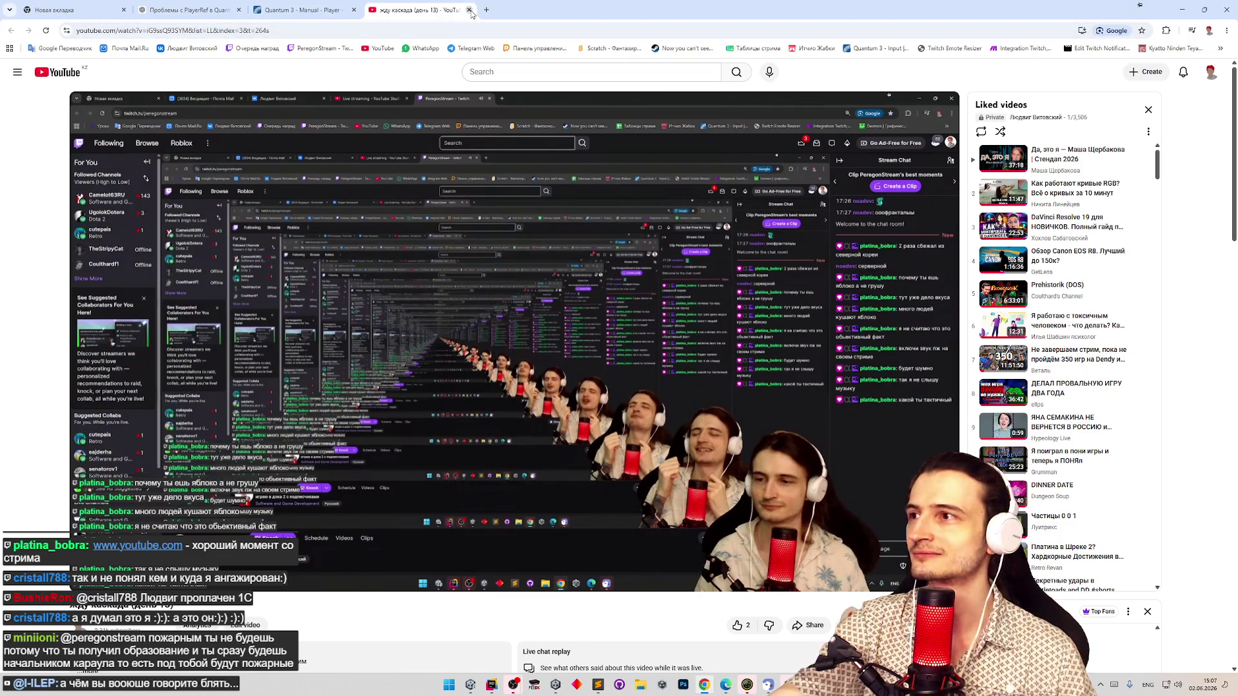
pyautogui.click(467, 10)
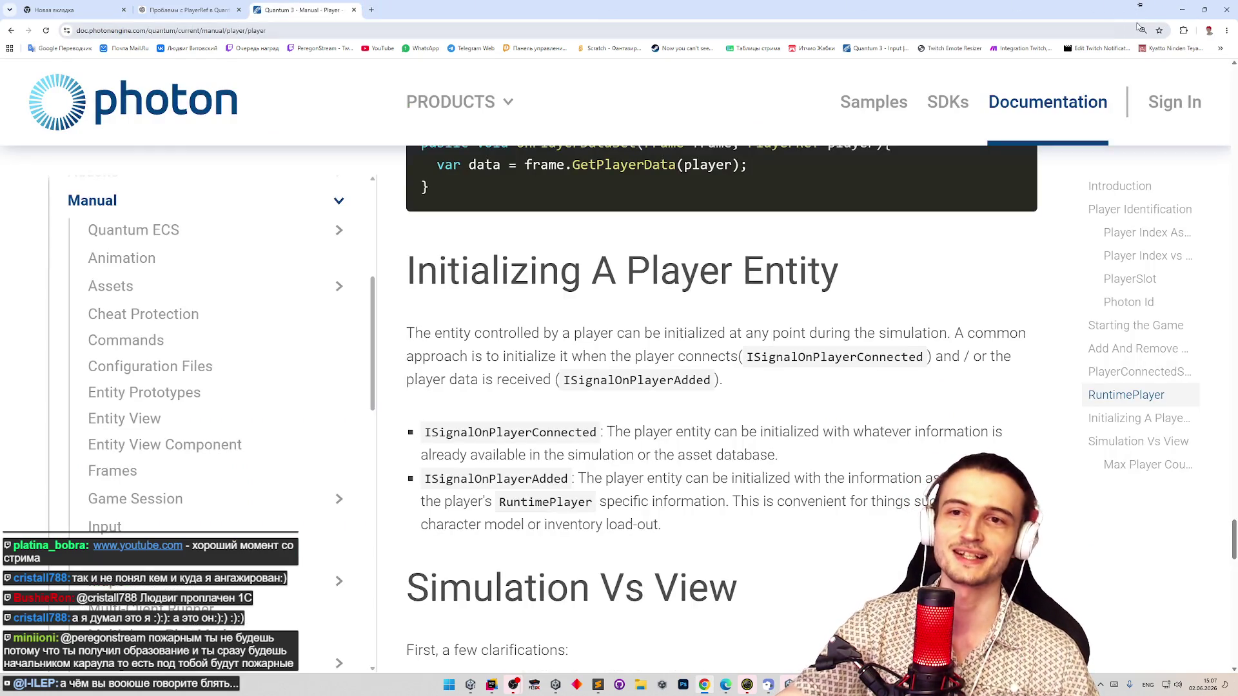
pyautogui.click(1182, 10)
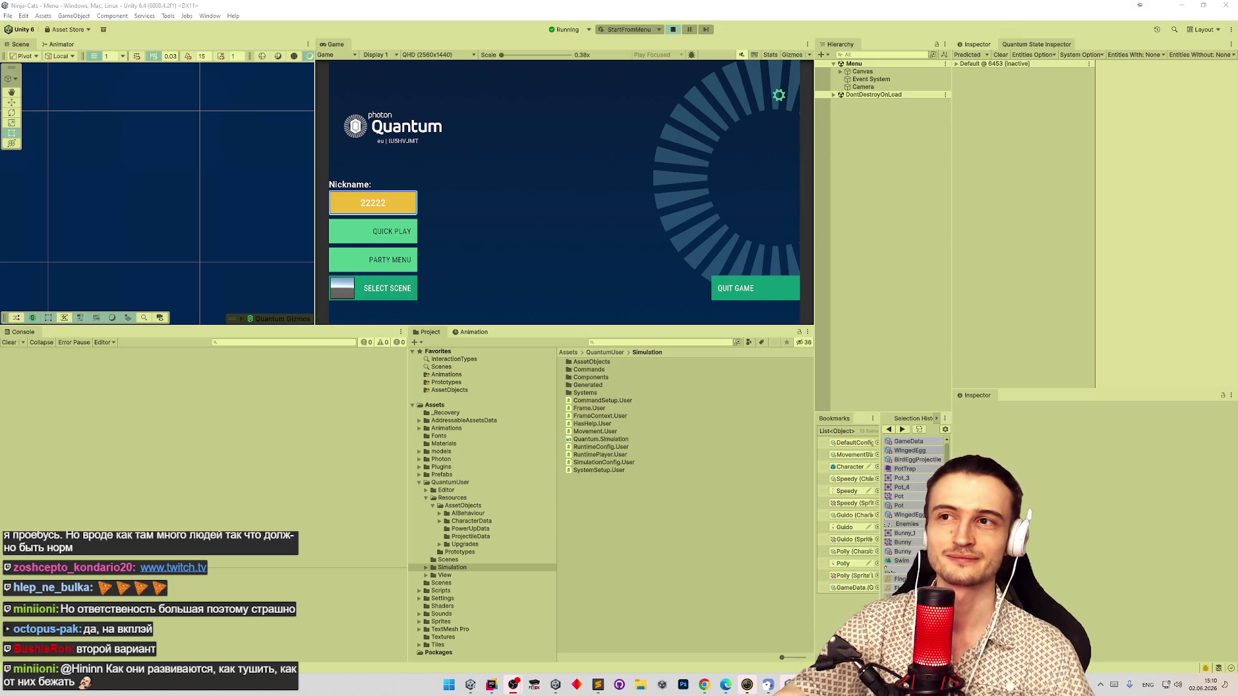
# Step: Exit Play mode so the editor shows the Gameplay 1 scene again
pyautogui.click(673, 29)
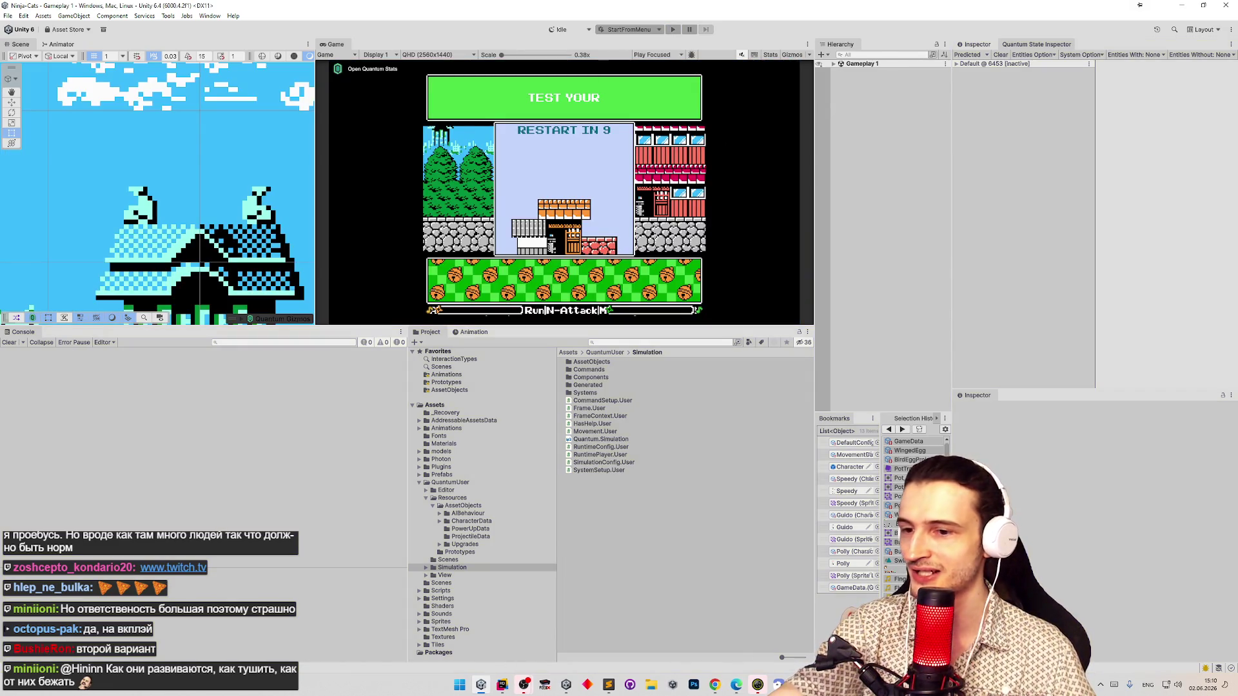
pyautogui.click(460, 685)
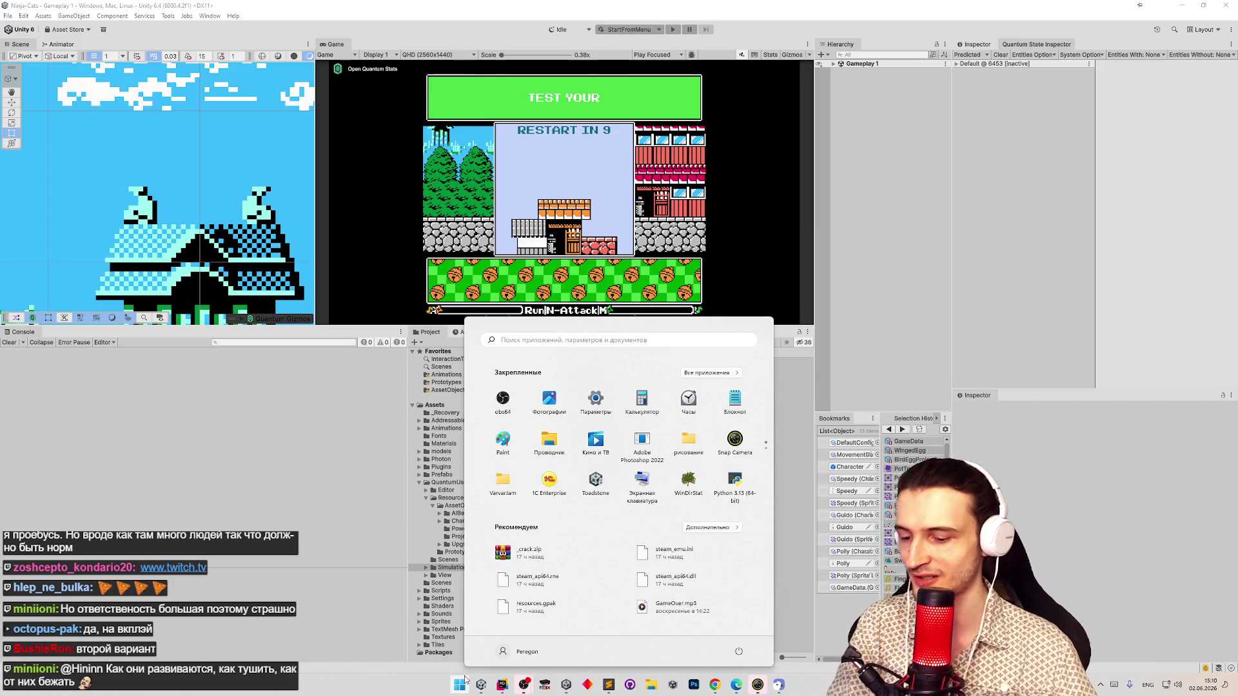
# Step: Search the Start menu for 'vk' in the English layout and launch VK Play Игровой центр
pyautogui.write('мл')
pyautogui.press('BackSpace')
pyautogui.press('BackSpace')
pyautogui.hotkey('alt', 'shift')
pyautogui.write('vk')
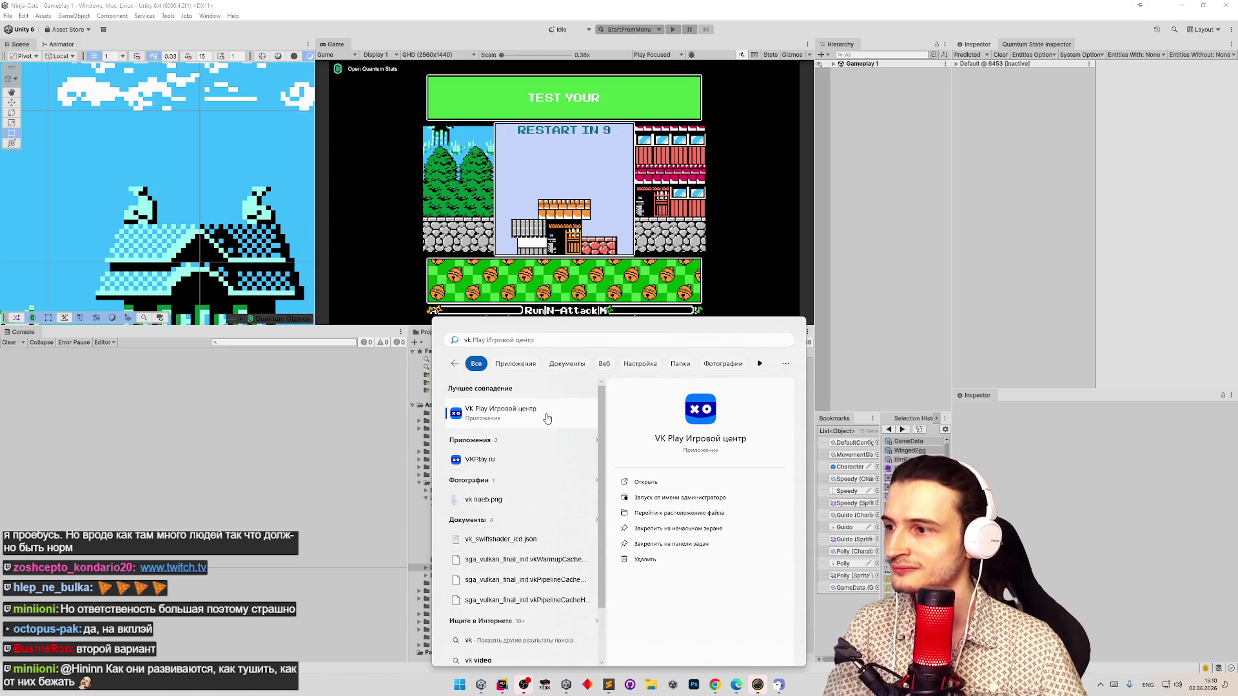
pyautogui.click(547, 416)
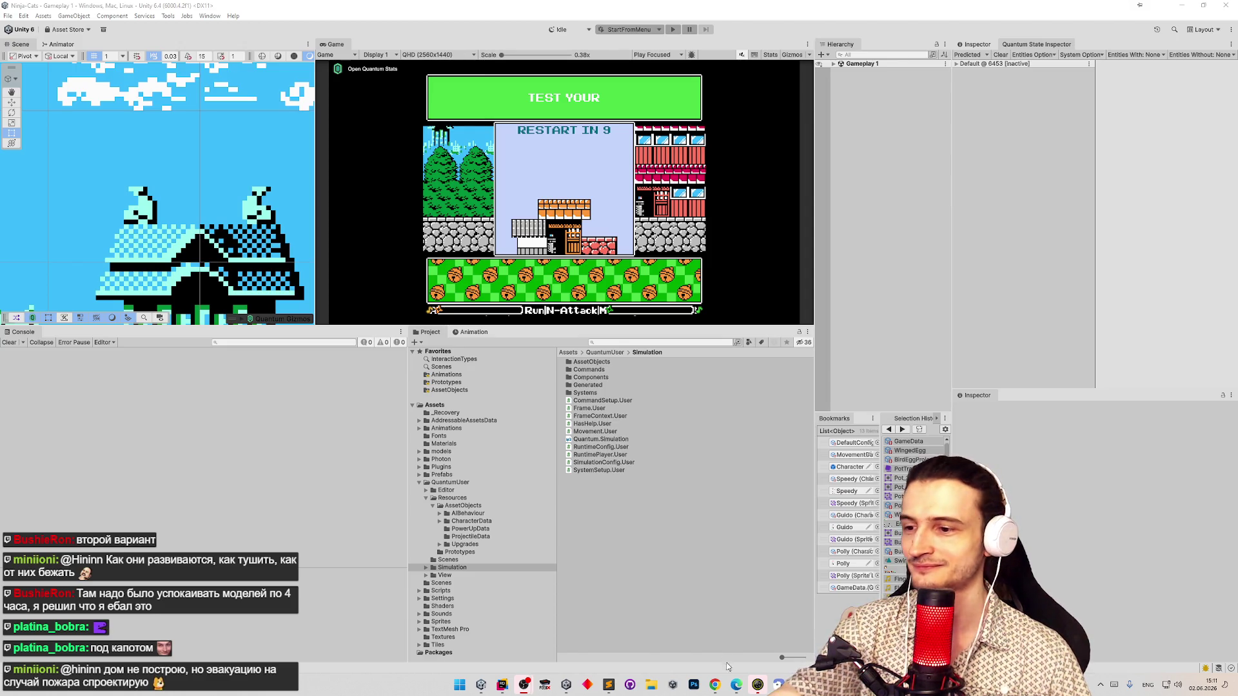
# Step: Reveal the hidden system tray icons to get to the Chrome window
pyautogui.click(1101, 685)
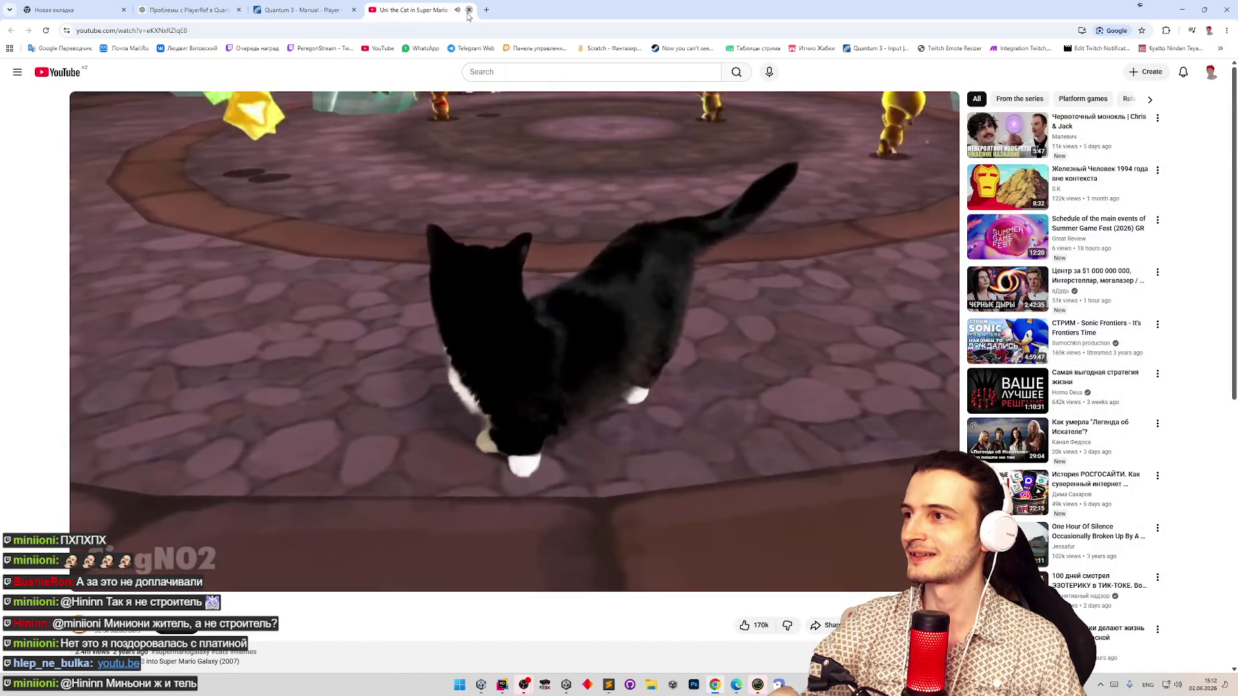
# Step: Close the YouTube cat video tab, open the VK bookmark in a new tab, and minimise Chrome
pyautogui.click(469, 11)
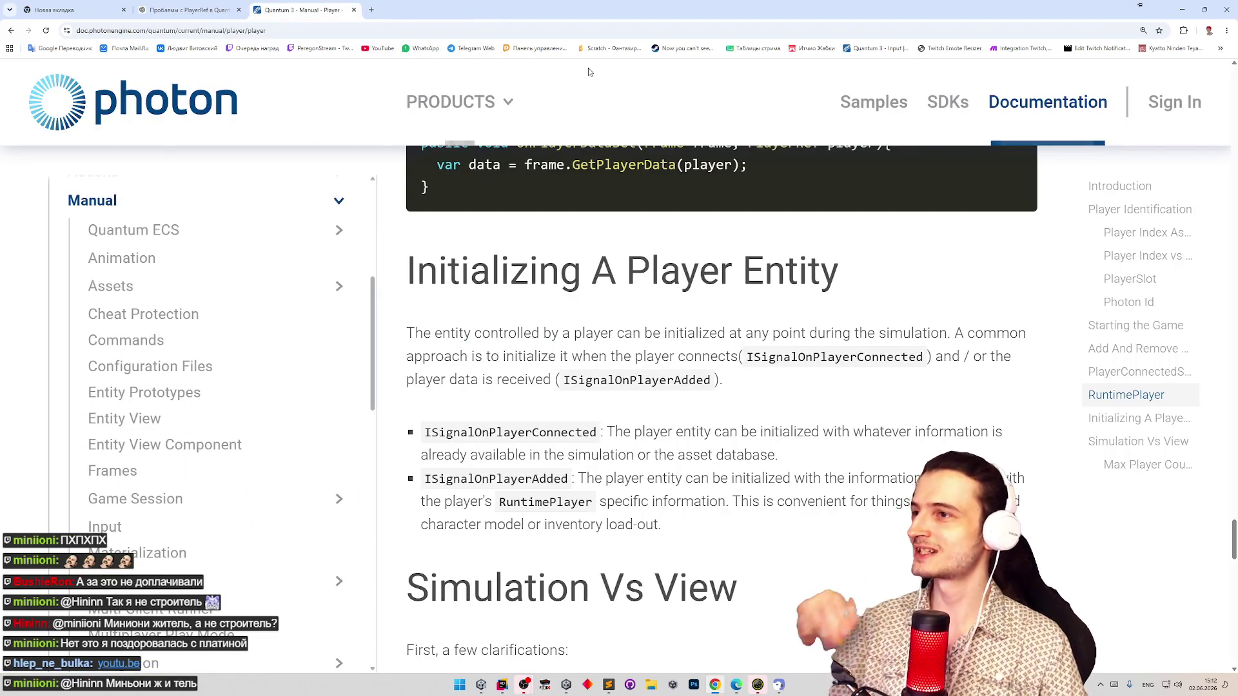
pyautogui.middleClick(191, 48)
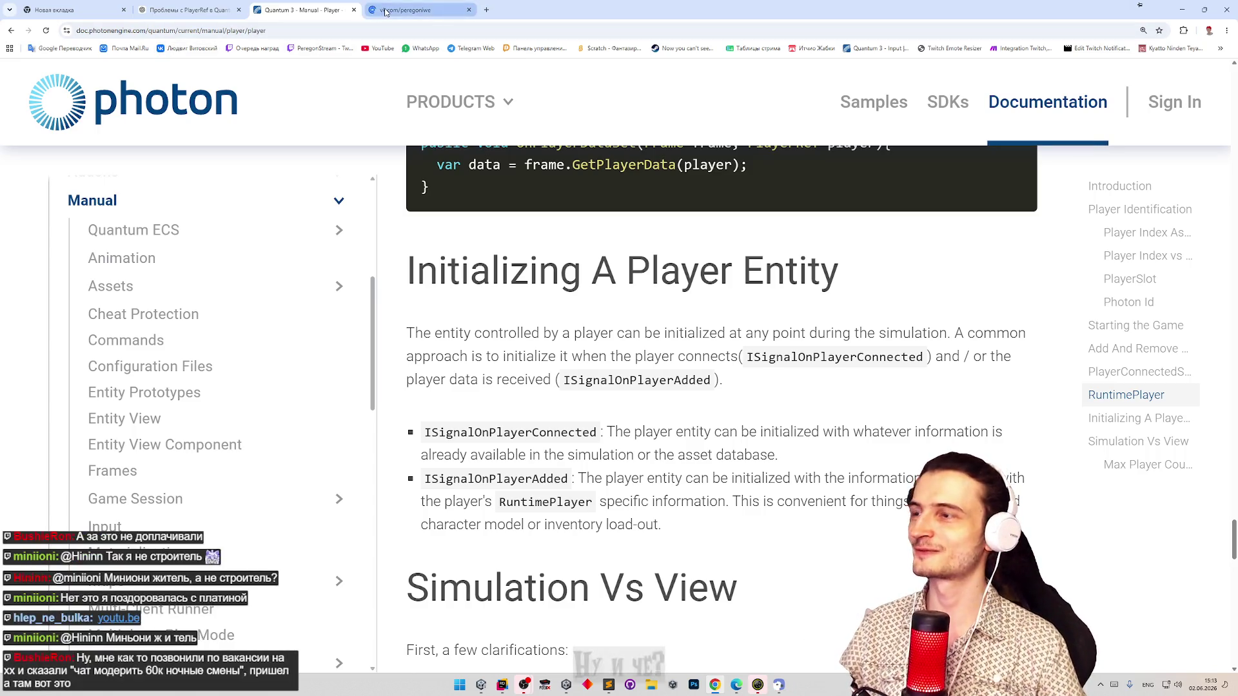
pyautogui.click(386, 12)
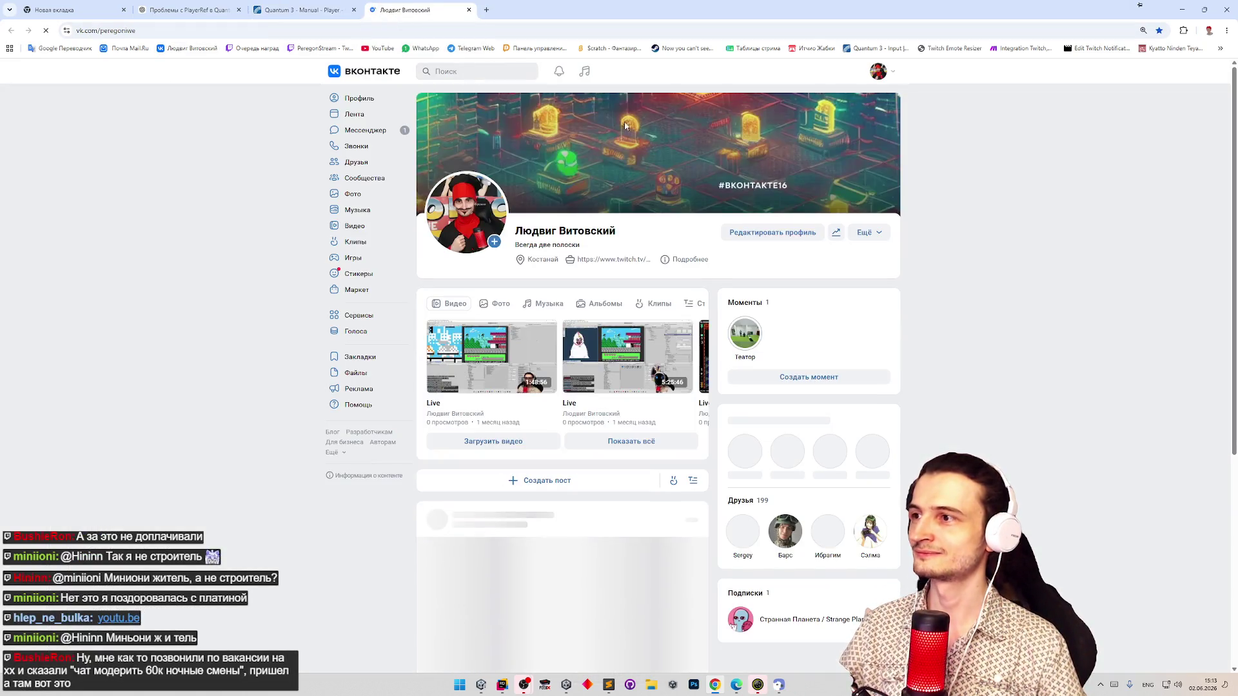
pyautogui.press('super+Down')
pyautogui.press('super+Down')
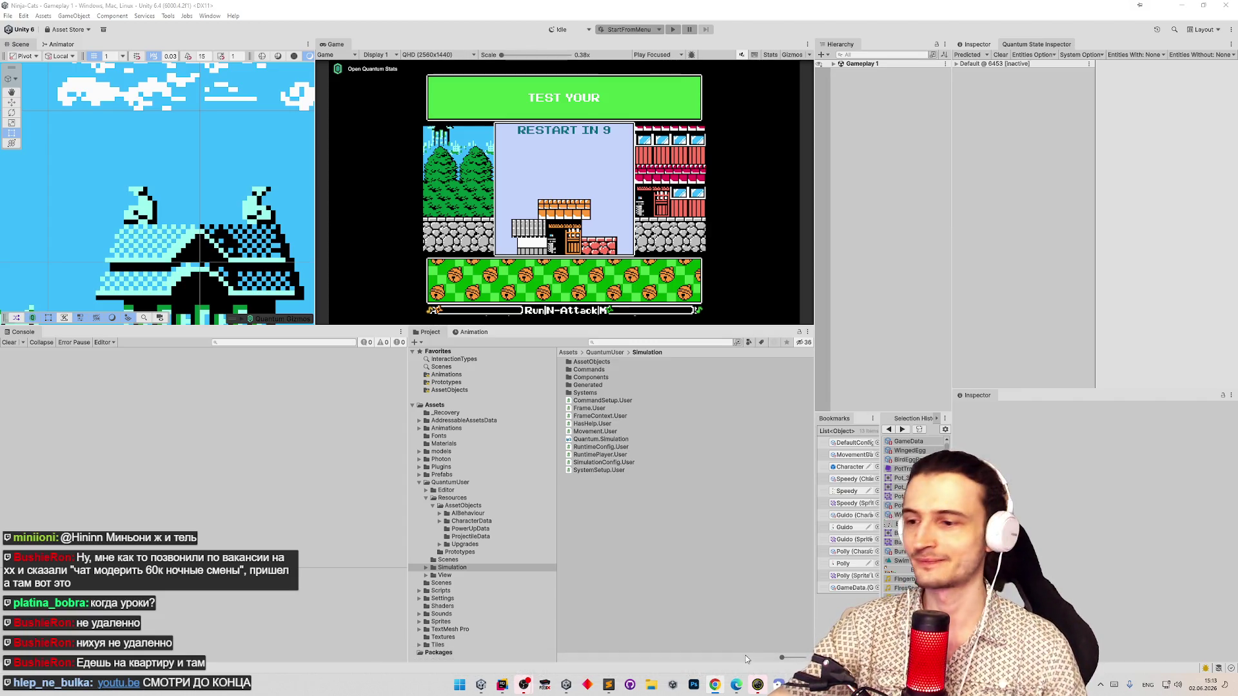
pyautogui.click(1101, 688)
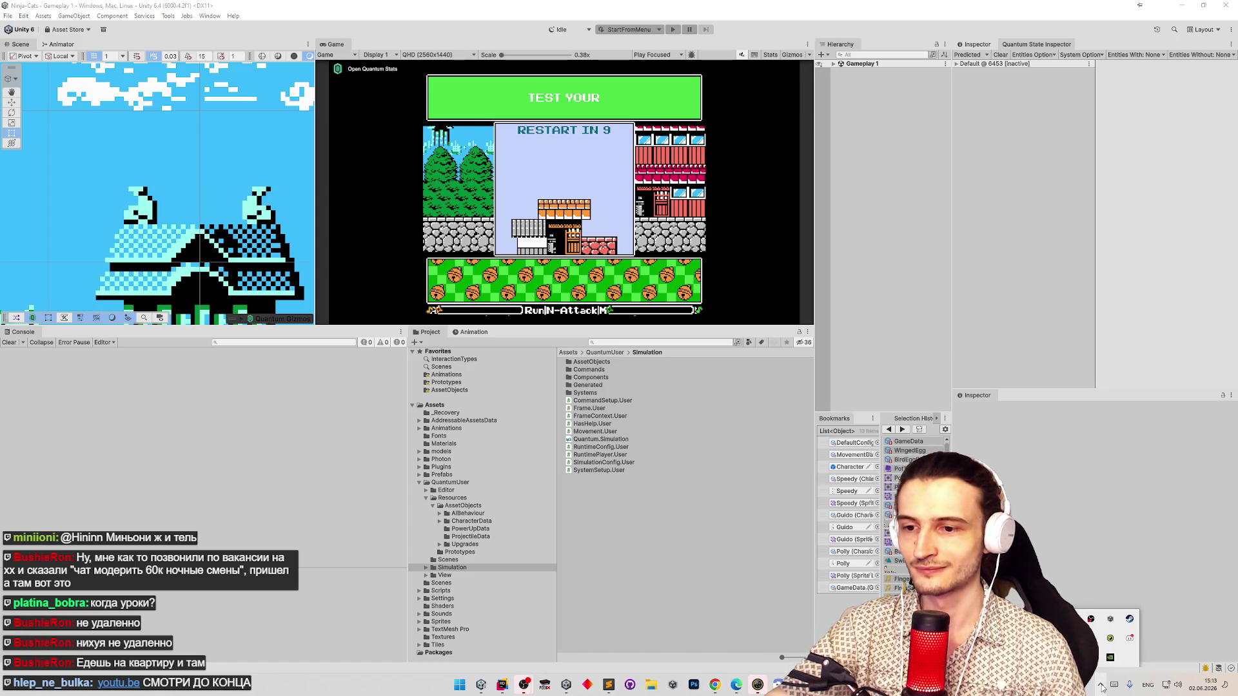
# Step: Open VK Play from the tray, choose Игры > Активация ключа, and move the browser login window aside
pyautogui.click(1091, 619)
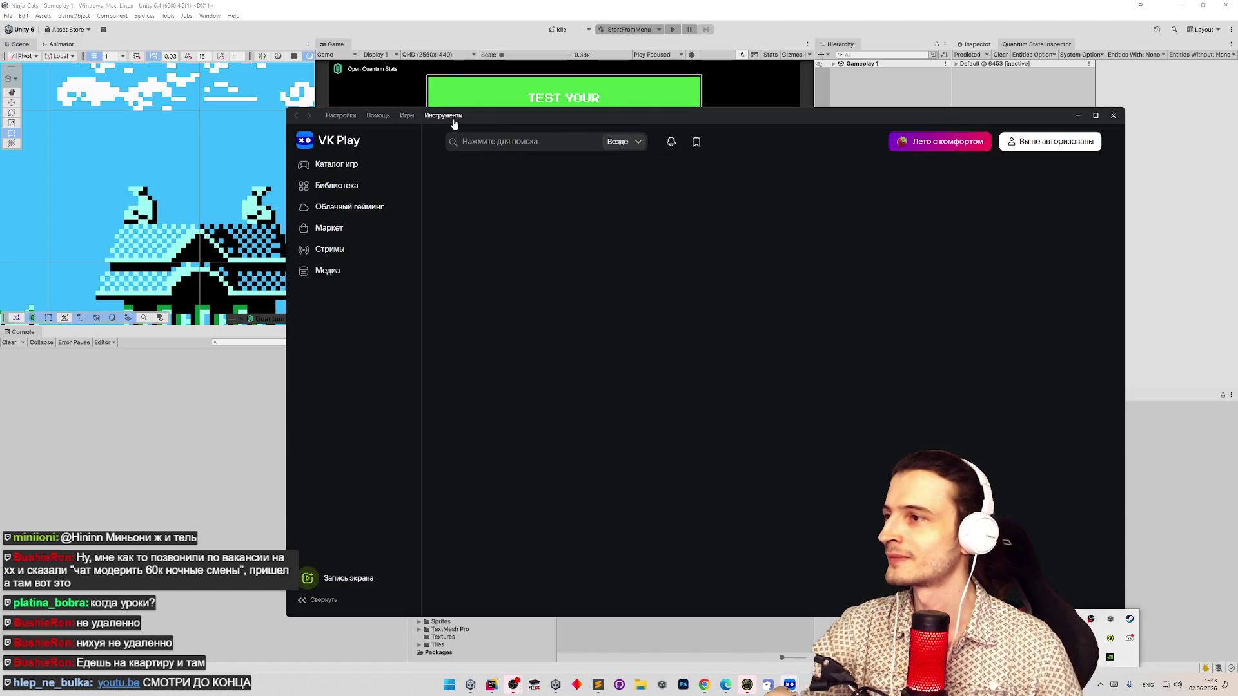
pyautogui.click(444, 115)
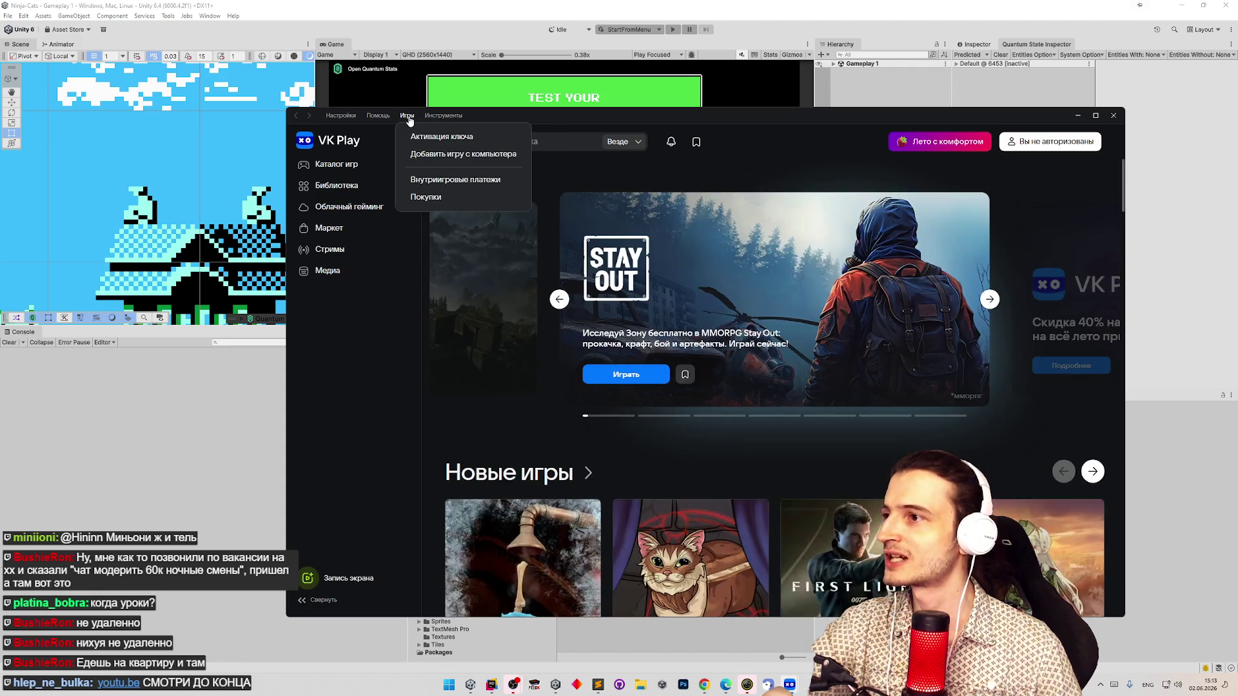
pyautogui.click(411, 134)
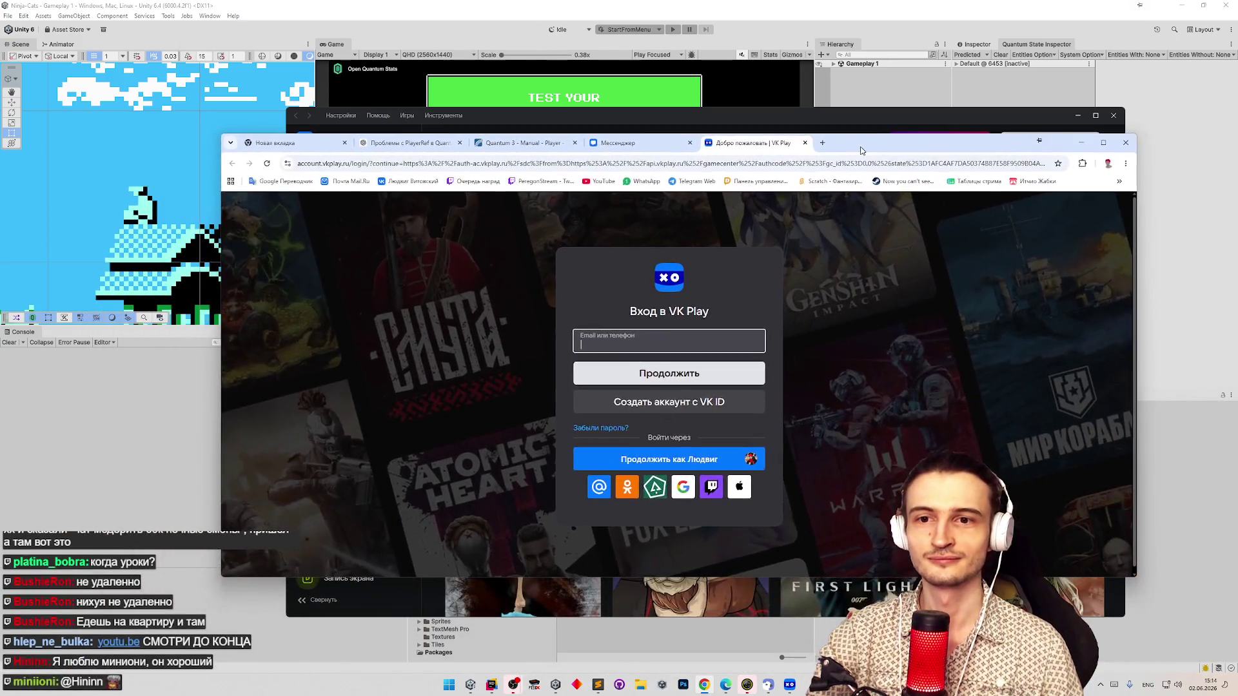
pyautogui.moveTo(862, 136)
pyautogui.mouseDown()
pyautogui.moveTo(1237, 289)
pyautogui.moveTo(1237, 309)
pyautogui.mouseUp()
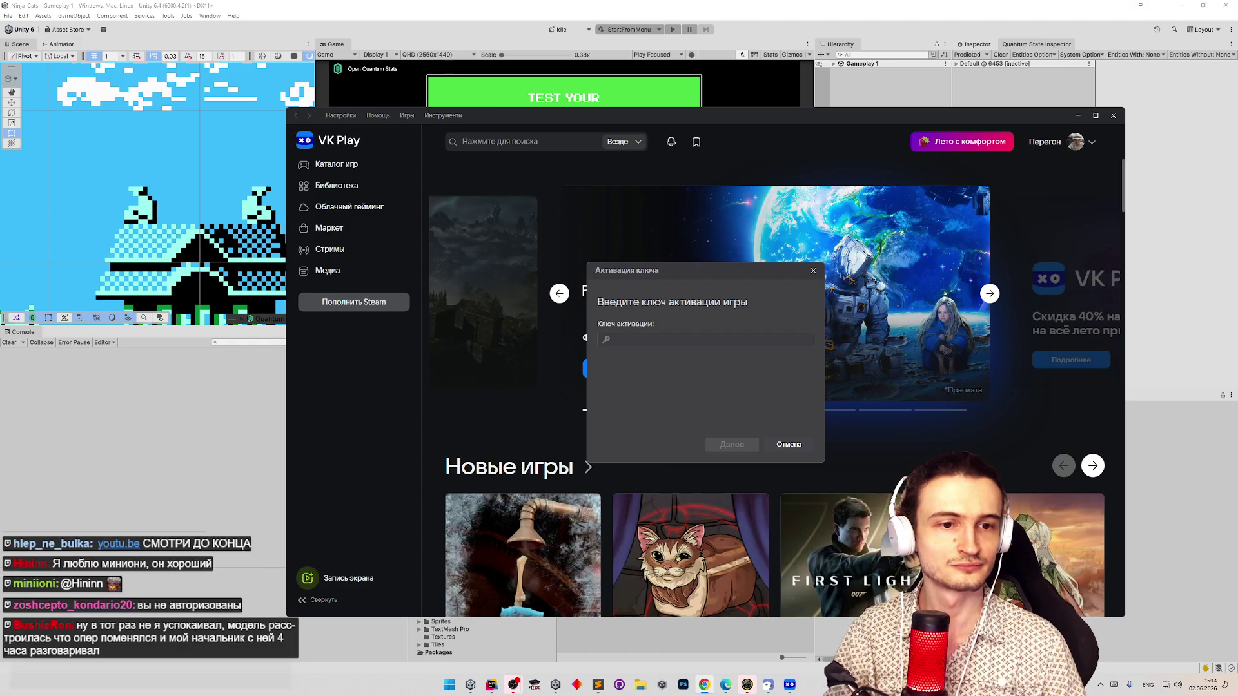
# Step: Paste the MemoryMemory key into Ключ активации and submit it with Далее
pyautogui.click(745, 340)
pyautogui.hotkey('ctrl', 'v')
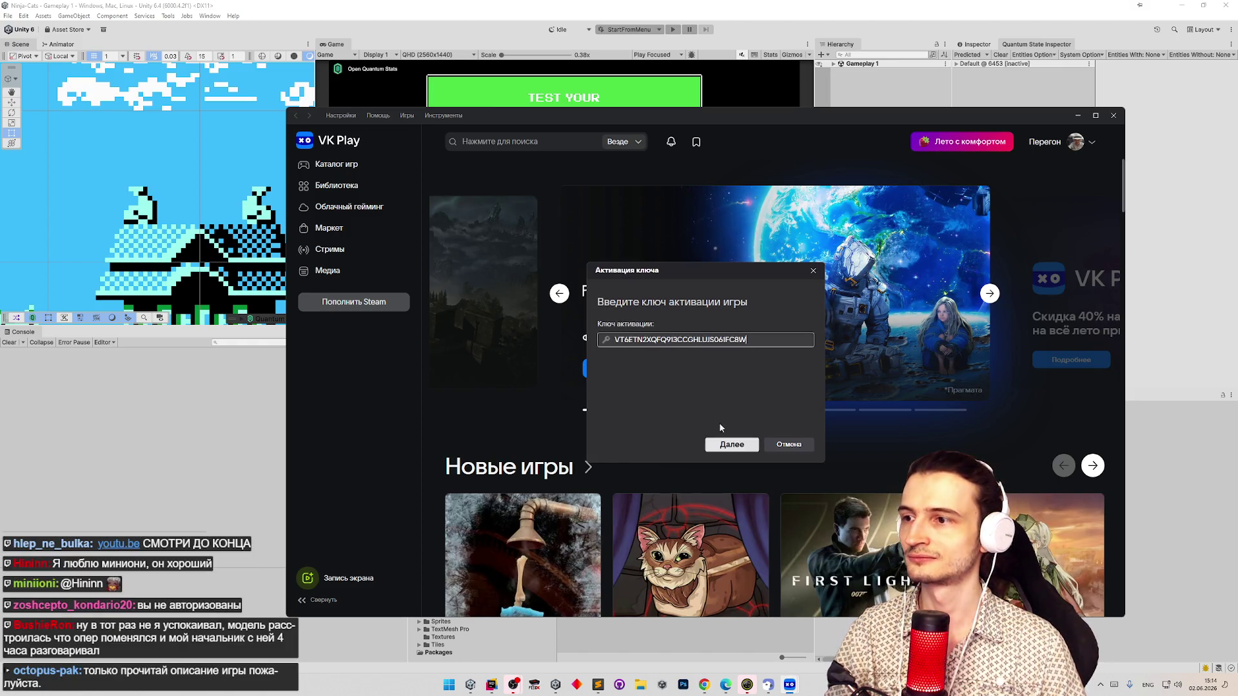
pyautogui.click(732, 444)
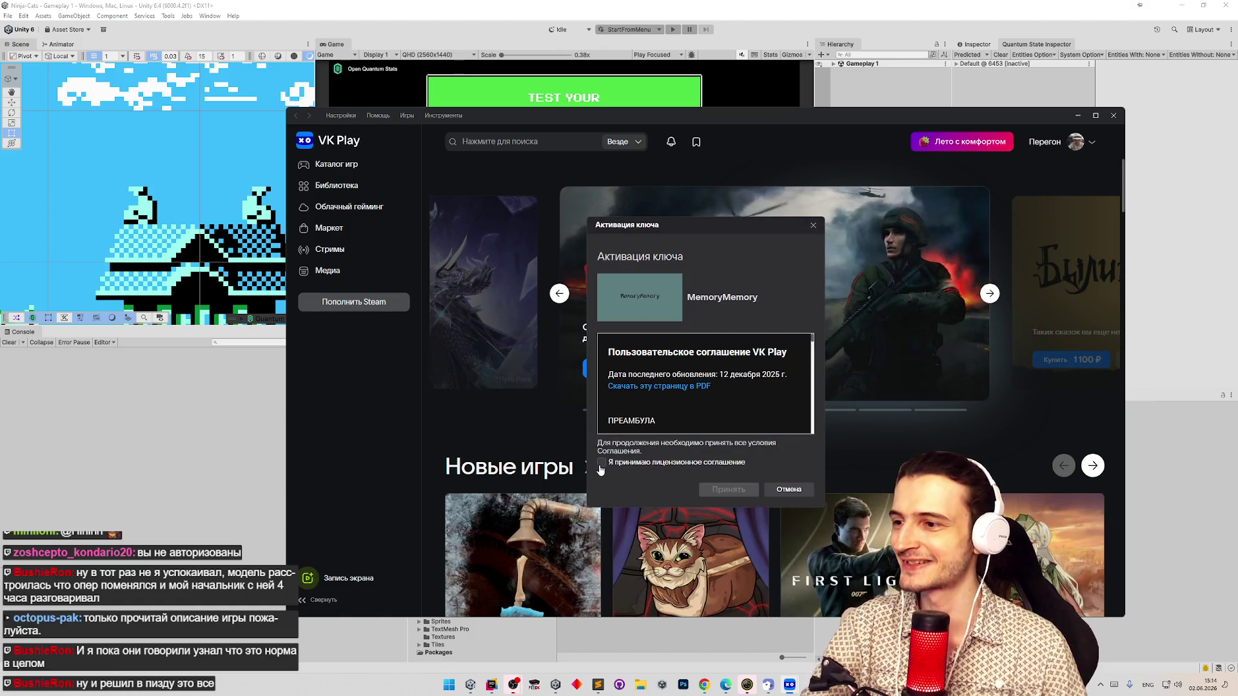
# Step: Tick the licence checkbox, scroll through the agreement, and click Принять
pyautogui.click(601, 462)
pyautogui.scroll(-2, 813, 353)
pyautogui.scroll(-2, 813, 353)
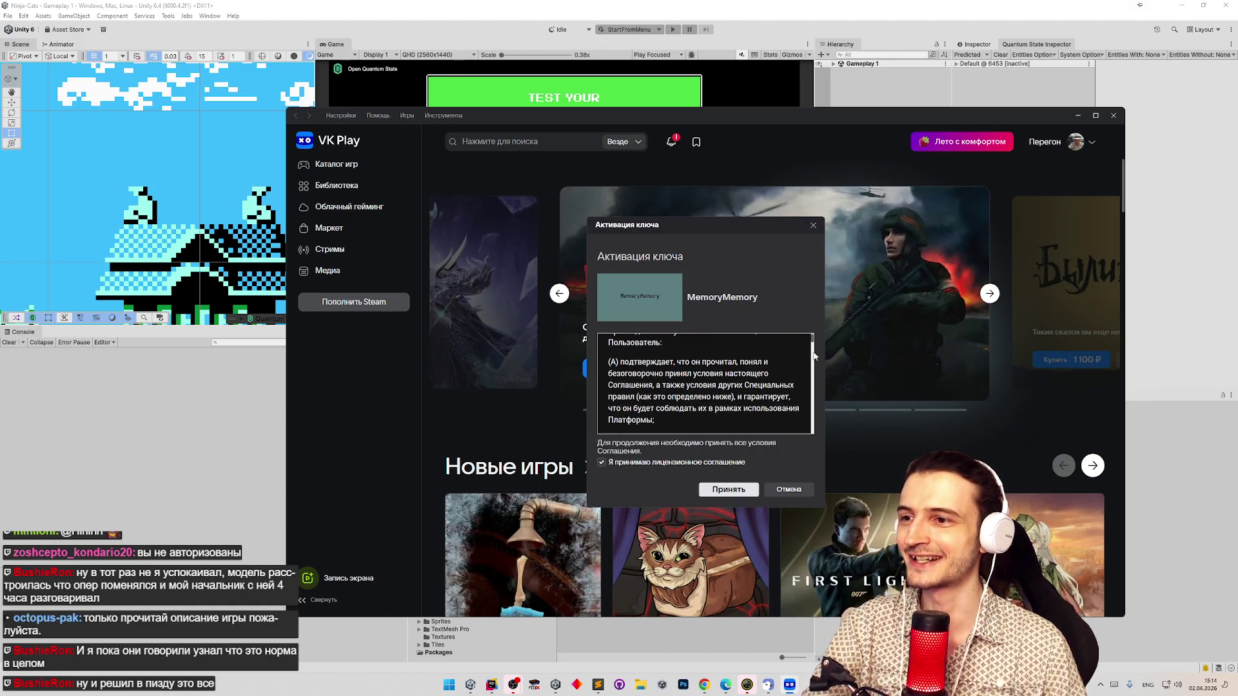
pyautogui.scroll(-4, 813, 343)
pyautogui.click(728, 489)
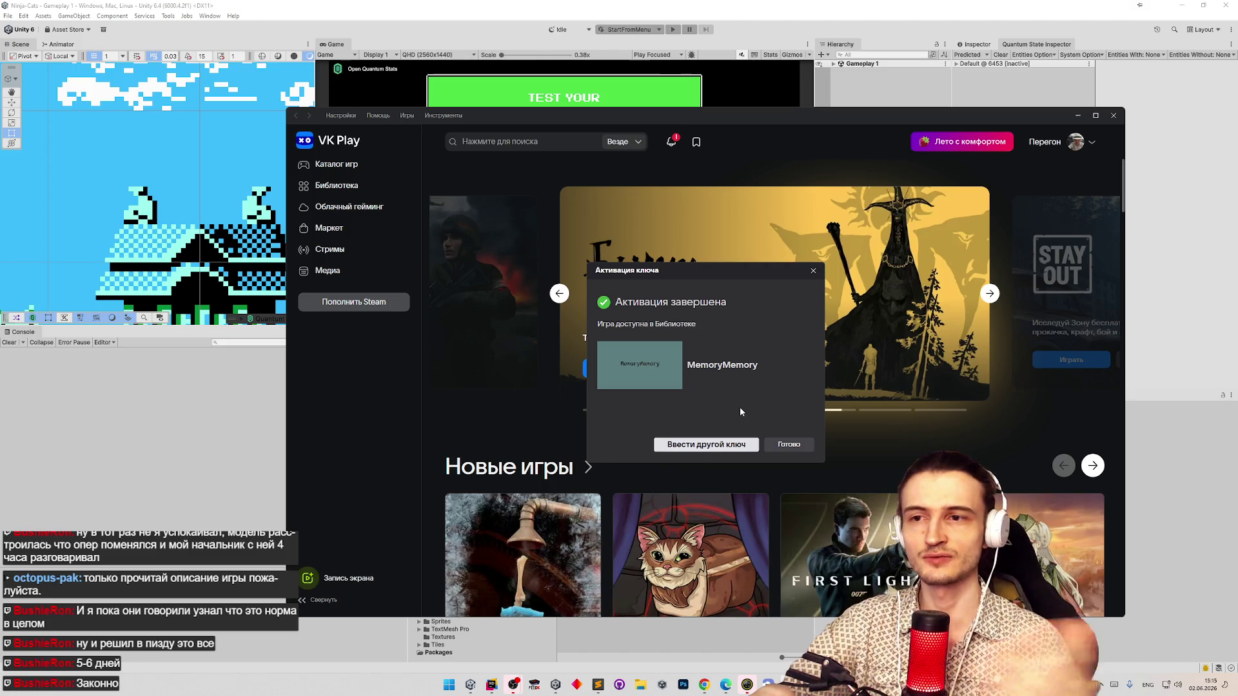
# Step: Close the activation confirmation, accept the applicable rules, decline advertising consent, and continue
pyautogui.click(785, 442)
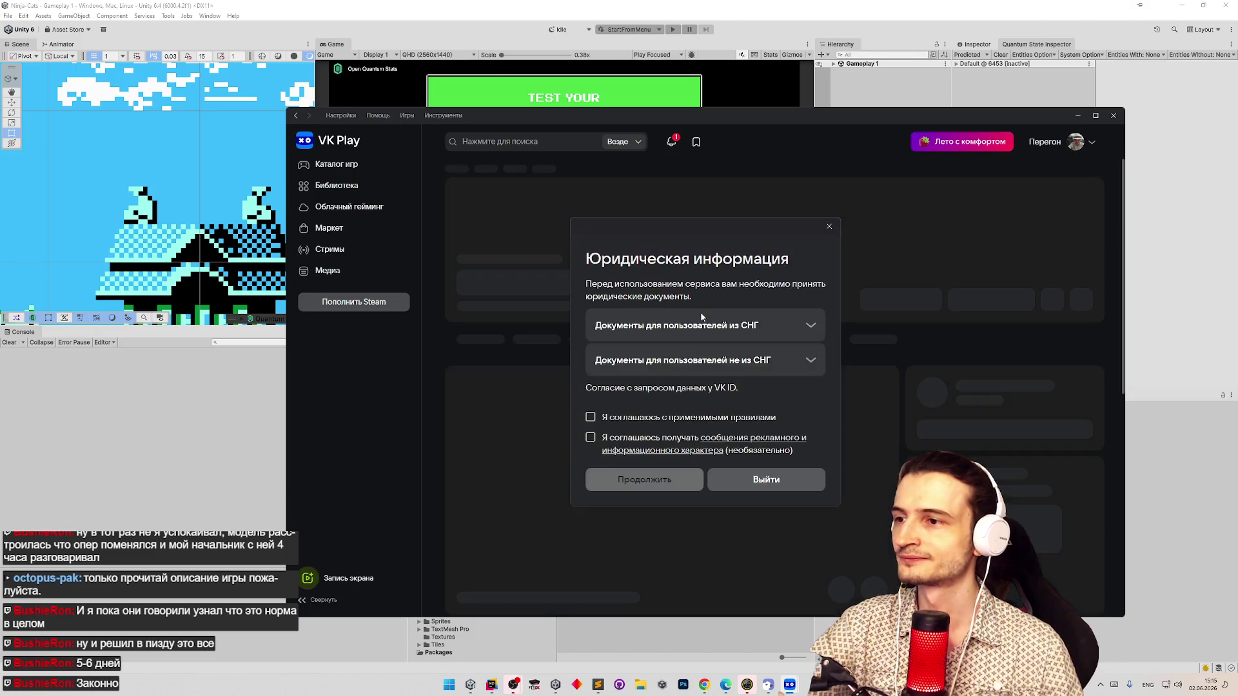
pyautogui.click(608, 418)
pyautogui.click(591, 438)
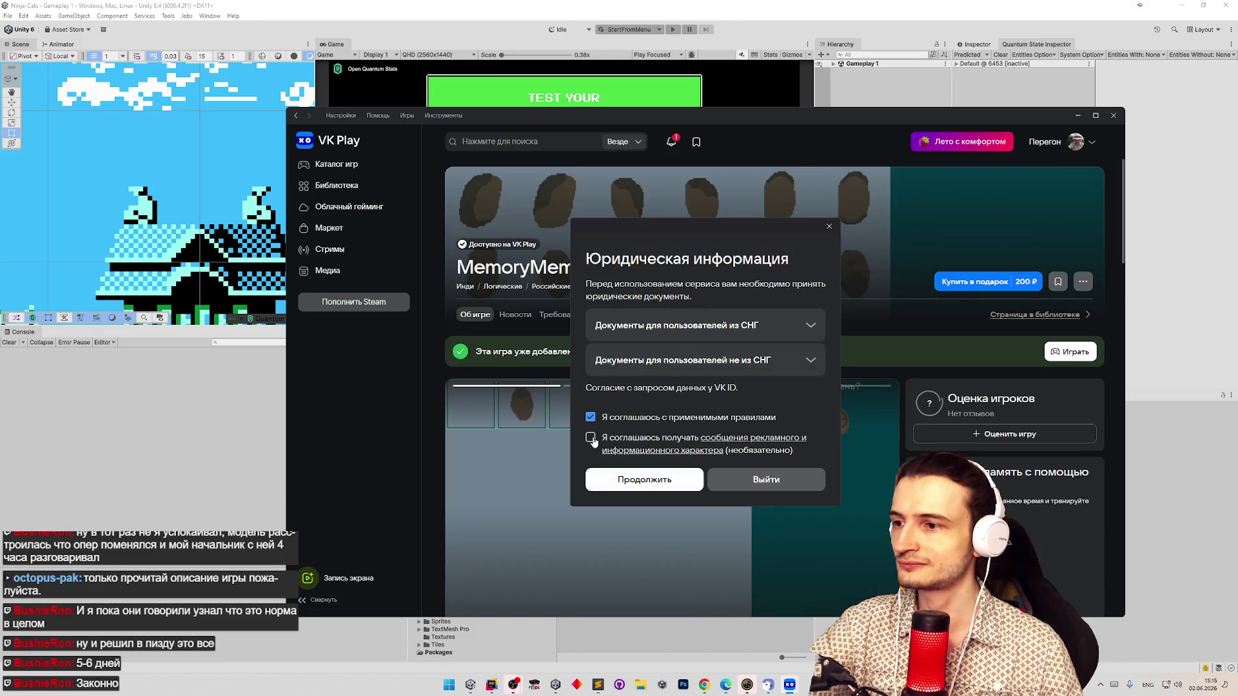
pyautogui.click(591, 438)
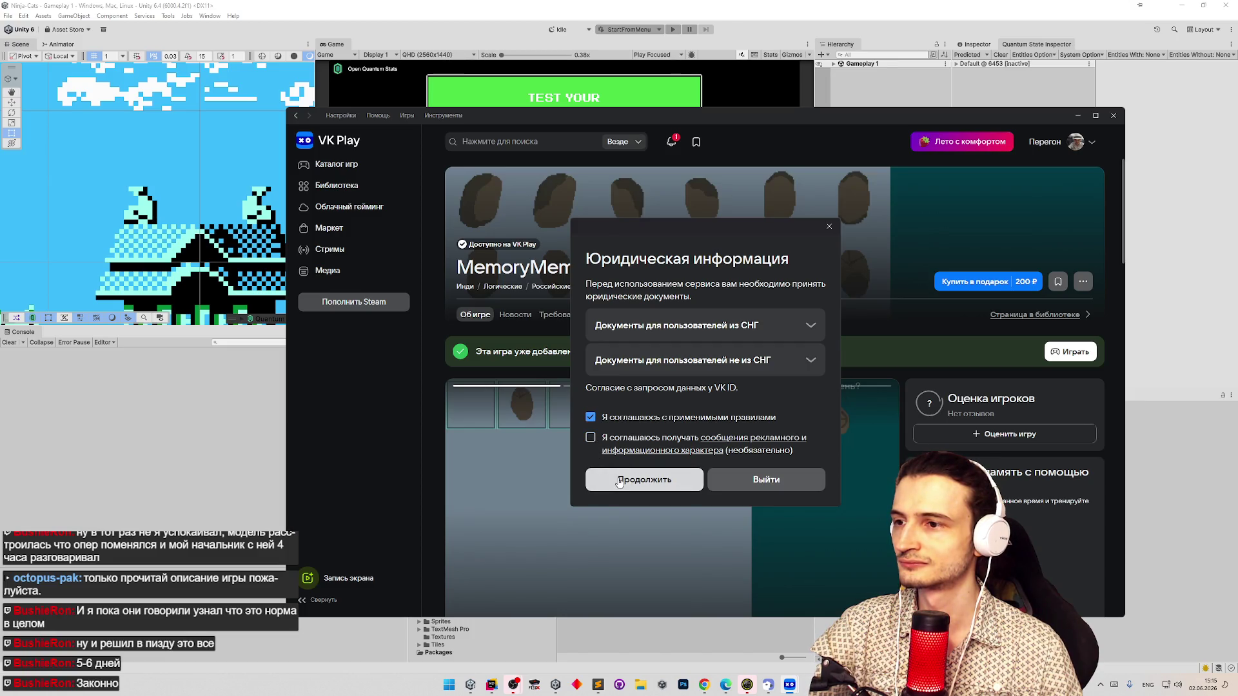
pyautogui.click(619, 481)
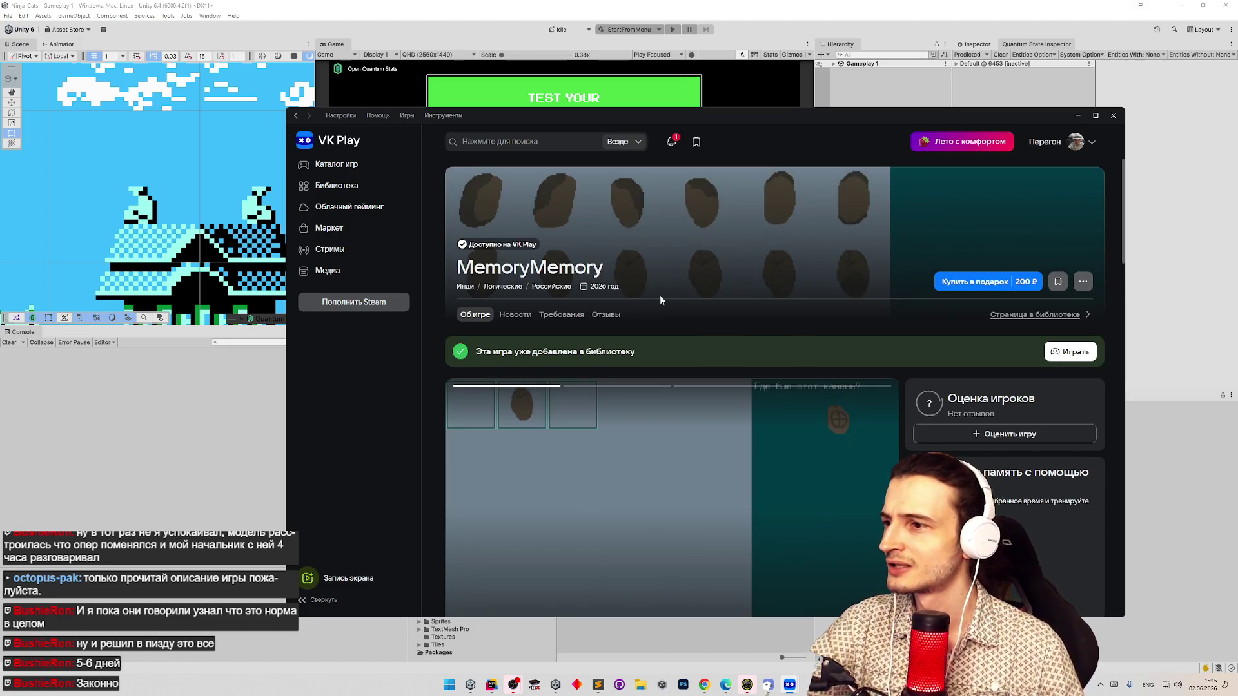
# Step: Page through the MemoryMemory screenshots and view the stone-grid one enlarged
pyautogui.middleClick(907, 338)
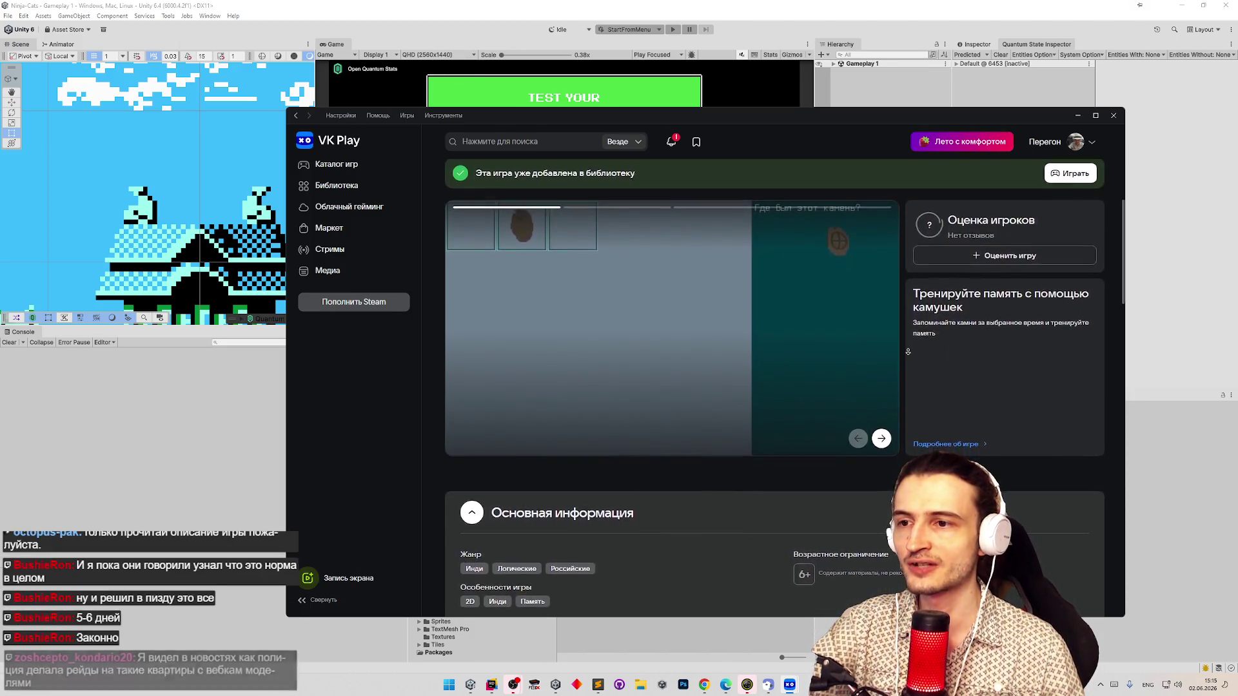
pyautogui.scroll(2, 909, 323)
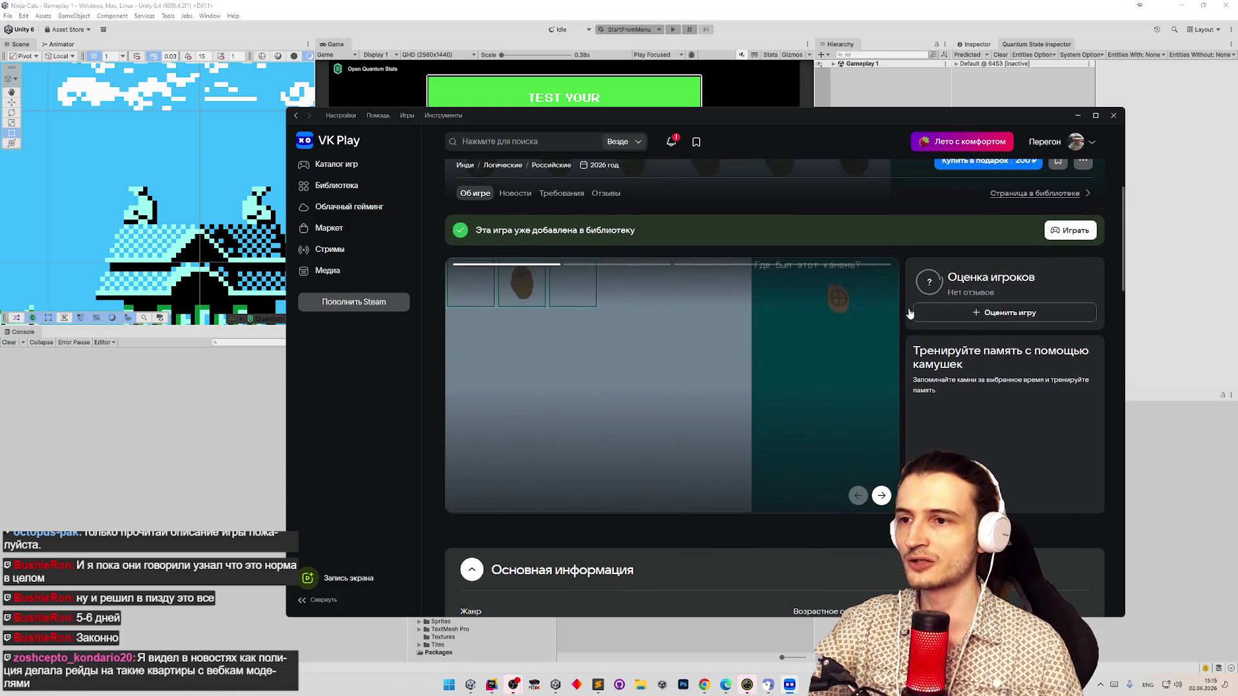
pyautogui.click(882, 496)
pyautogui.click(882, 495)
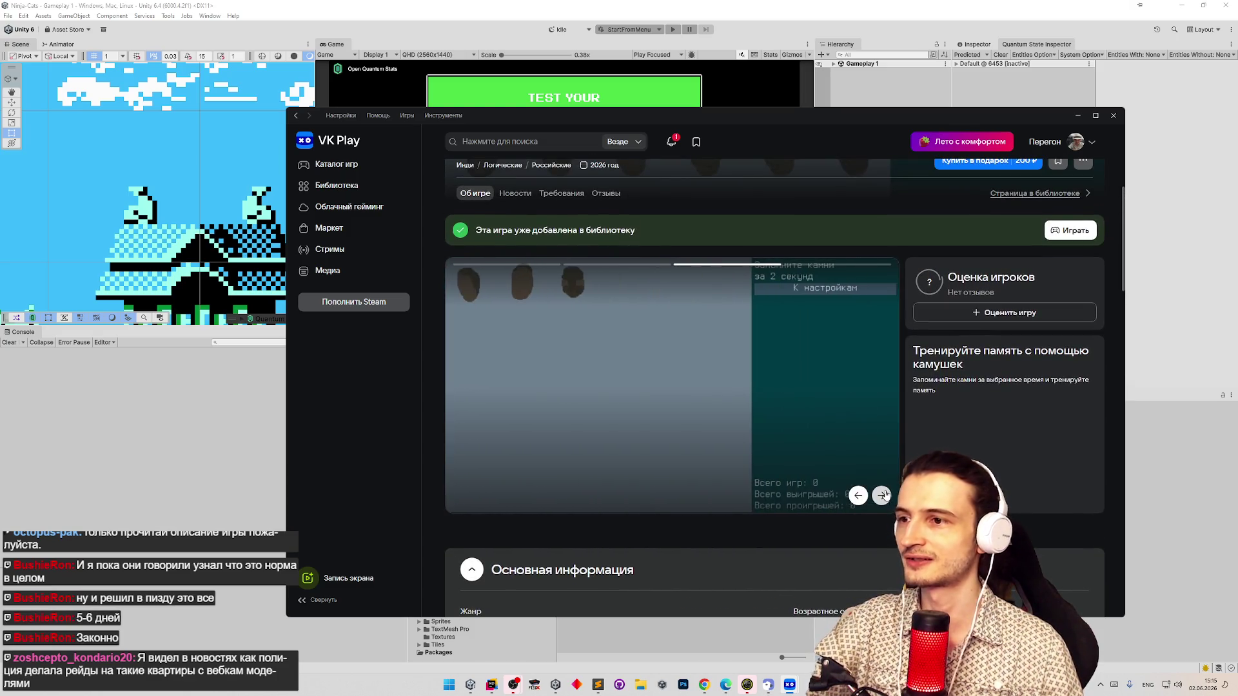
pyautogui.click(877, 471)
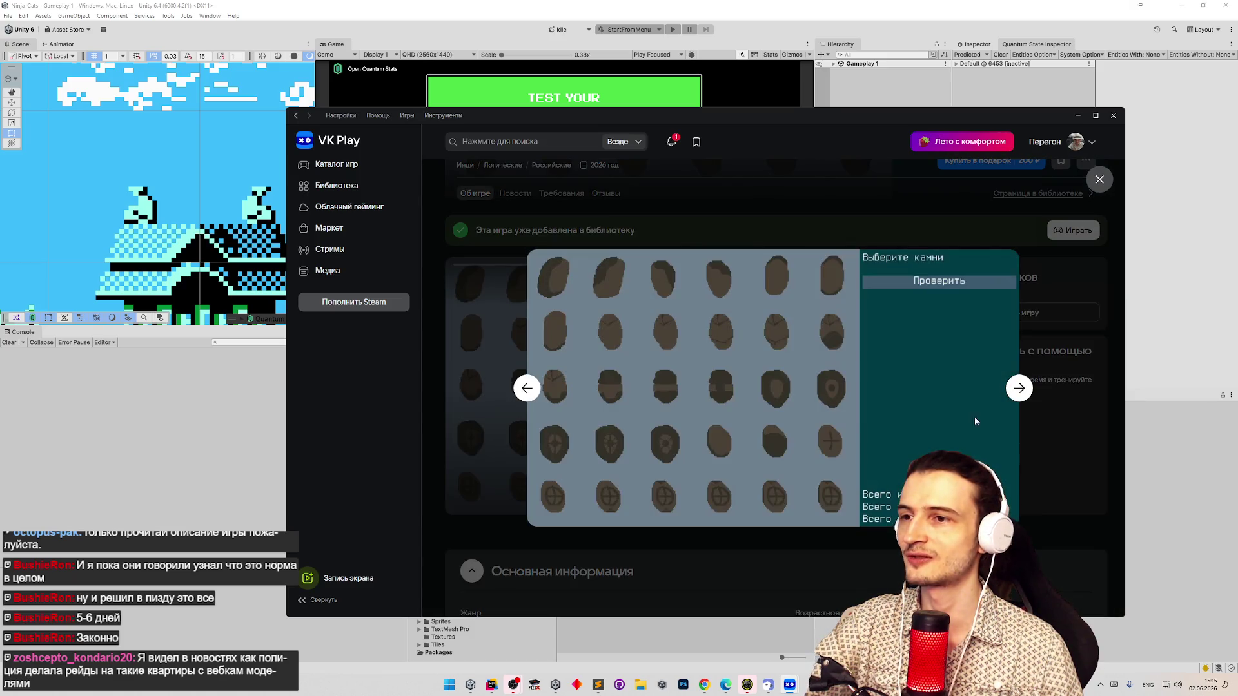
pyautogui.click(1100, 180)
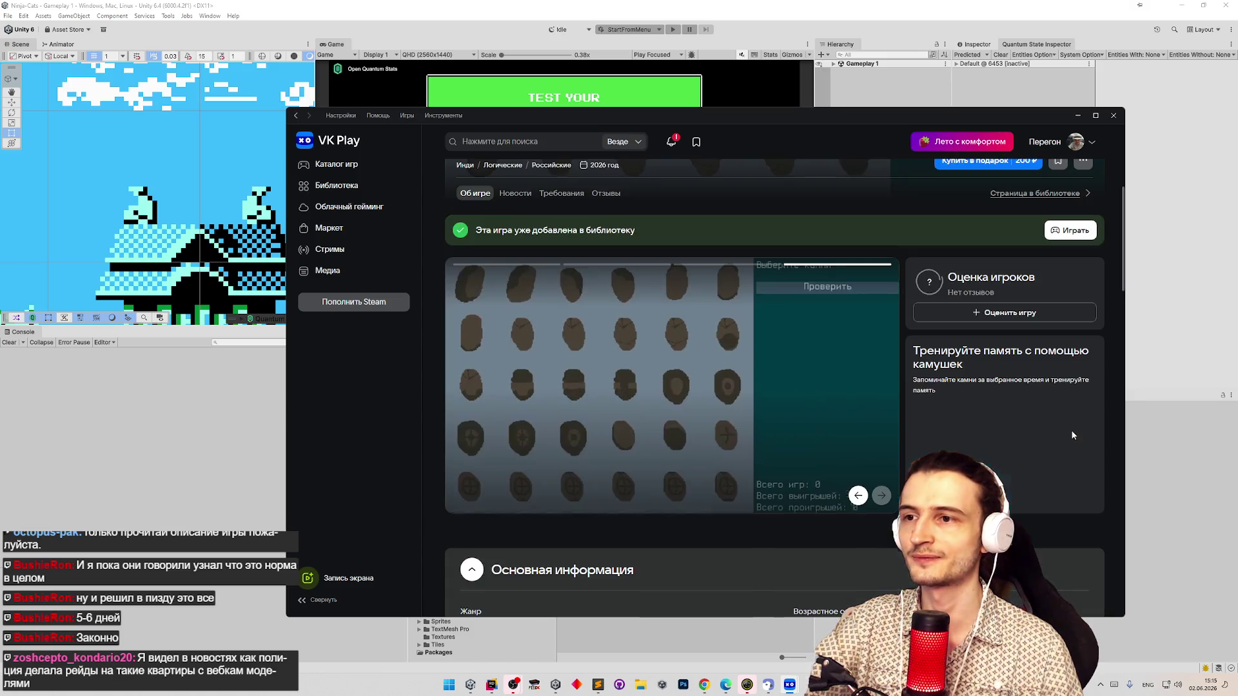
pyautogui.click(1069, 233)
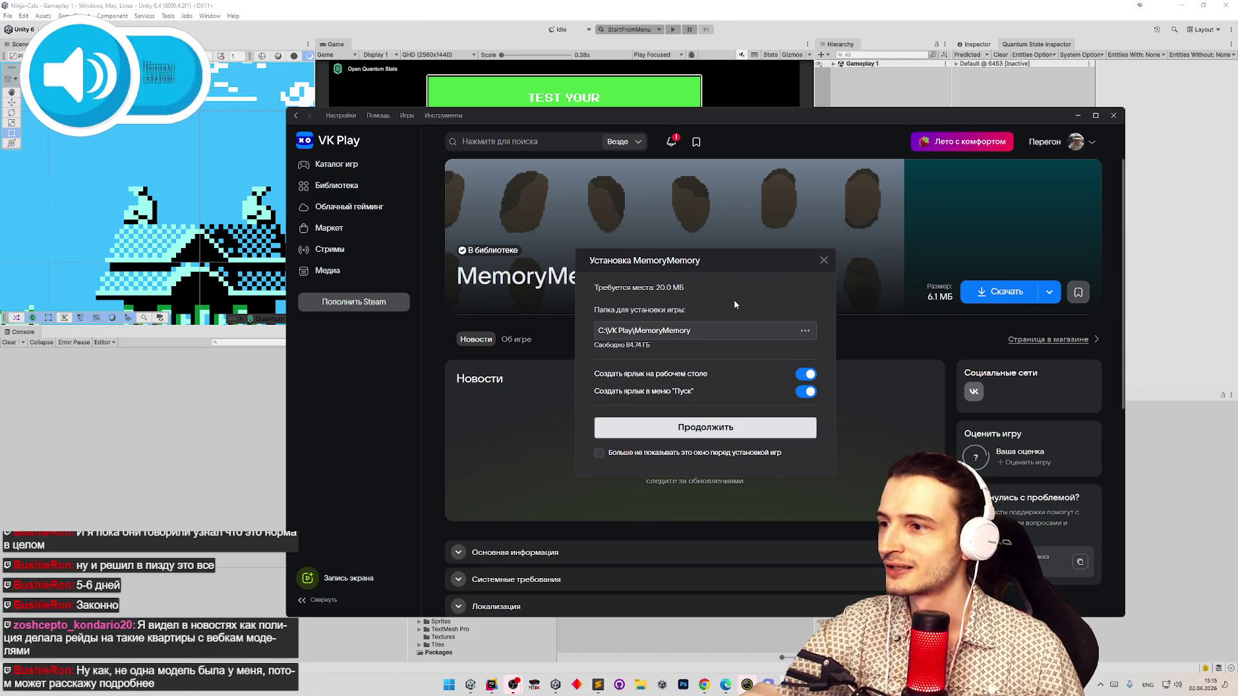
# Step: Install MemoryMemory without a Start menu shortcut, tick Больше не показывать, then launch it
pyautogui.click(805, 394)
pyautogui.click(647, 456)
pyautogui.click(678, 431)
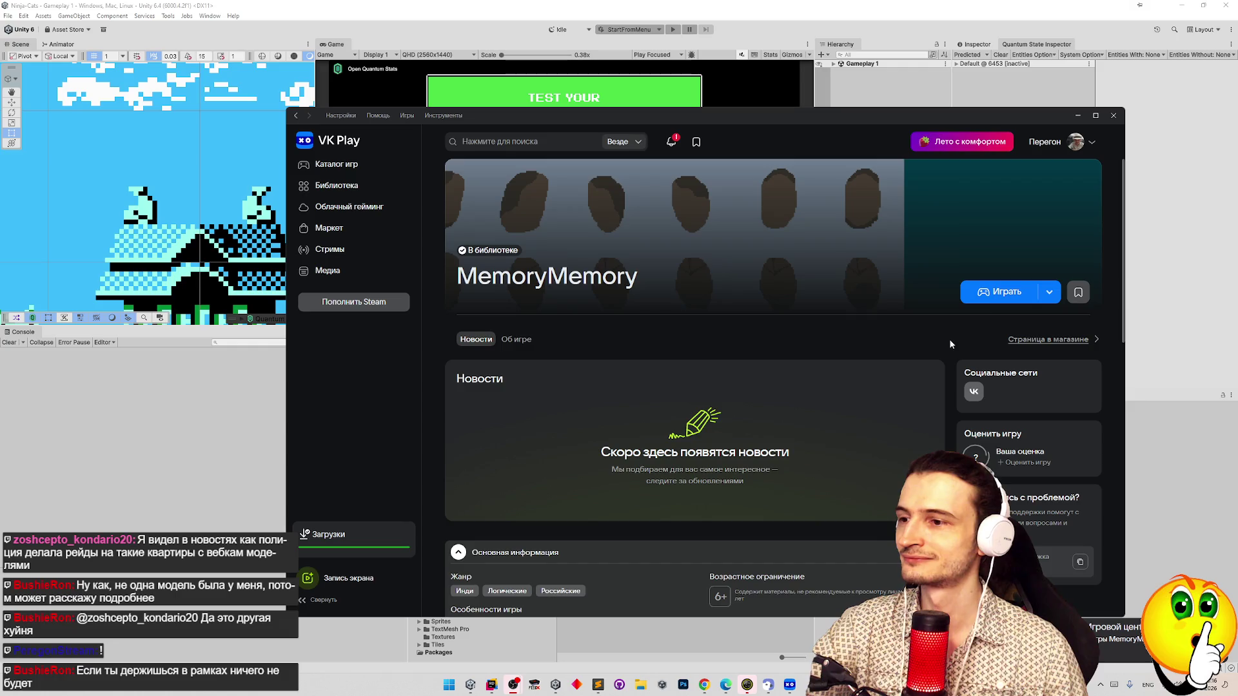
pyautogui.click(999, 292)
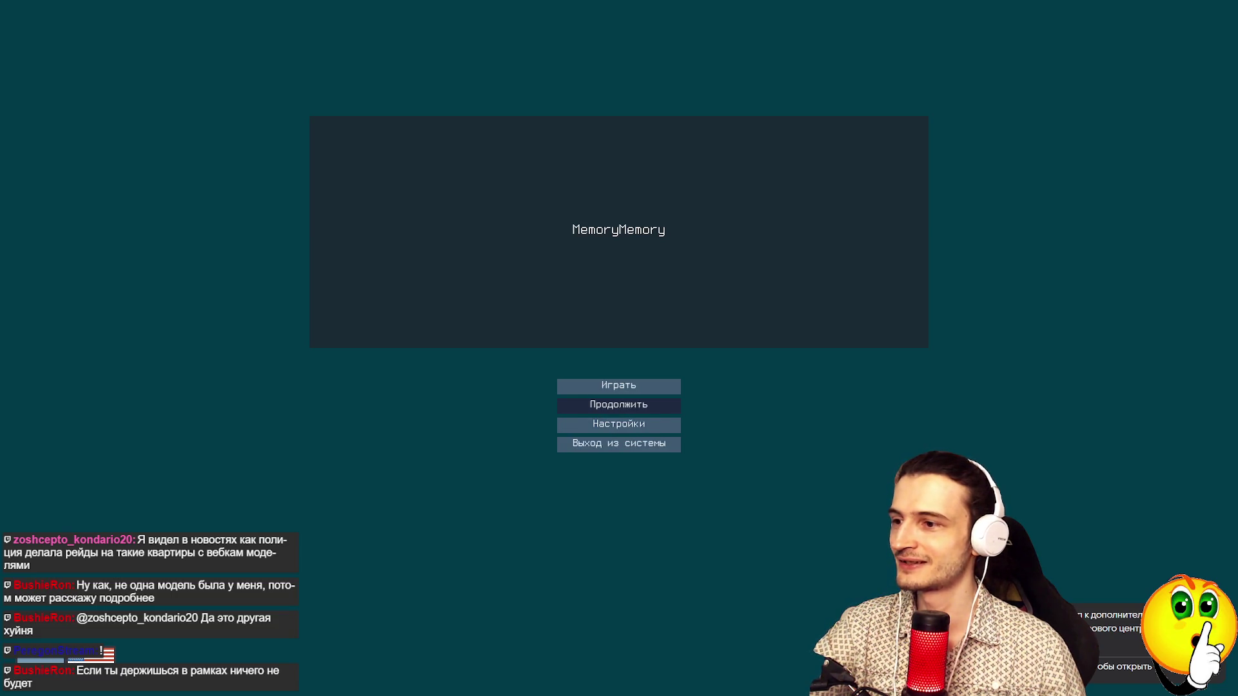
# Step: Check the Настройки Экран resolution, refresh rate and monitor options unchanged, then start a new game
pyautogui.click(638, 427)
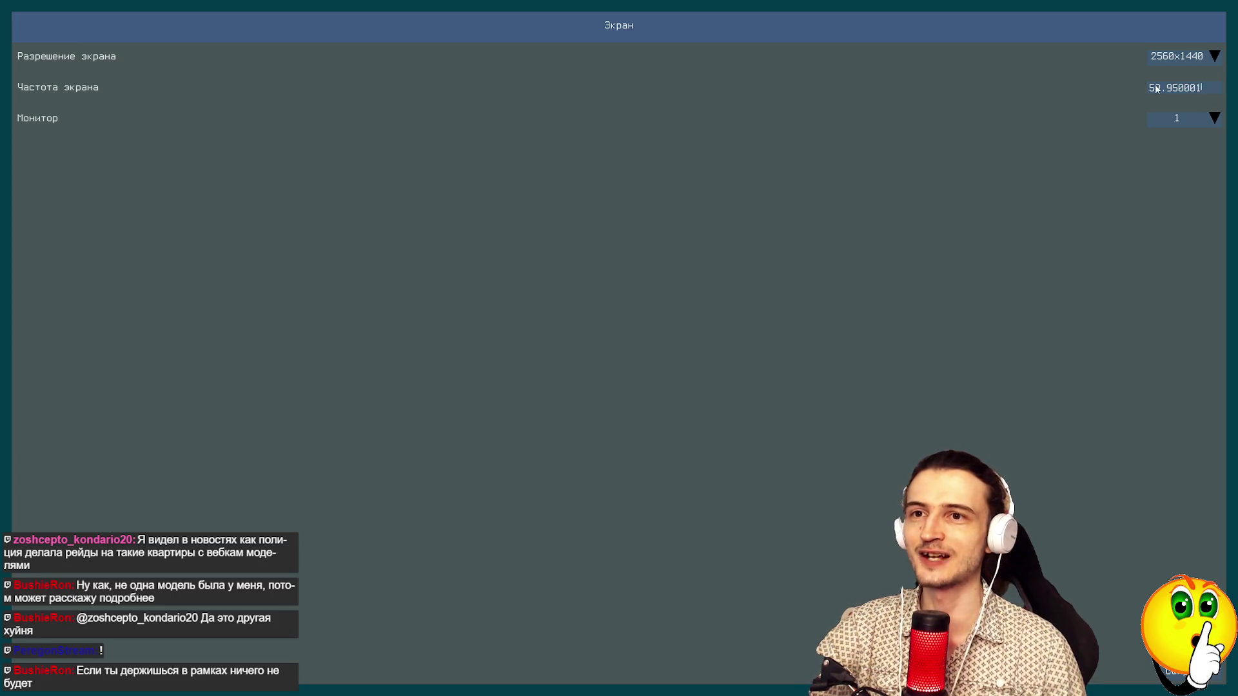
pyautogui.click(1197, 91)
pyautogui.click(1165, 91)
pyautogui.click(1192, 90)
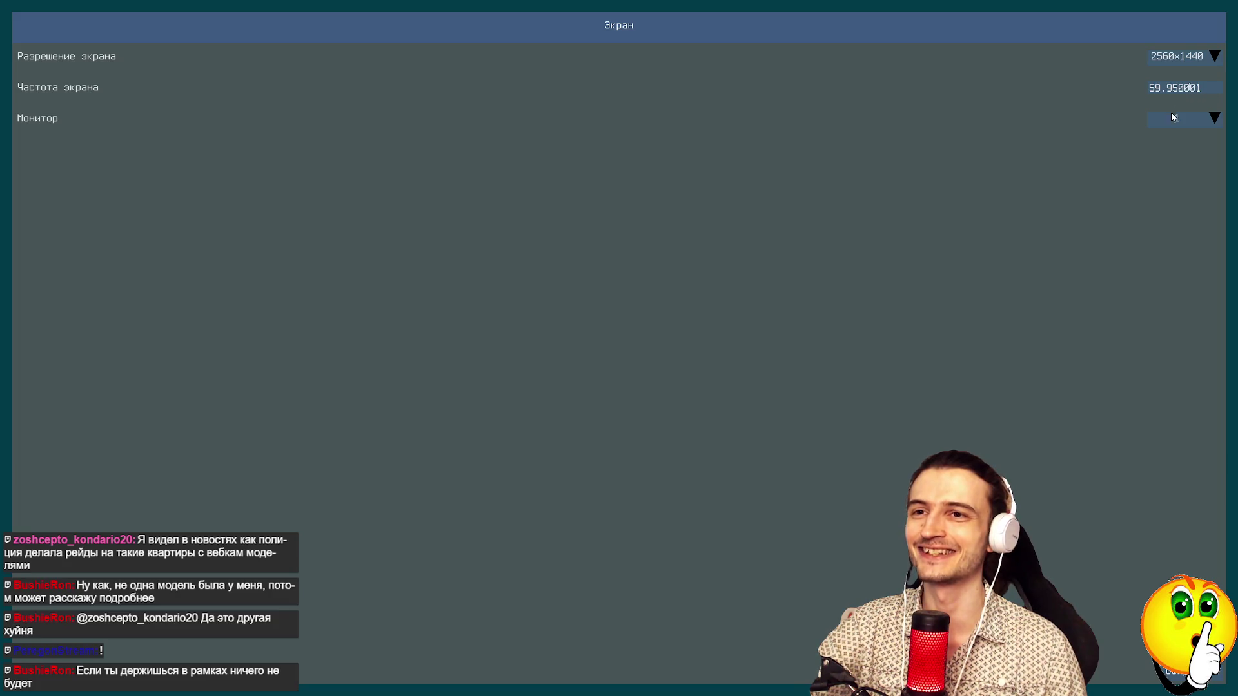
pyautogui.click(1209, 76)
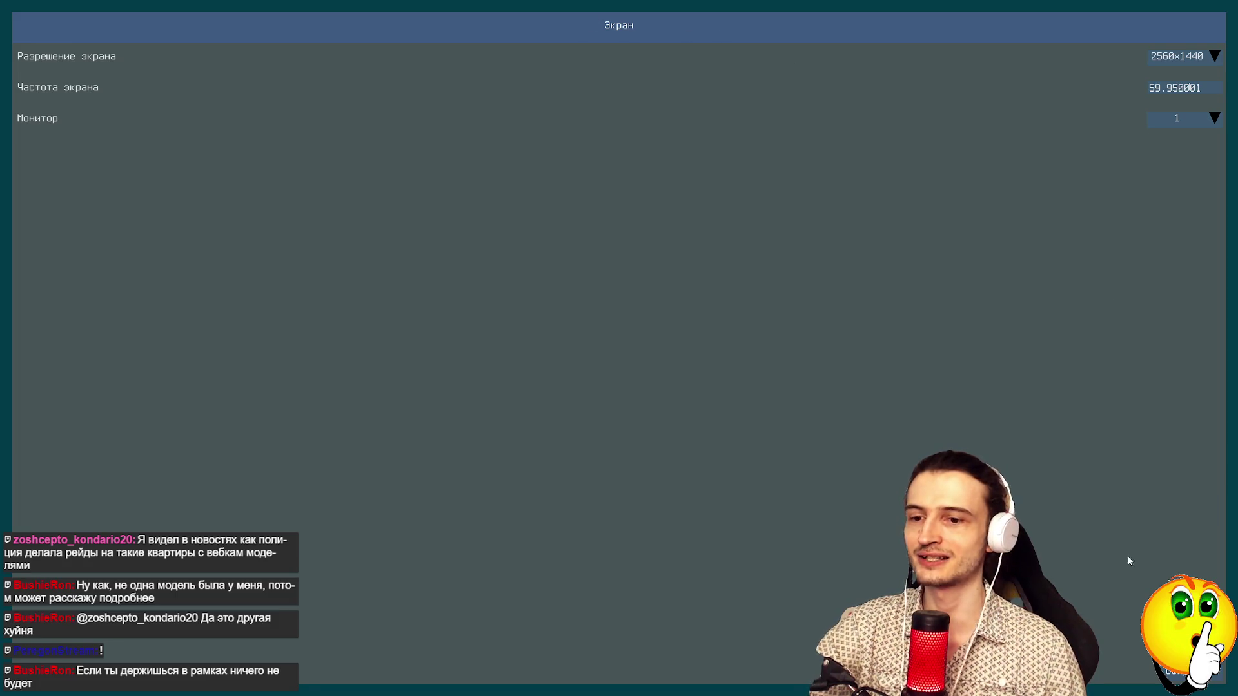
pyautogui.press('Escape')
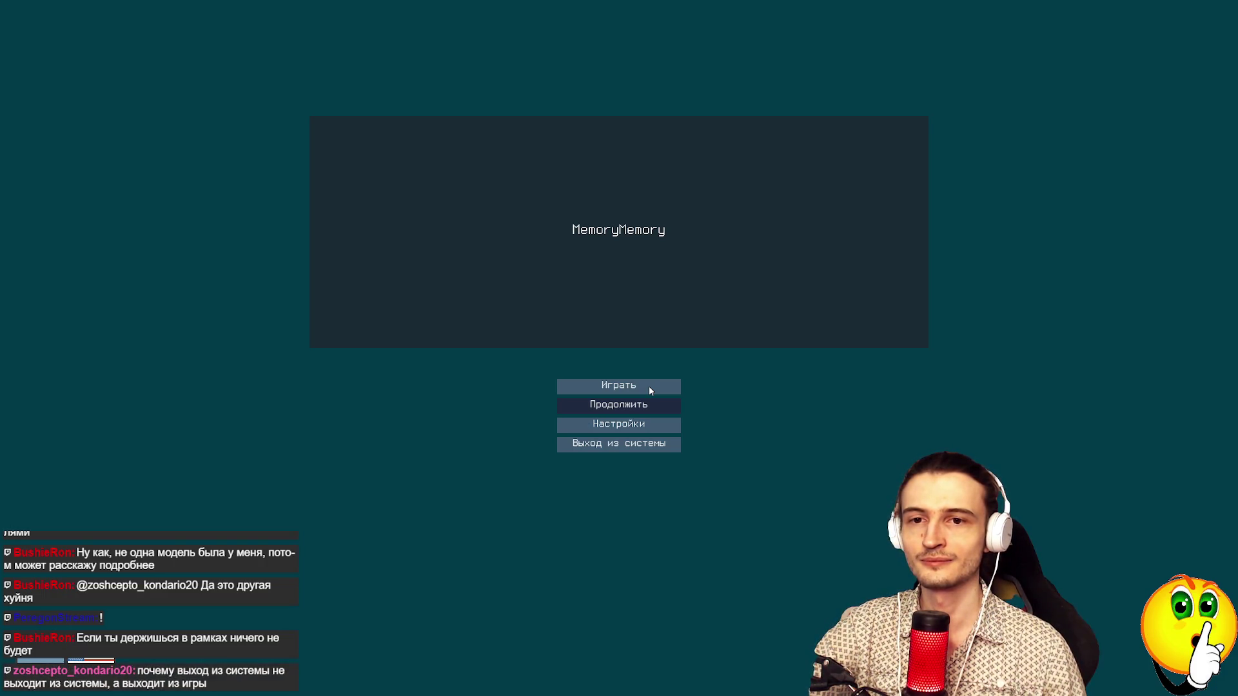
pyautogui.click(585, 410)
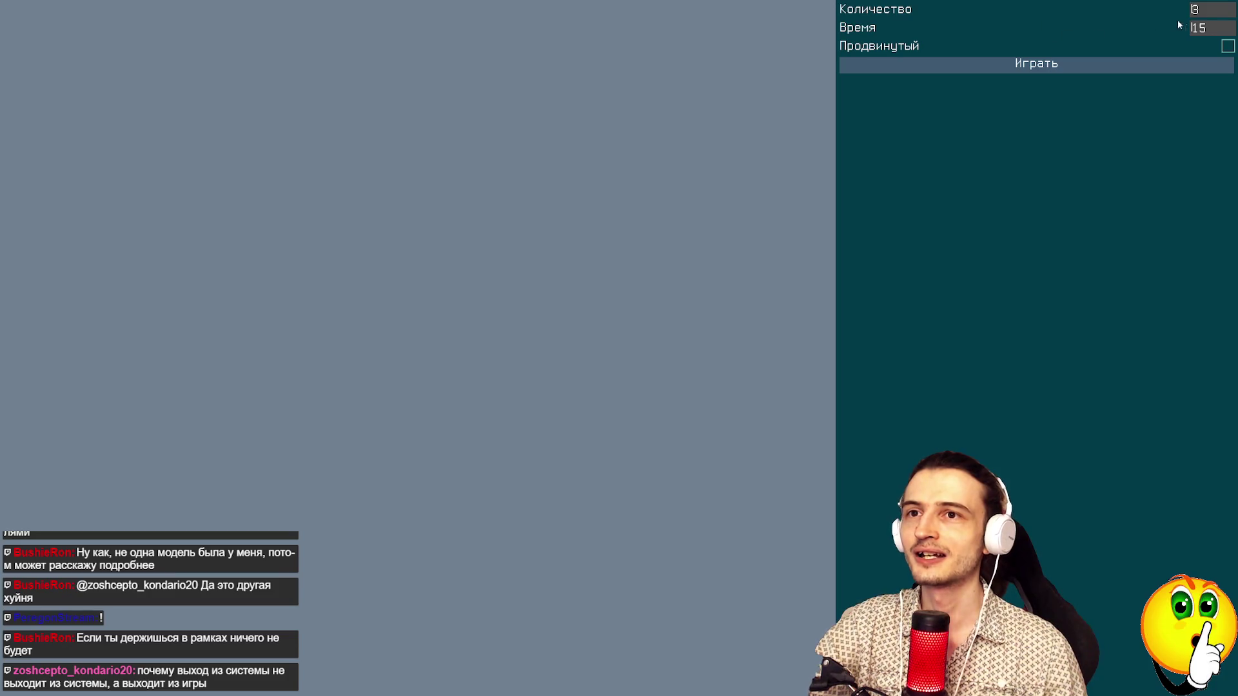
# Step: Toggle advanced mode, leave it off, and start a round with 3 stones and 15 seconds
pyautogui.click(1227, 46)
pyautogui.click(1227, 47)
pyautogui.click(1228, 46)
pyautogui.click(1228, 47)
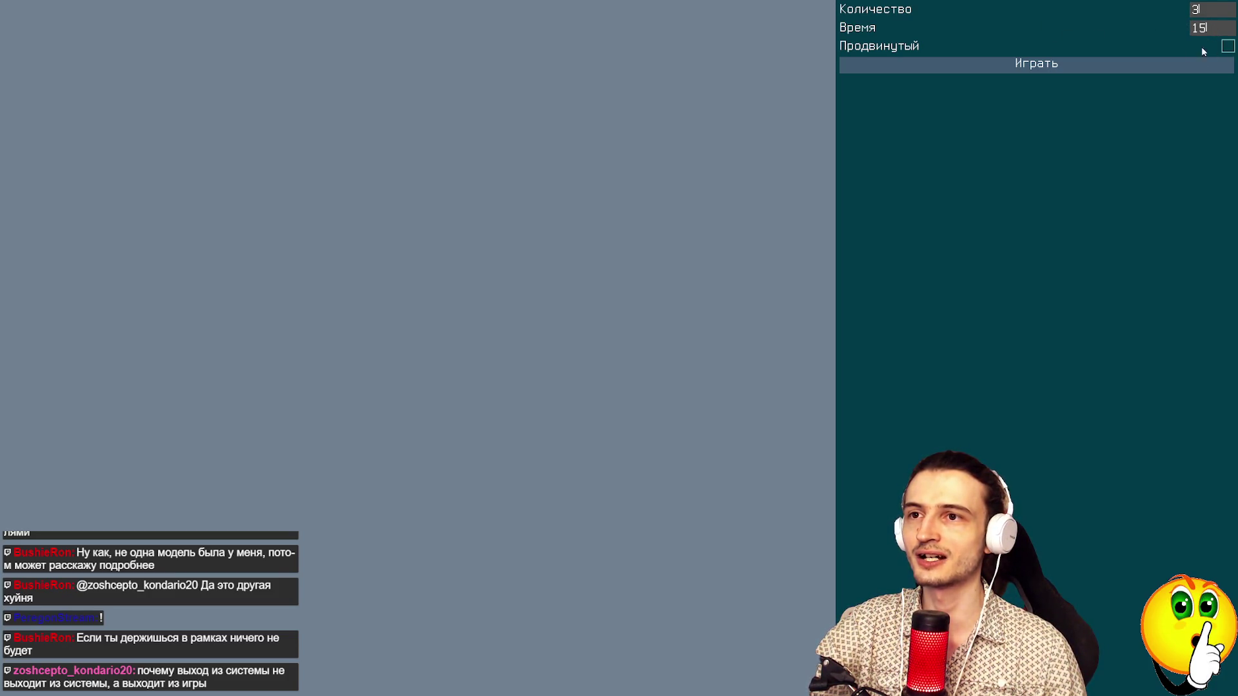
pyautogui.click(1039, 63)
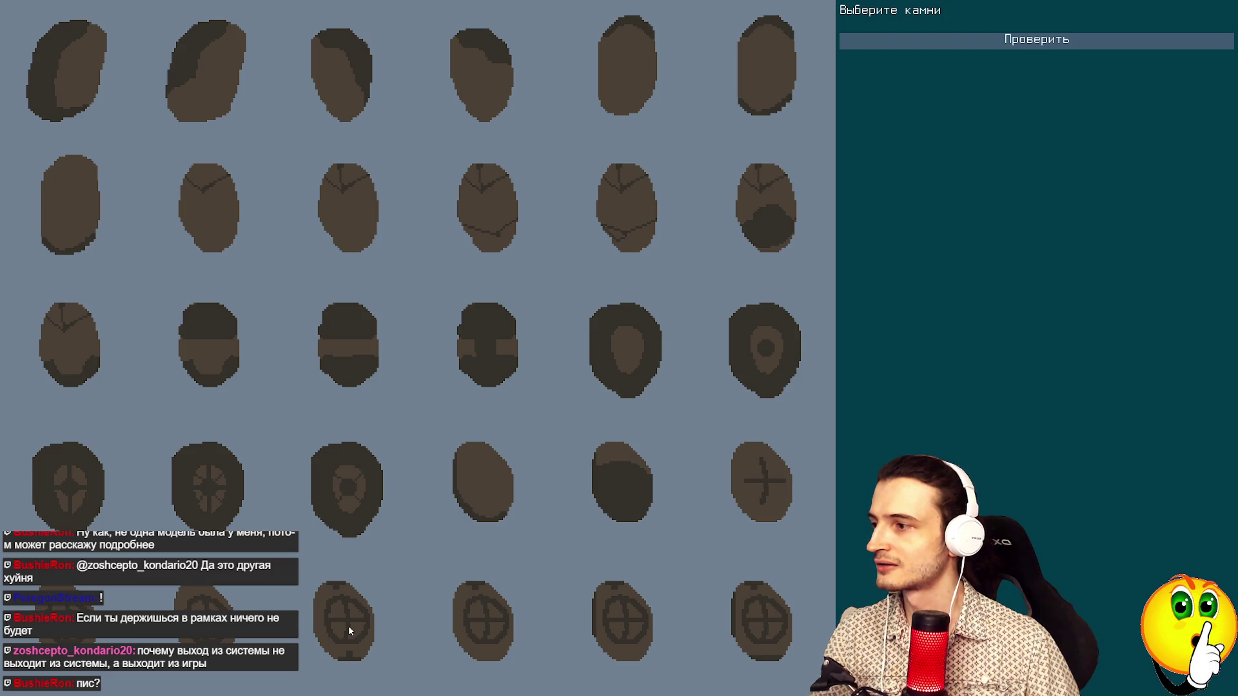
# Step: Pick three stones (row 4 first, bottom row fourth, top row fourth) and submit them with Проверить
pyautogui.click(69, 494)
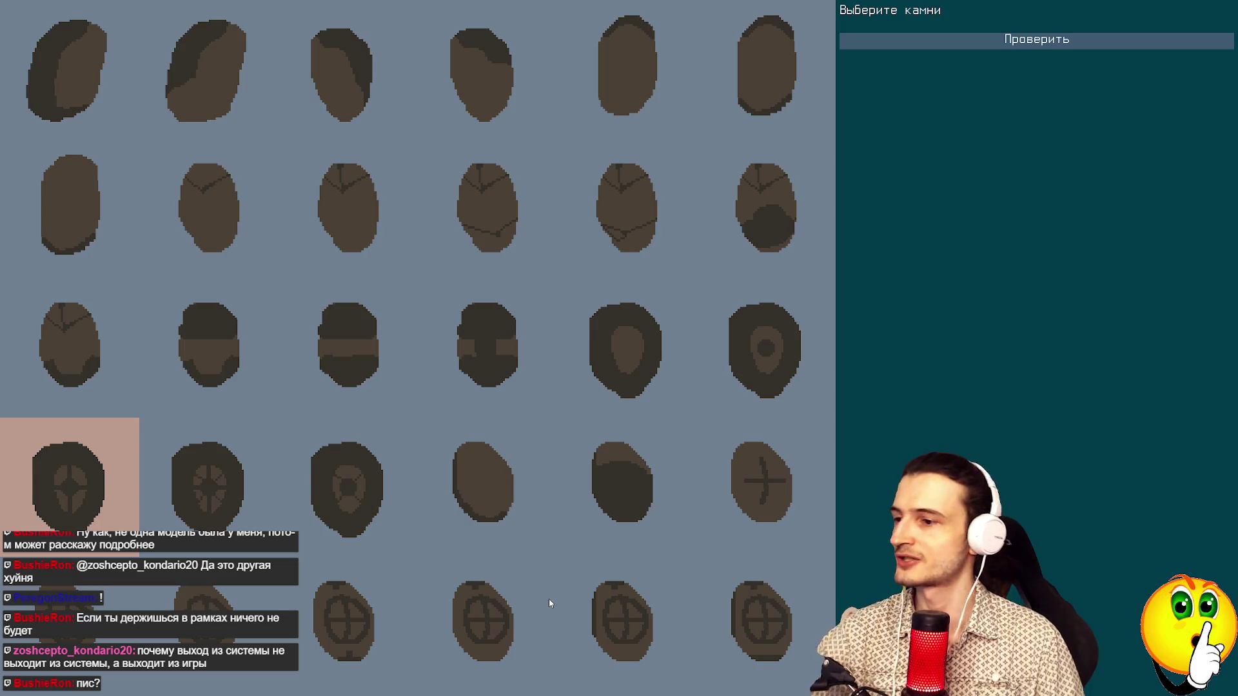
pyautogui.click(489, 618)
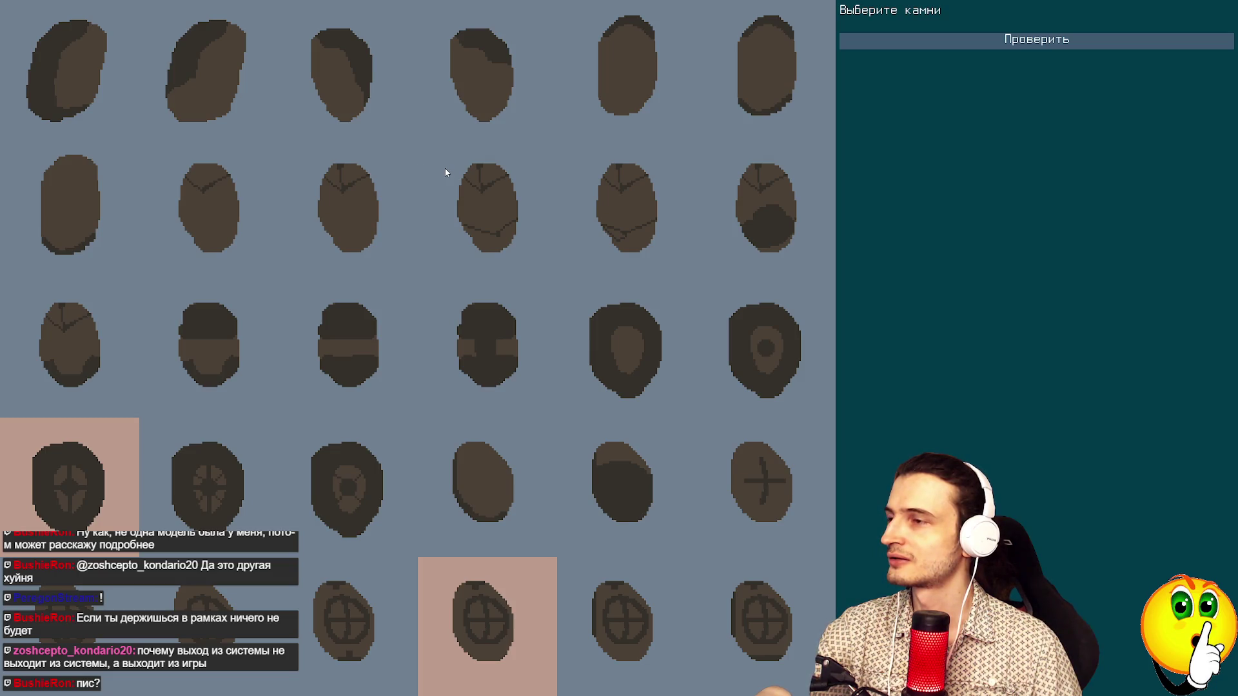
pyautogui.click(482, 101)
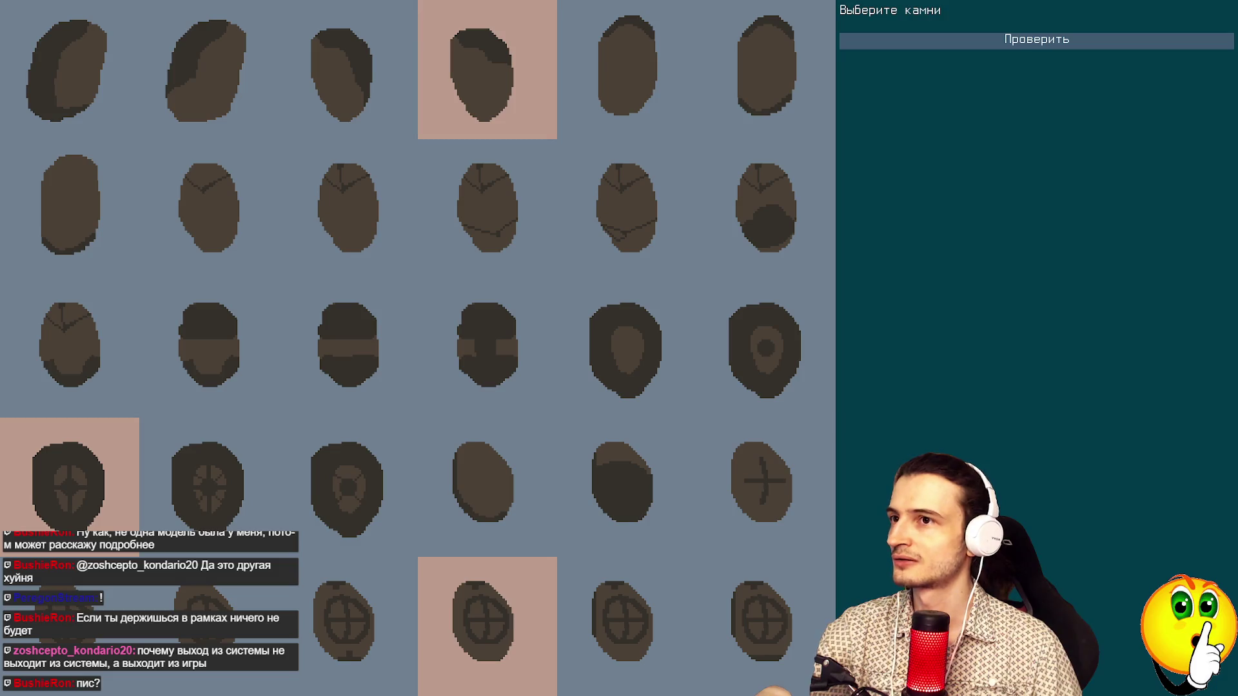
pyautogui.click(1002, 40)
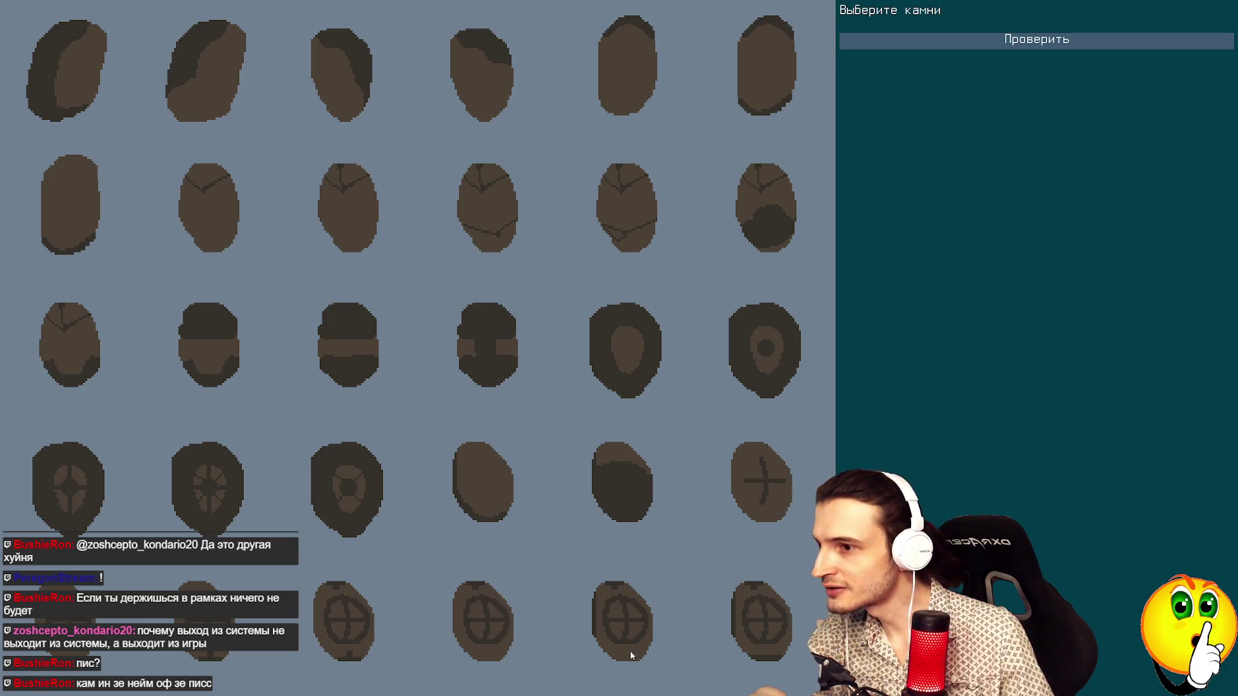
# Step: Pick the bottom-right, bottom-row second and second-row second stones, then submit with Проверить
pyautogui.click(773, 623)
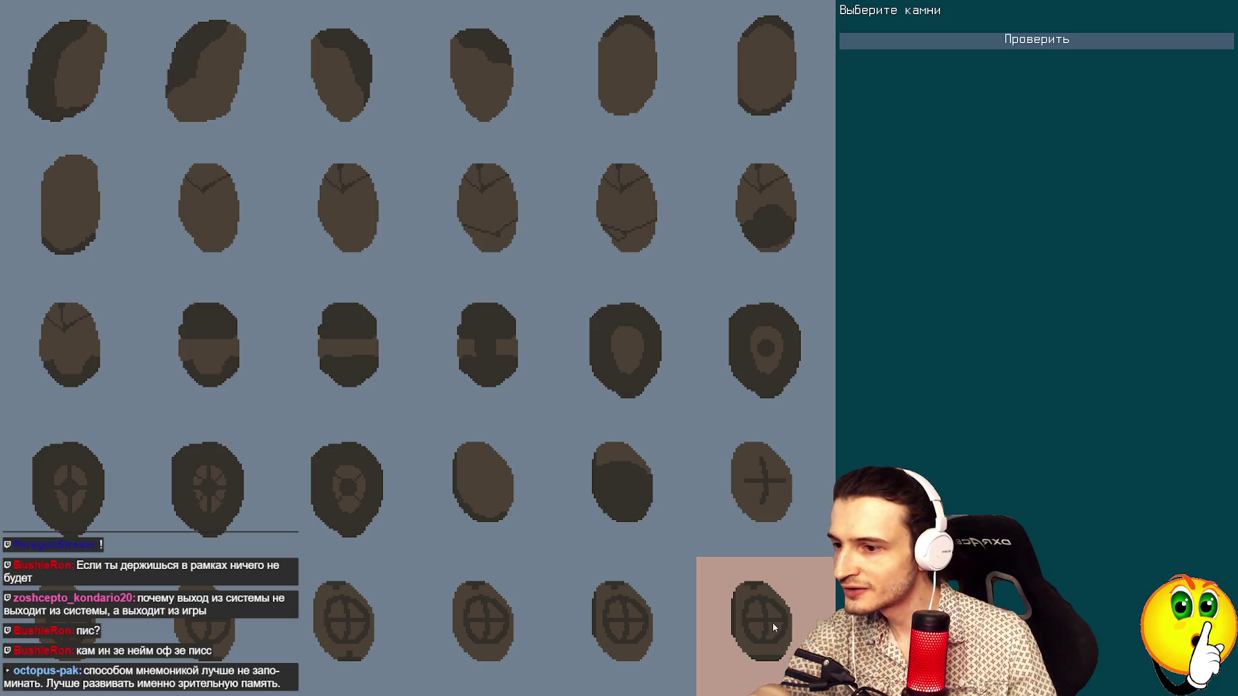
pyautogui.click(207, 622)
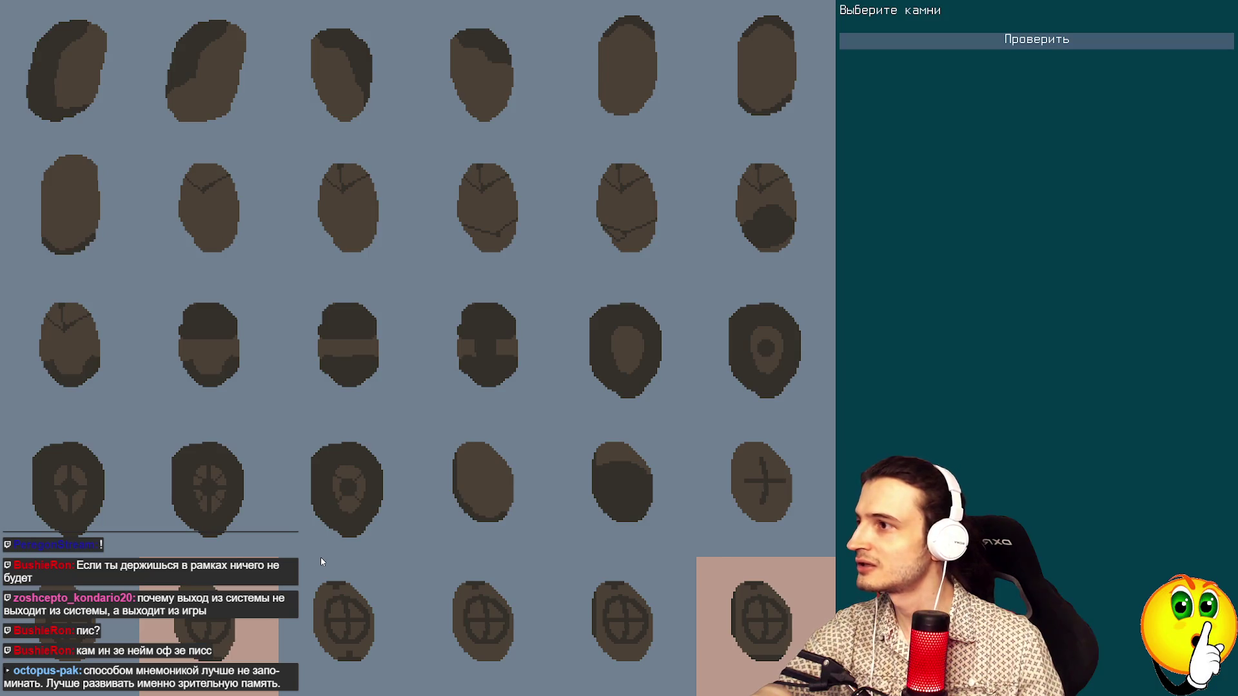
pyautogui.click(234, 244)
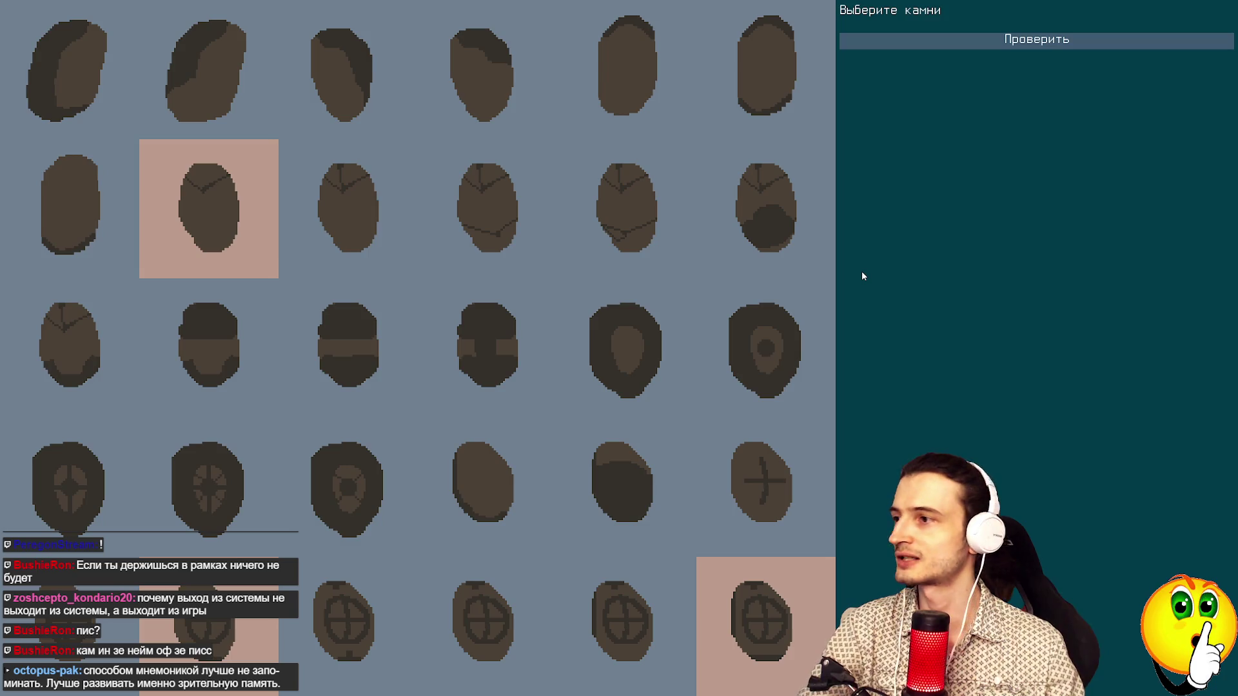
pyautogui.click(970, 40)
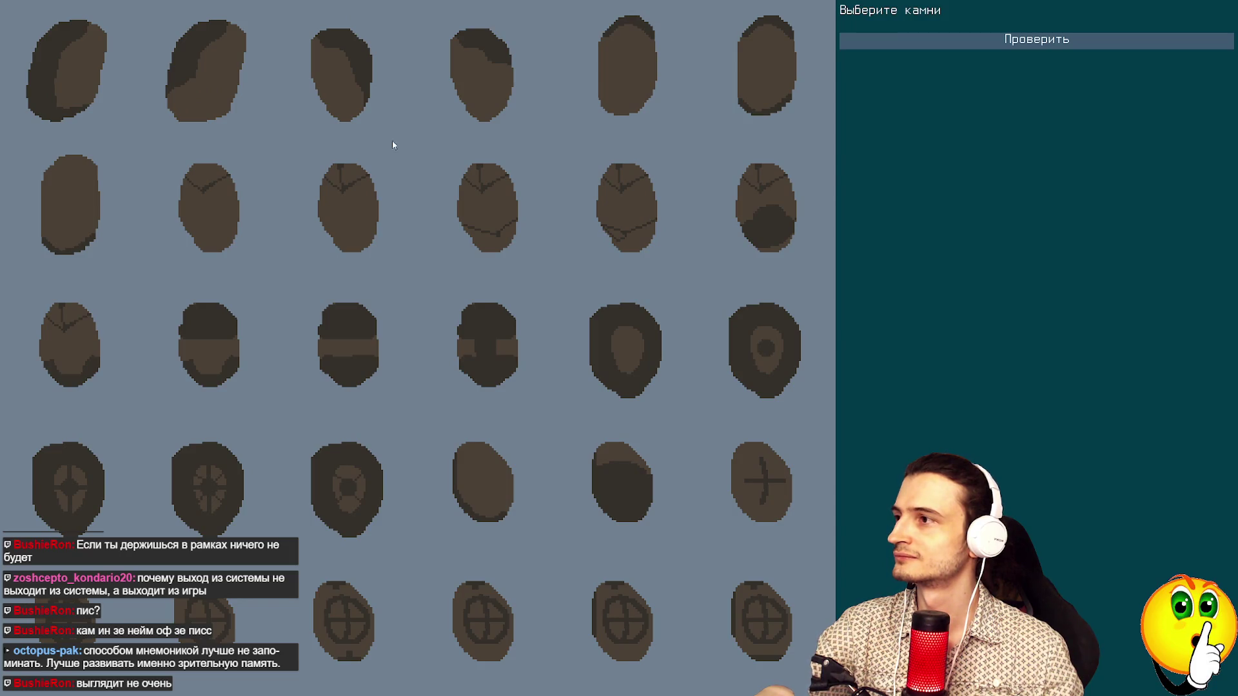
# Step: Pick the top-row second, fourth-row second and row 3 column 5 stones, then submit
pyautogui.click(236, 95)
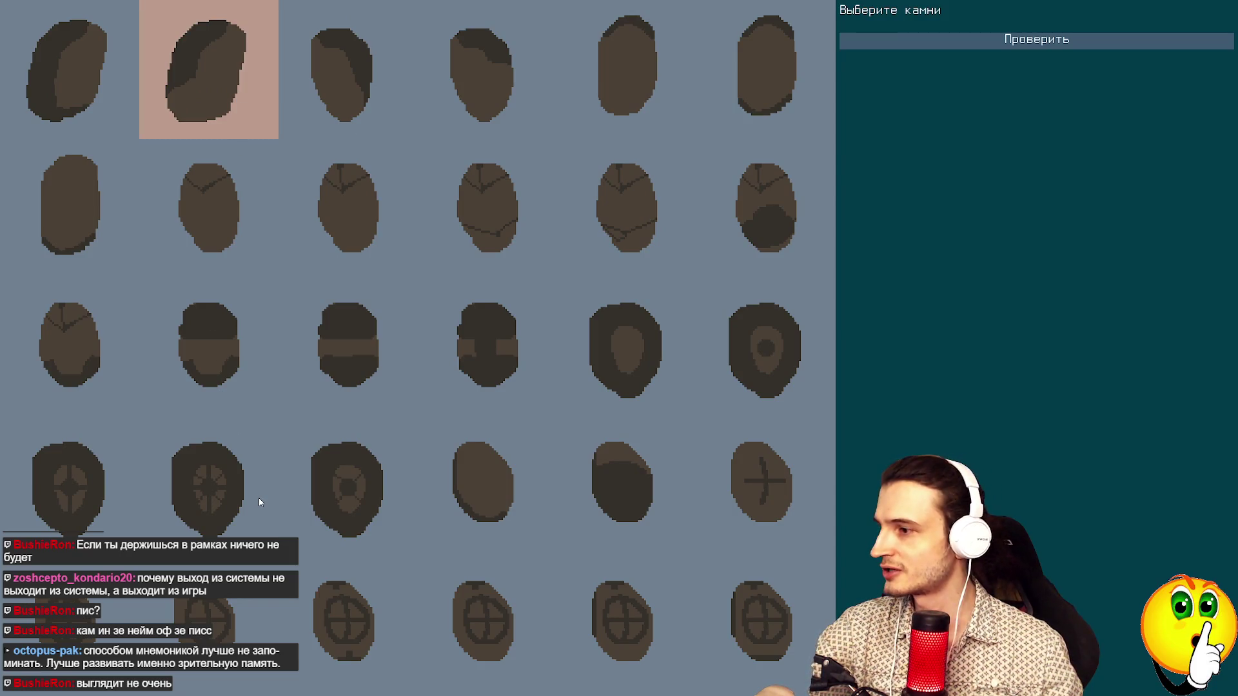
pyautogui.click(232, 490)
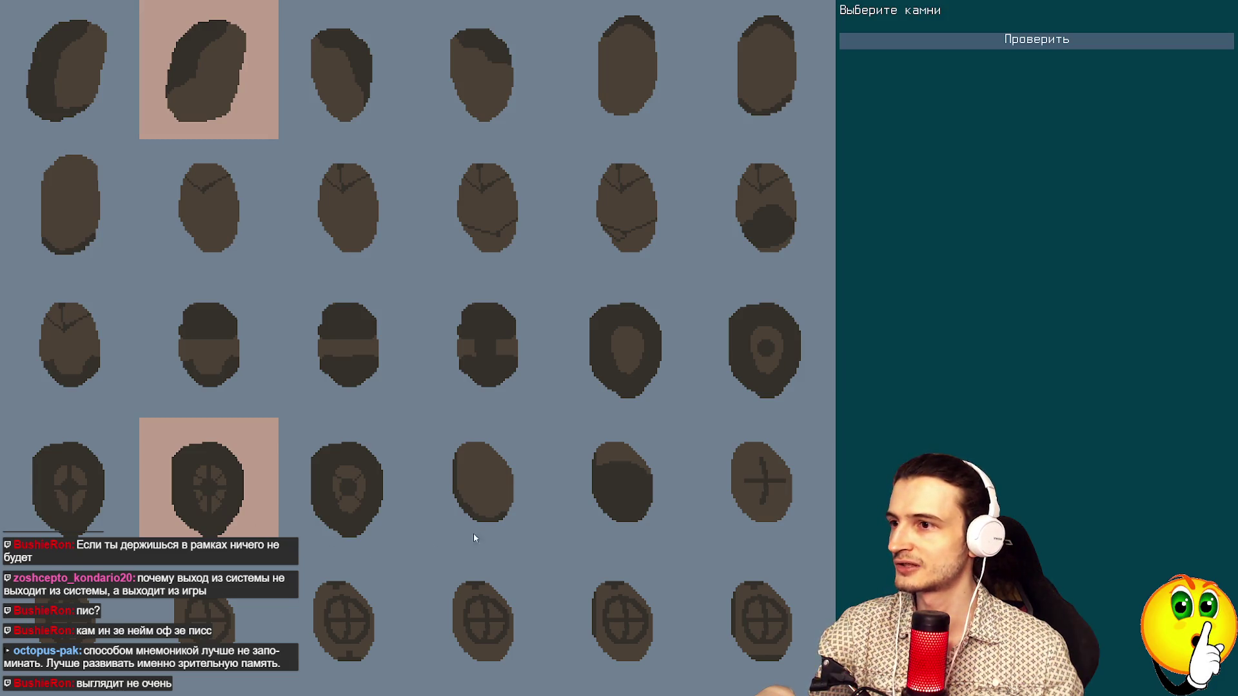
pyautogui.click(646, 338)
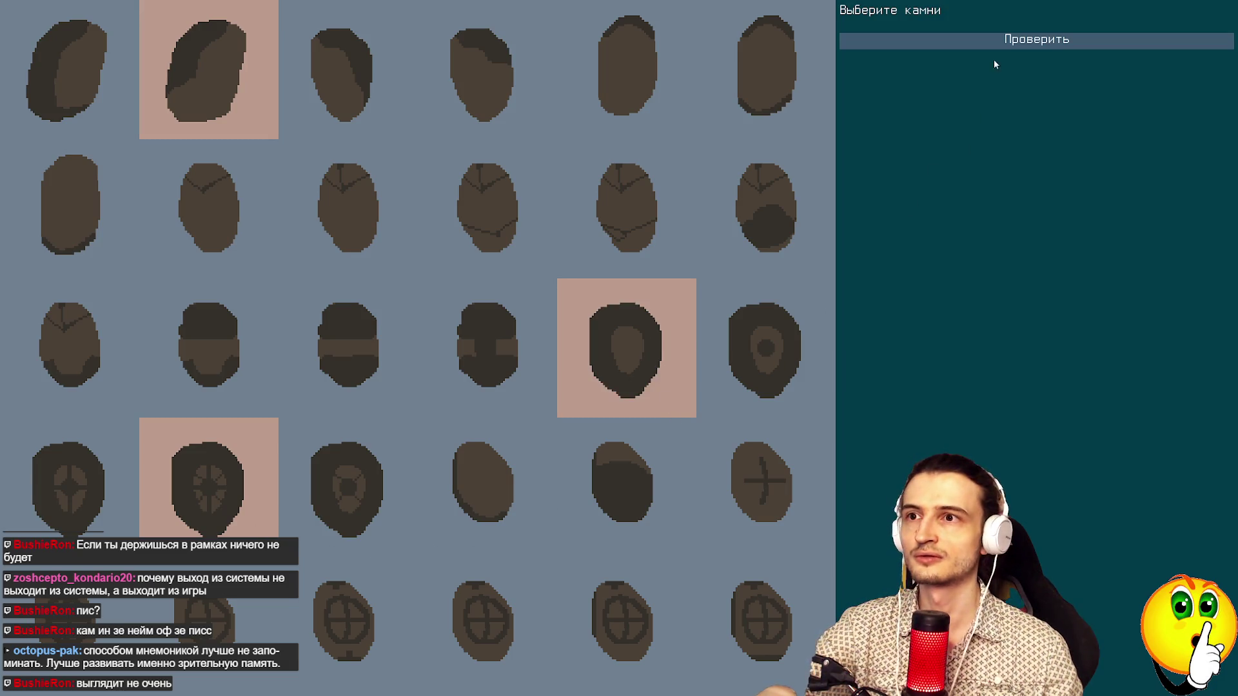
pyautogui.click(986, 40)
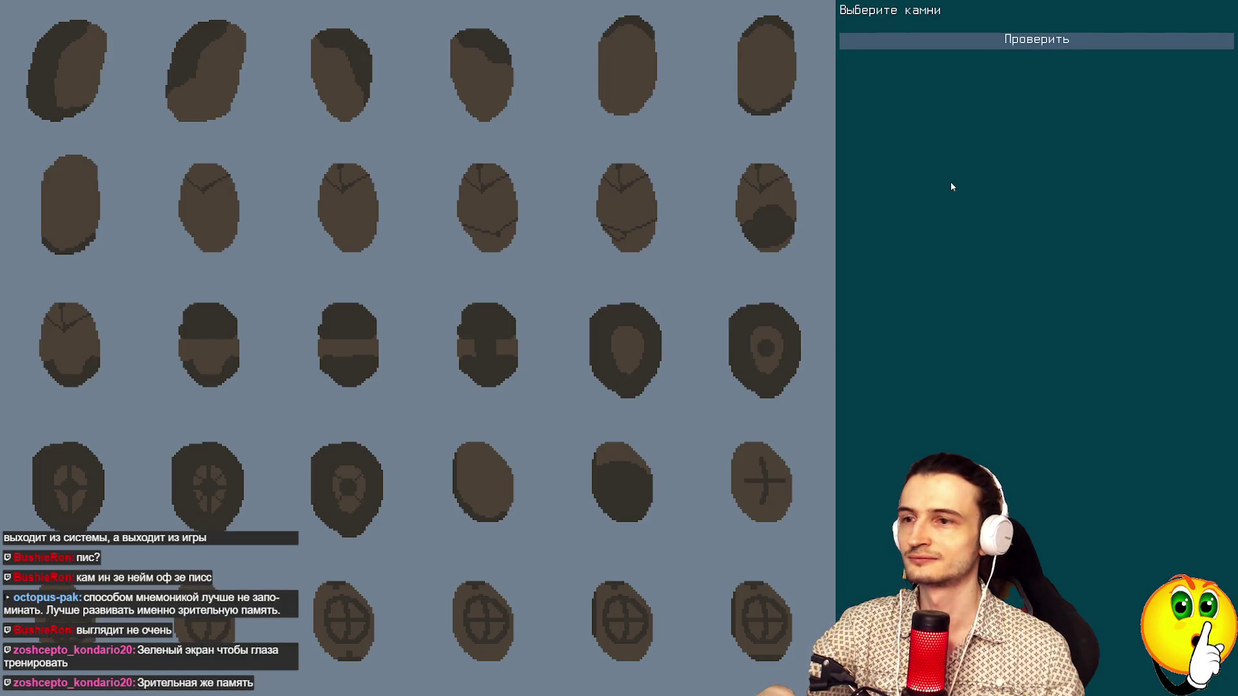
# Step: Pick row 2 column 3, bottom-right and row 4 column 2 stones, submit, and start the next round
pyautogui.click(363, 205)
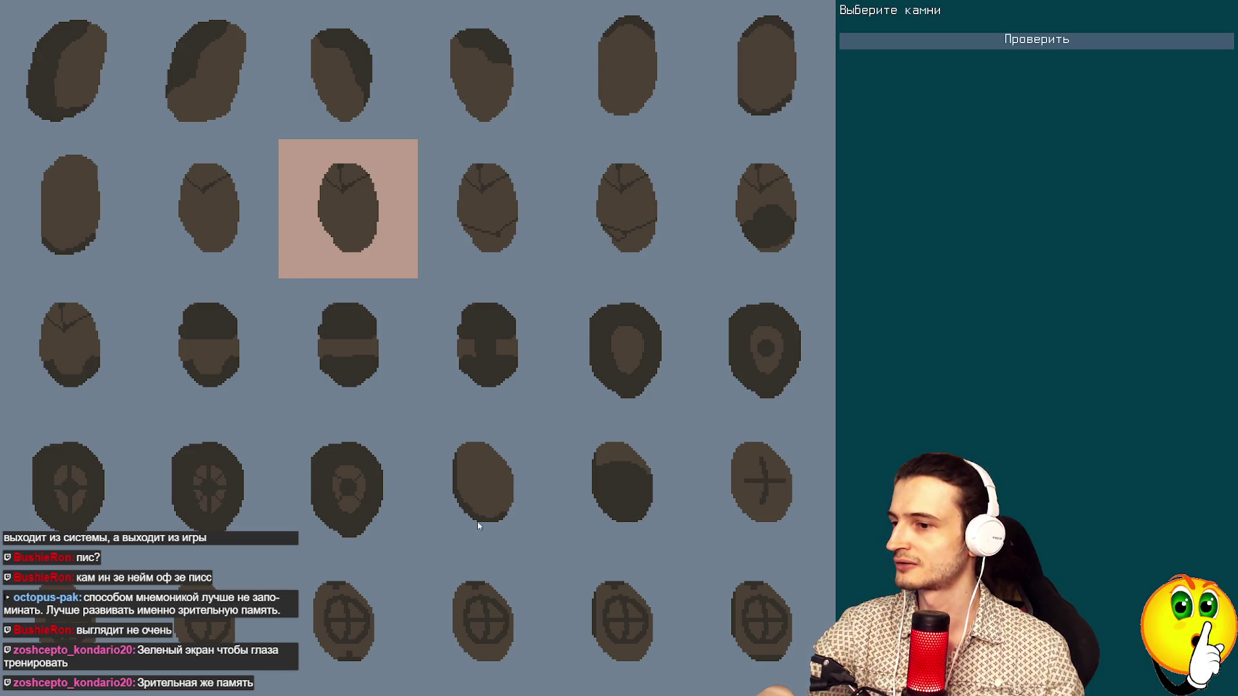
pyautogui.click(758, 603)
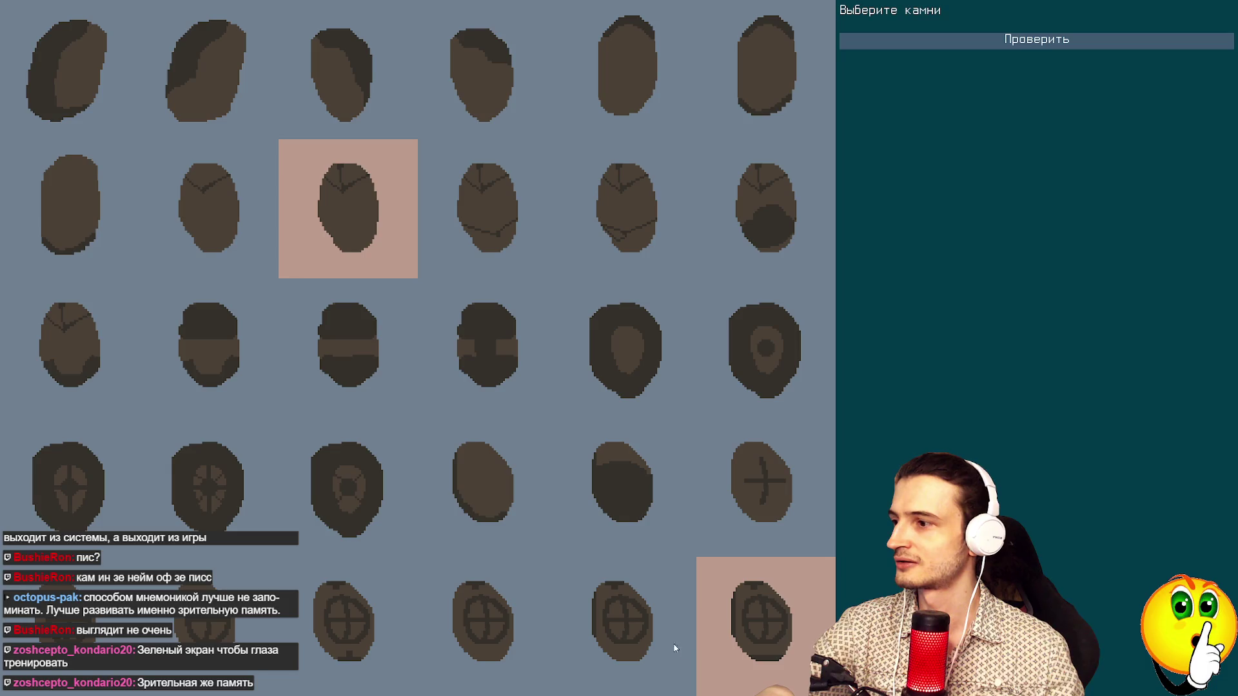
pyautogui.click(218, 497)
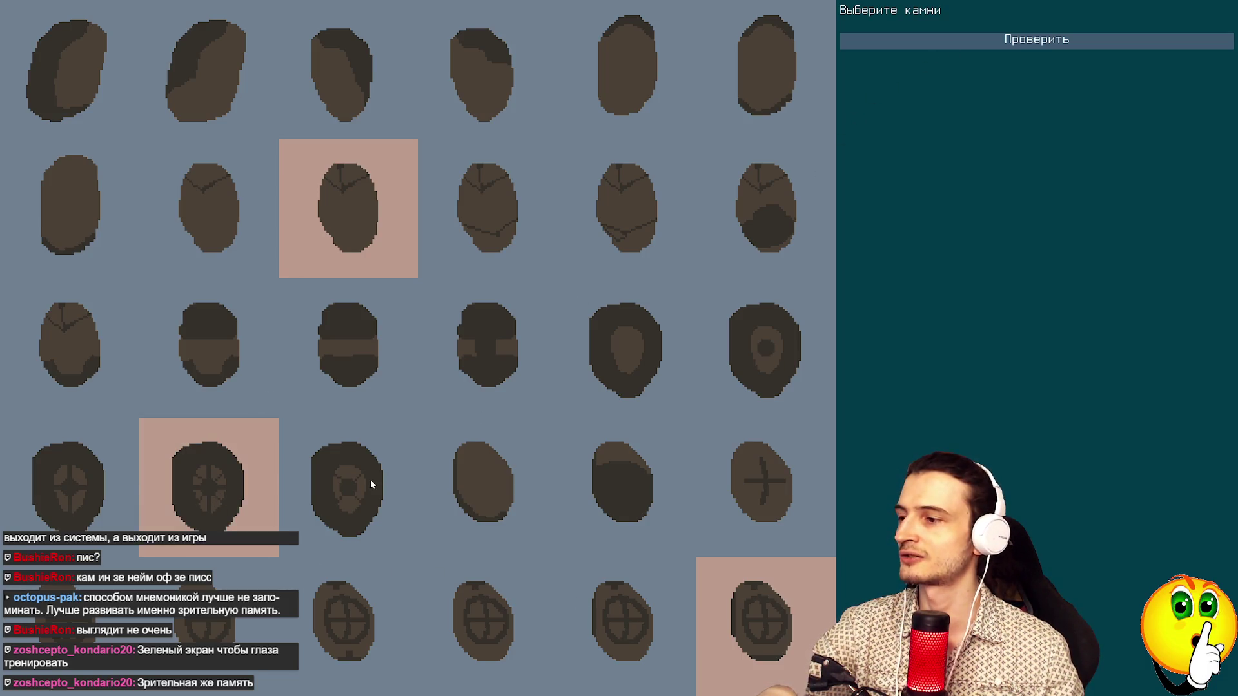
pyautogui.click(210, 474)
pyautogui.click(338, 499)
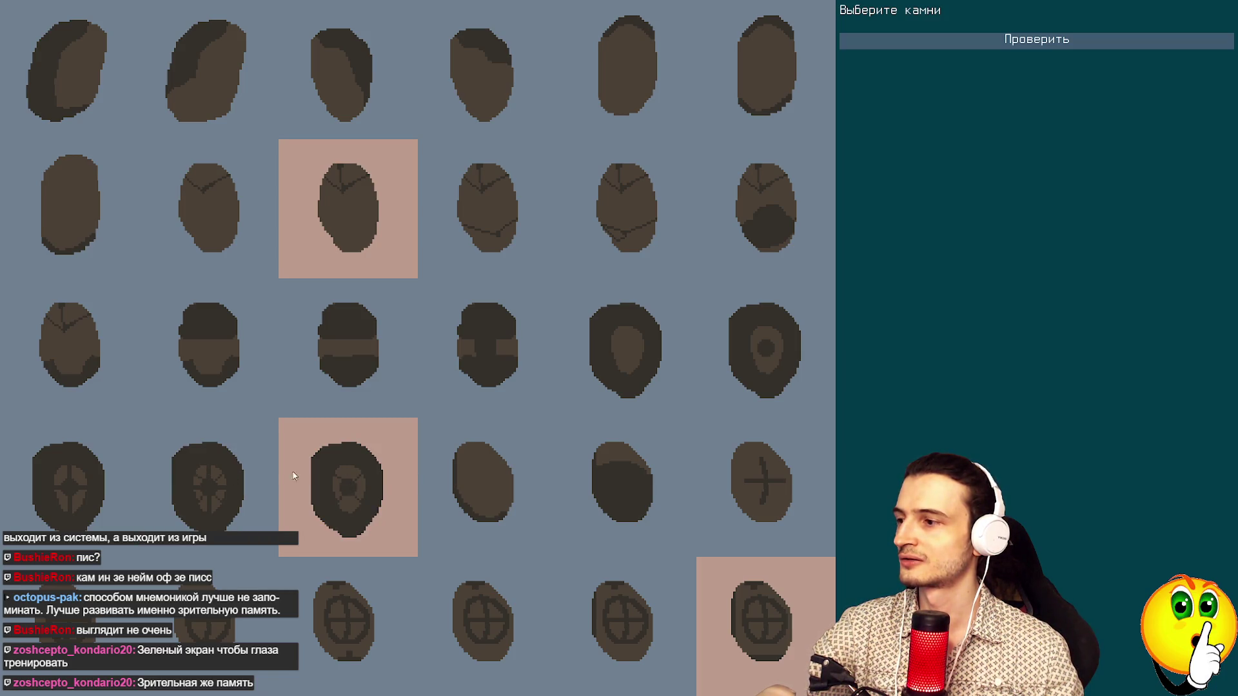
pyautogui.click(348, 483)
pyautogui.click(223, 467)
pyautogui.click(996, 47)
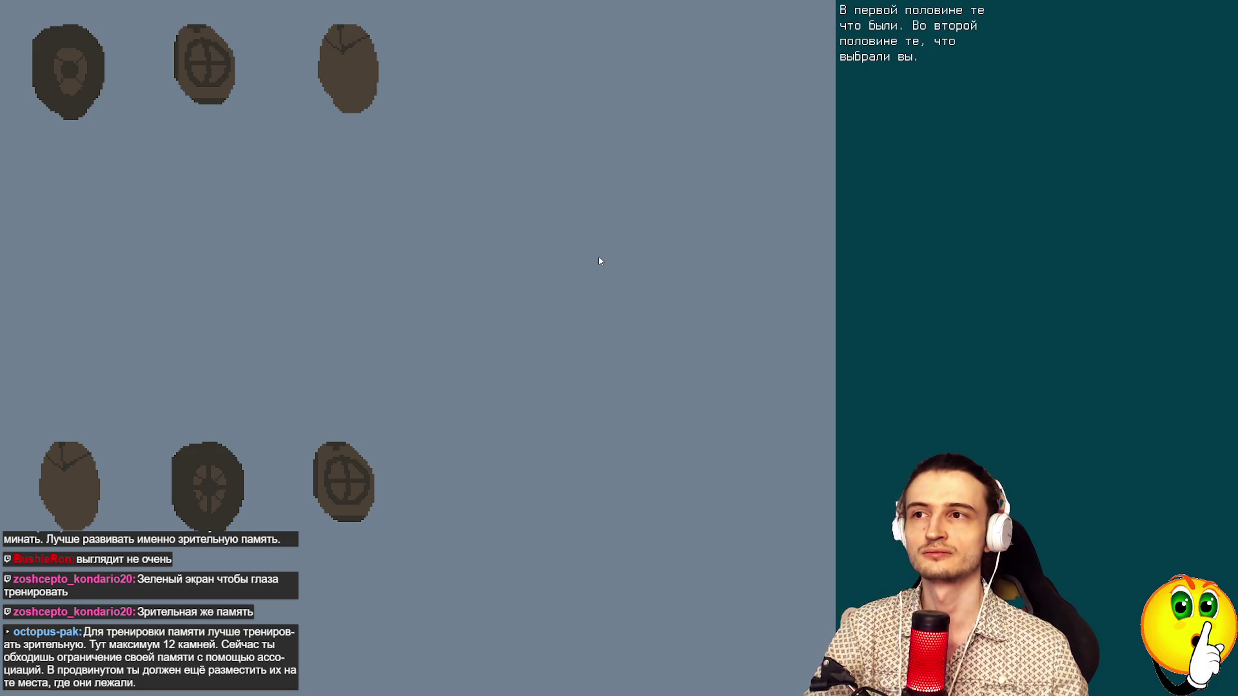
pyautogui.click(928, 105)
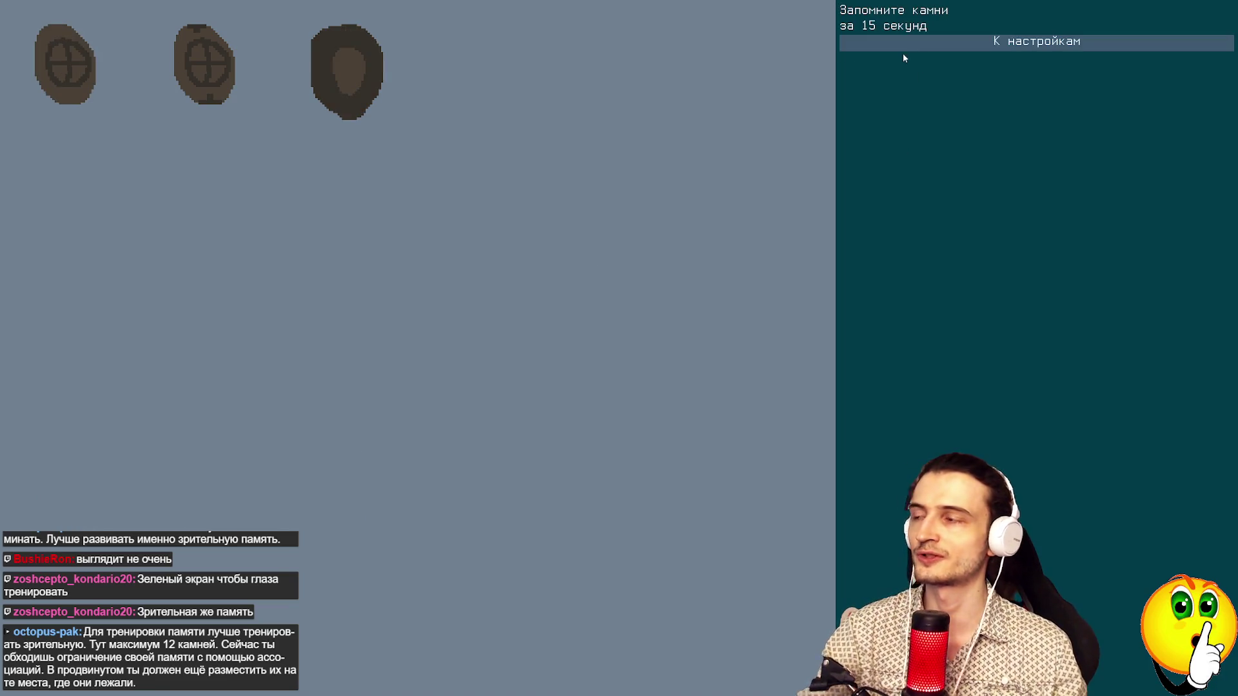
# Step: Enable advanced mode, change Количество from 3 to 1, and start a one-stone round
pyautogui.click(922, 47)
pyautogui.click(1228, 46)
pyautogui.click(1194, 9)
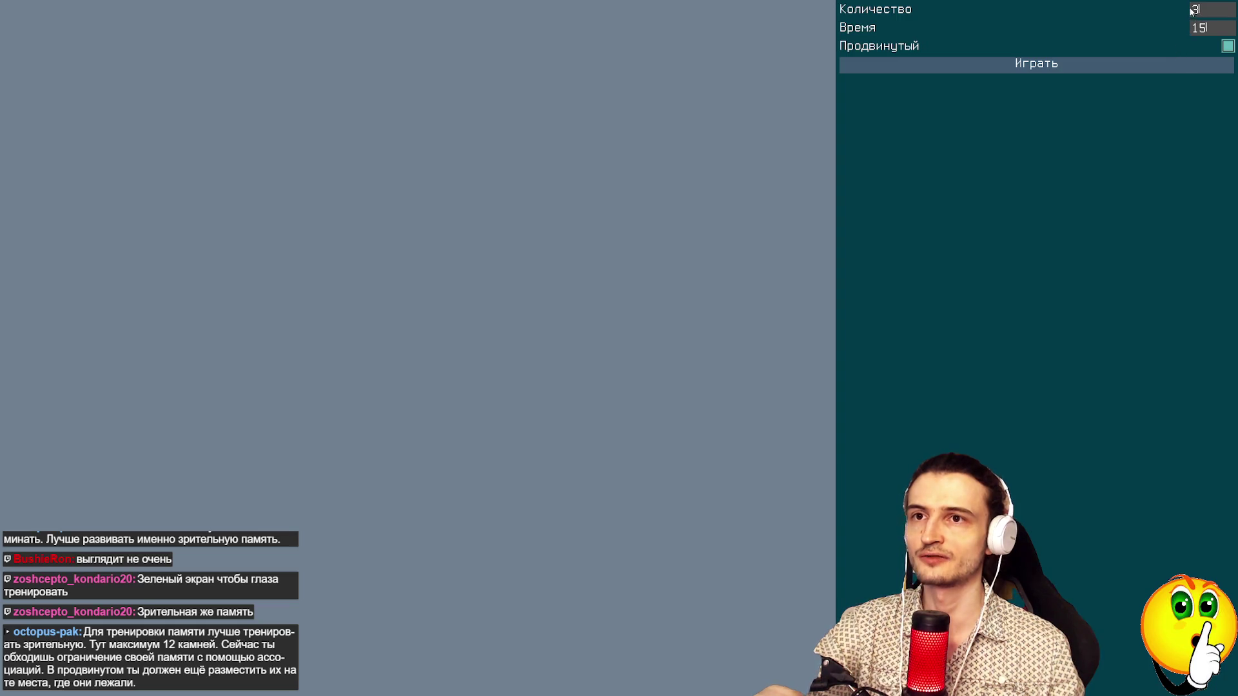
pyautogui.press('BackSpace')
pyautogui.write('1')
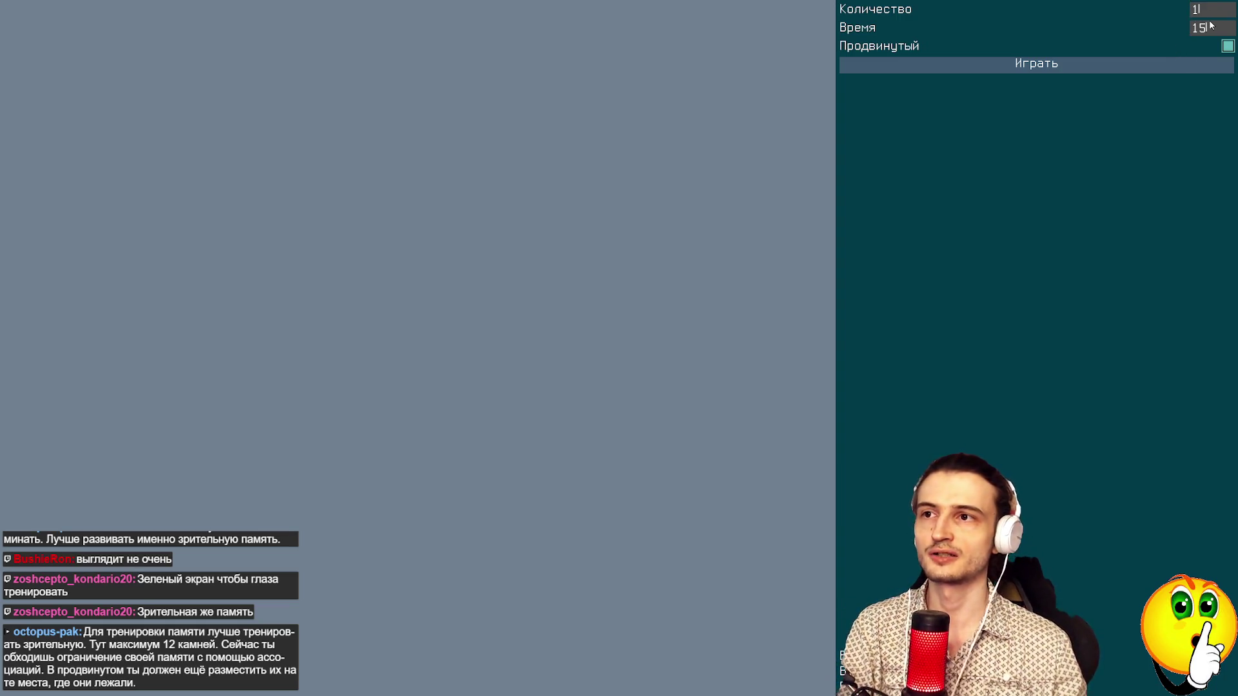
pyautogui.click(1154, 60)
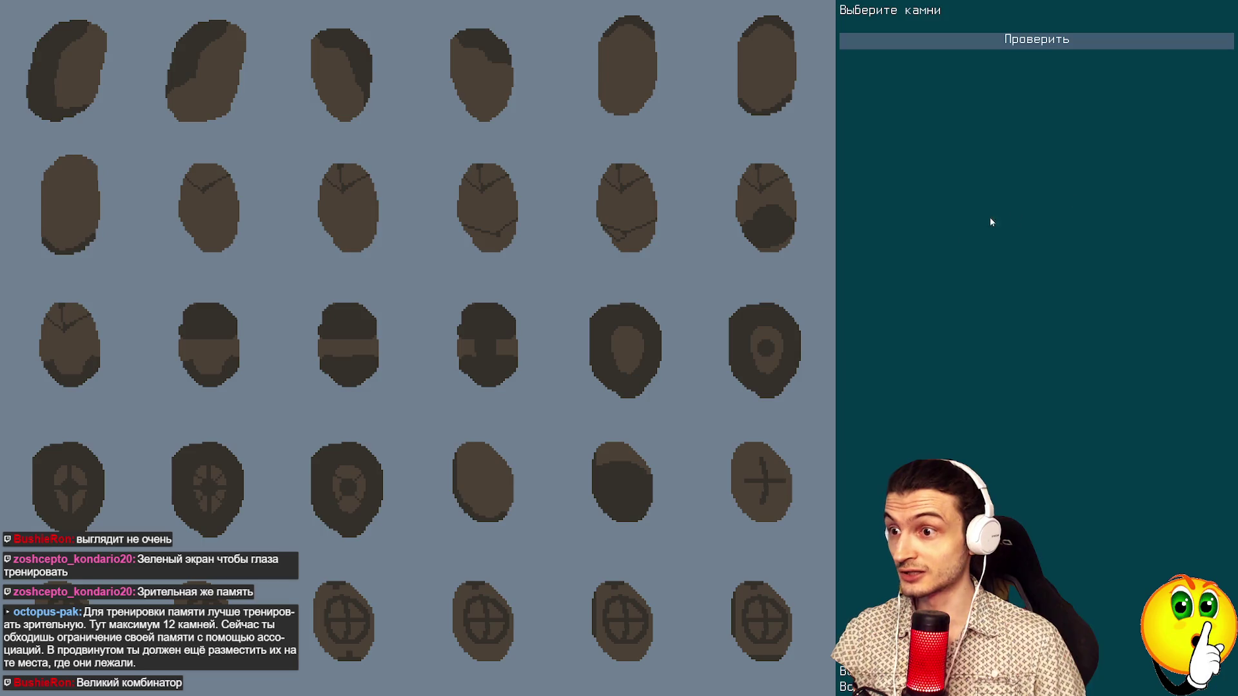
# Step: Submit the single remembered stone and place it top-left, then repeat for the next one-stone round
pyautogui.click(1039, 41)
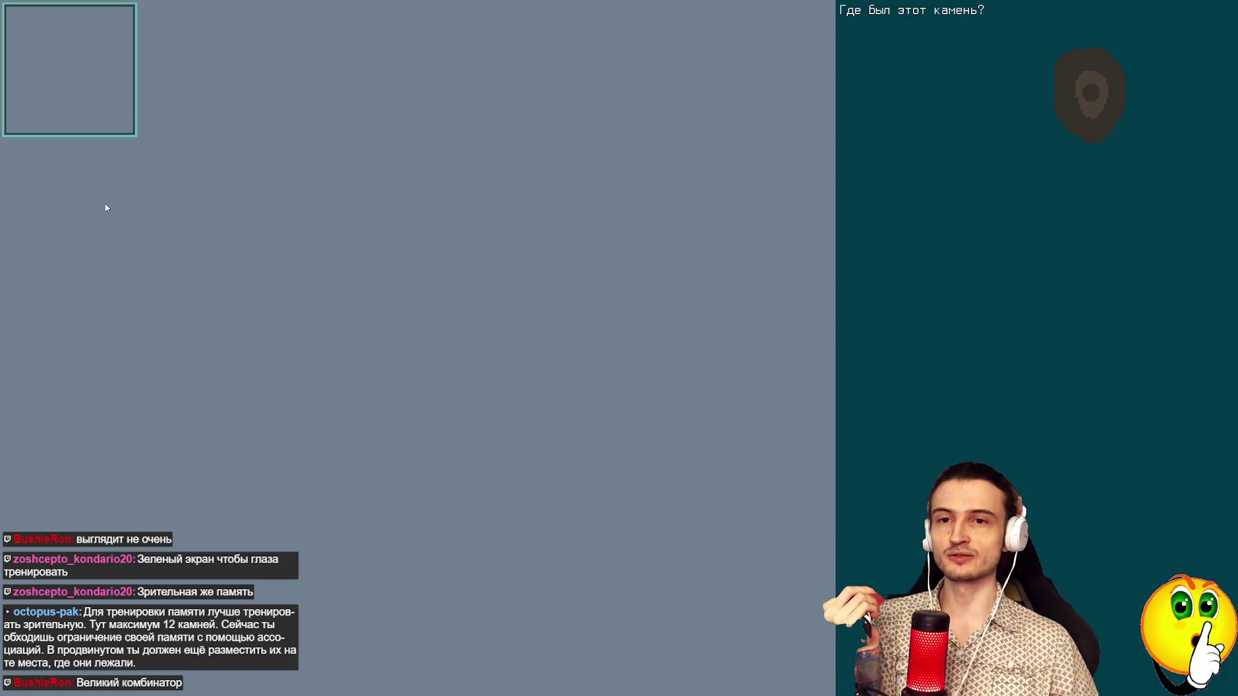
pyautogui.click(46, 73)
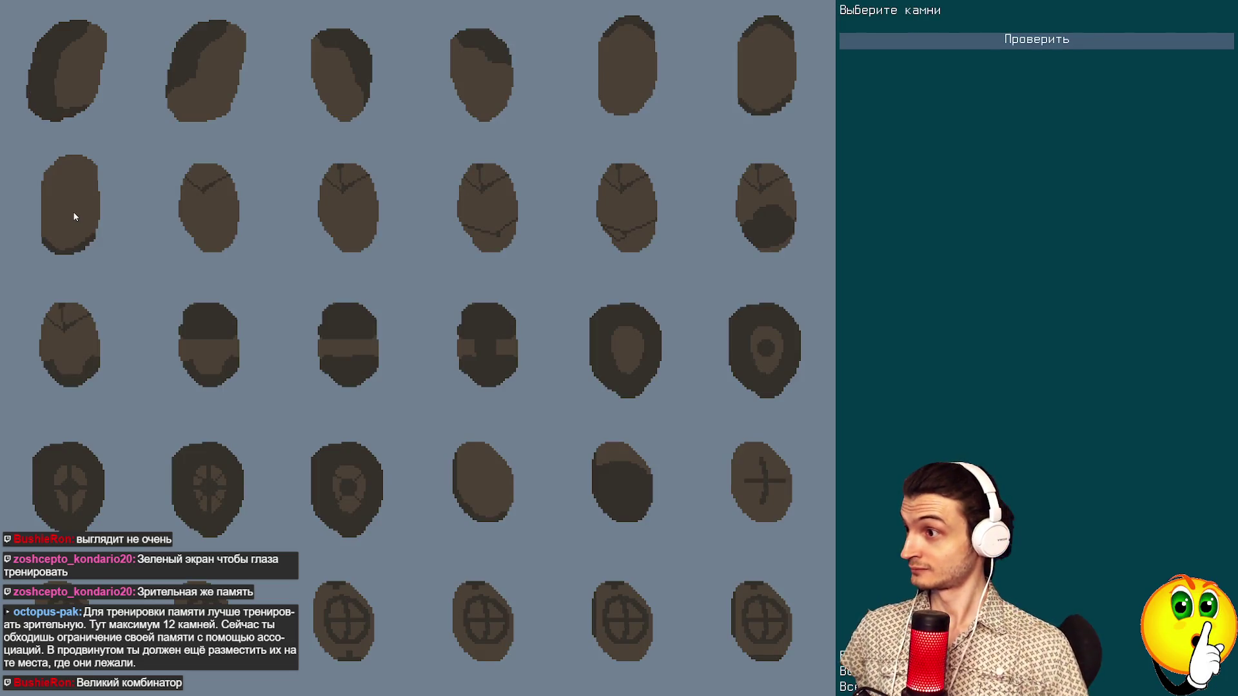
pyautogui.click(206, 71)
pyautogui.click(920, 42)
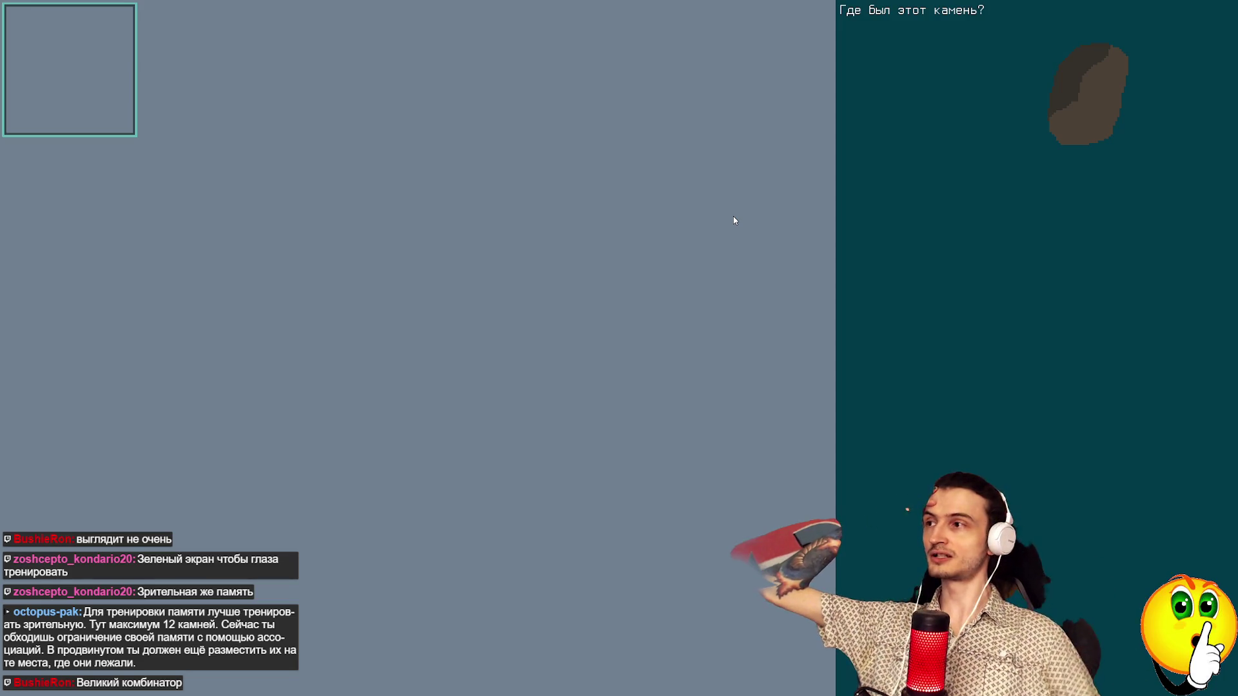
pyautogui.click(82, 132)
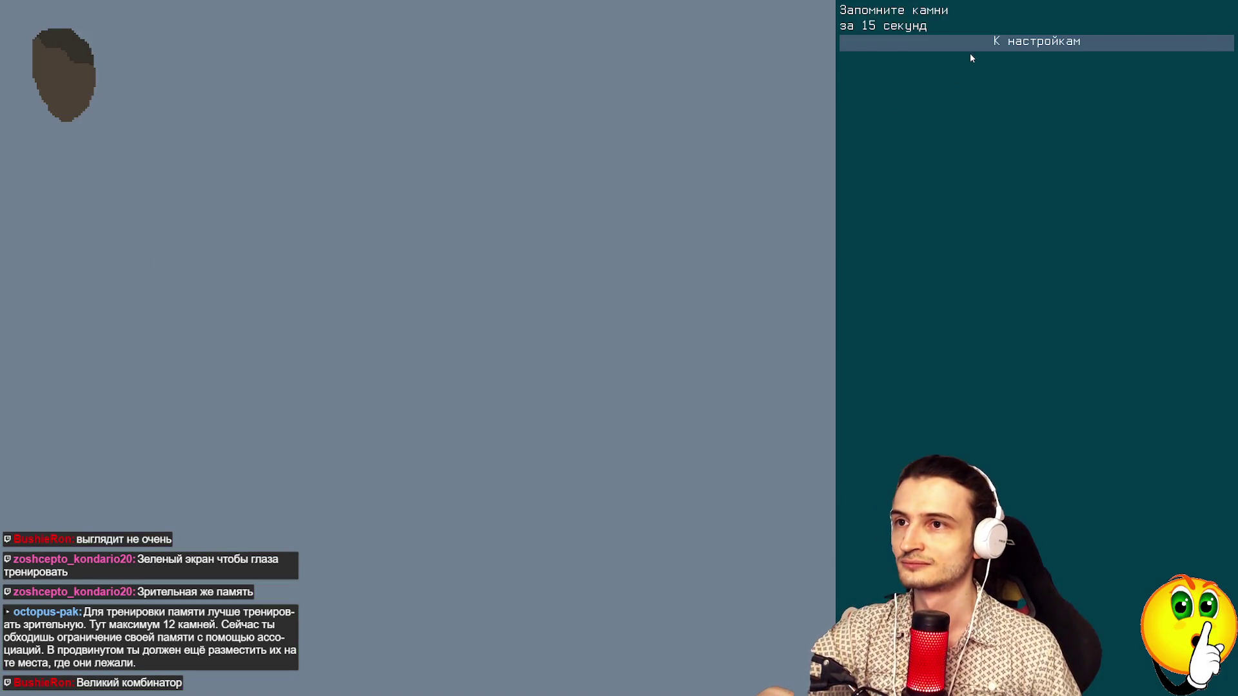
# Step: Change the settings to 2 stones and 10 seconds and start a round
pyautogui.click(973, 46)
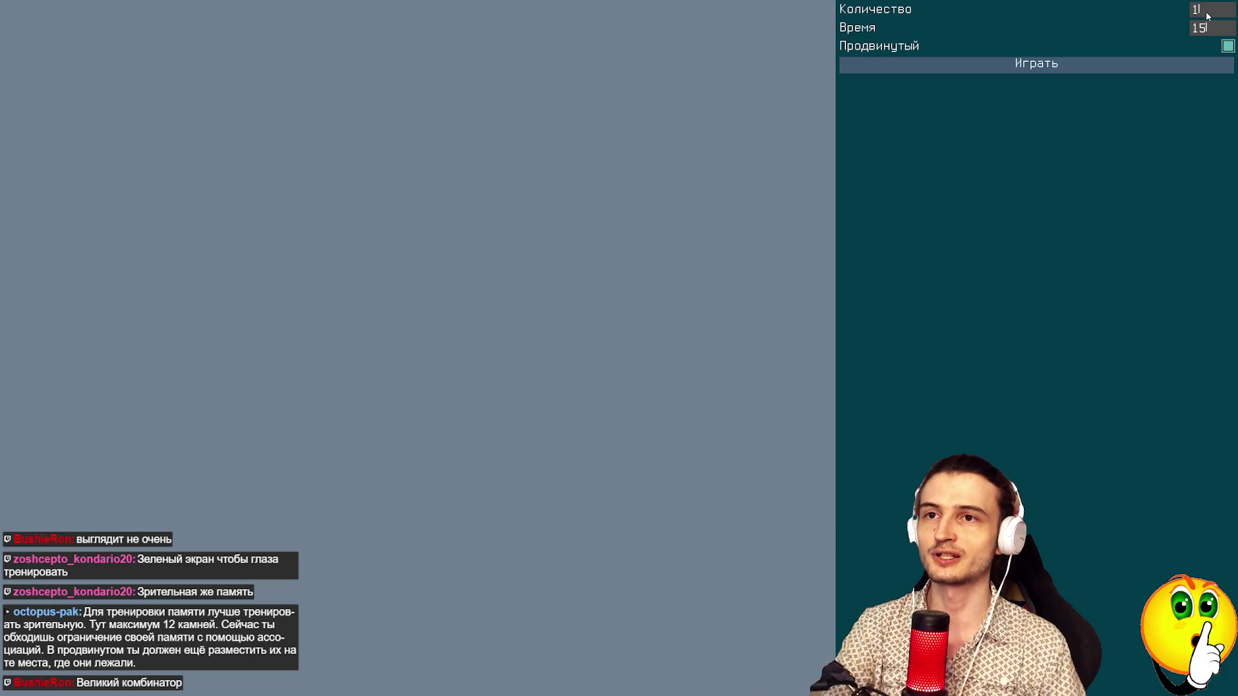
pyautogui.press('BackSpace')
pyautogui.write('2')
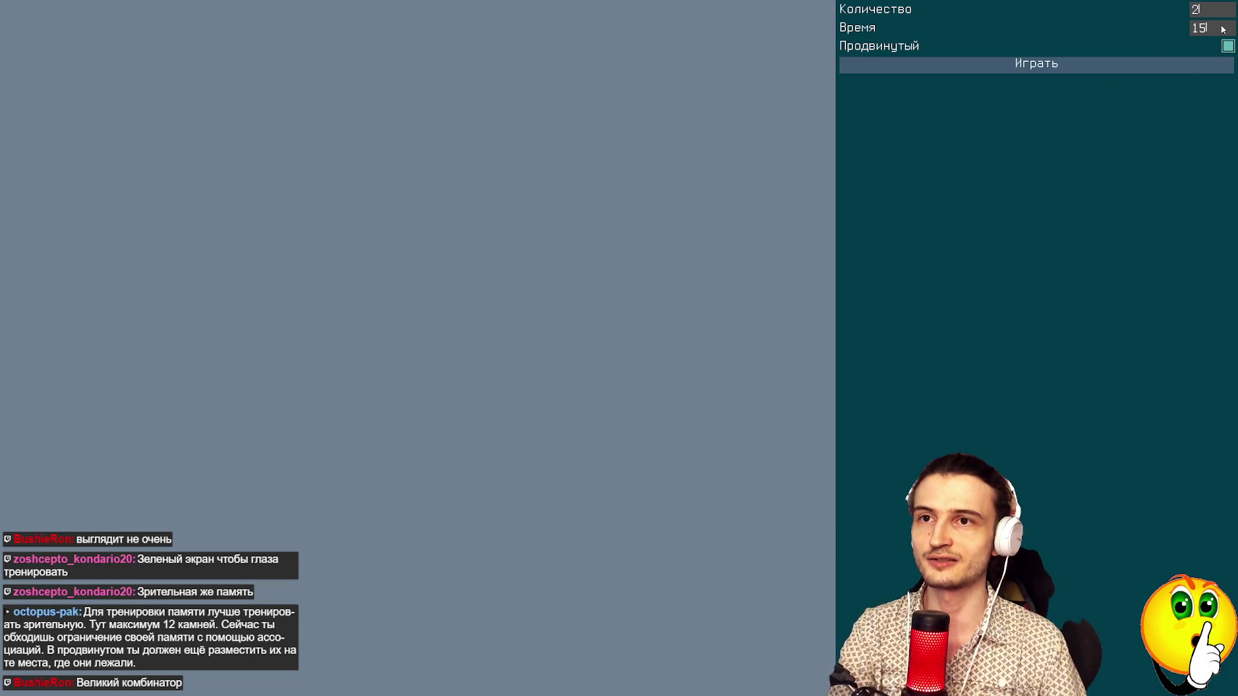
pyautogui.click(1223, 29)
pyautogui.press('BackSpace')
pyautogui.press('BackSpace')
pyautogui.write('10')
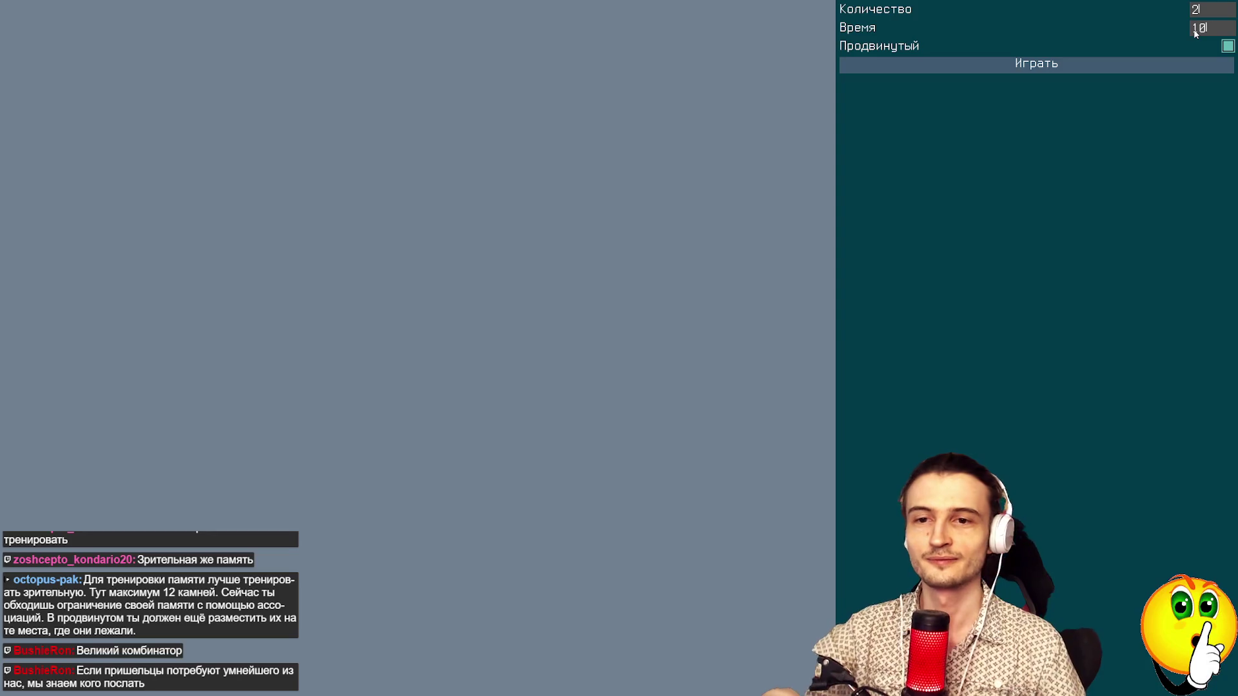
pyautogui.click(1009, 68)
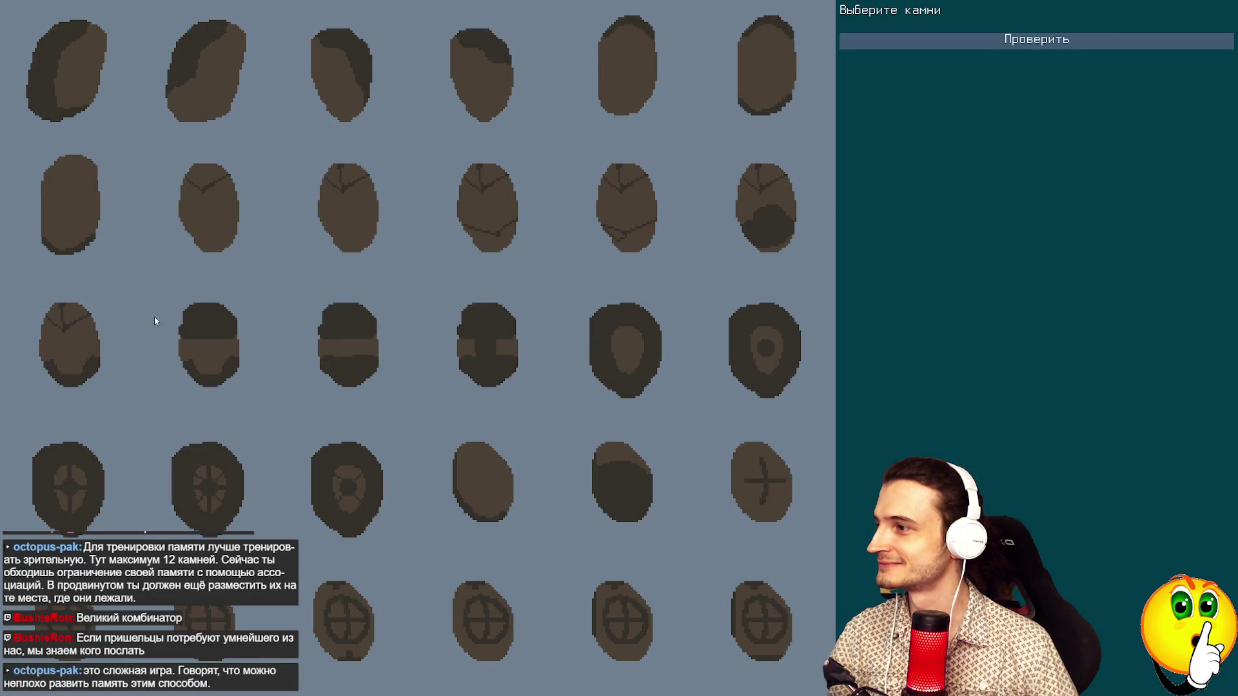
# Step: Pick the two remembered stones, place the prompted stone, pick two more, and check against the originals
pyautogui.click(86, 344)
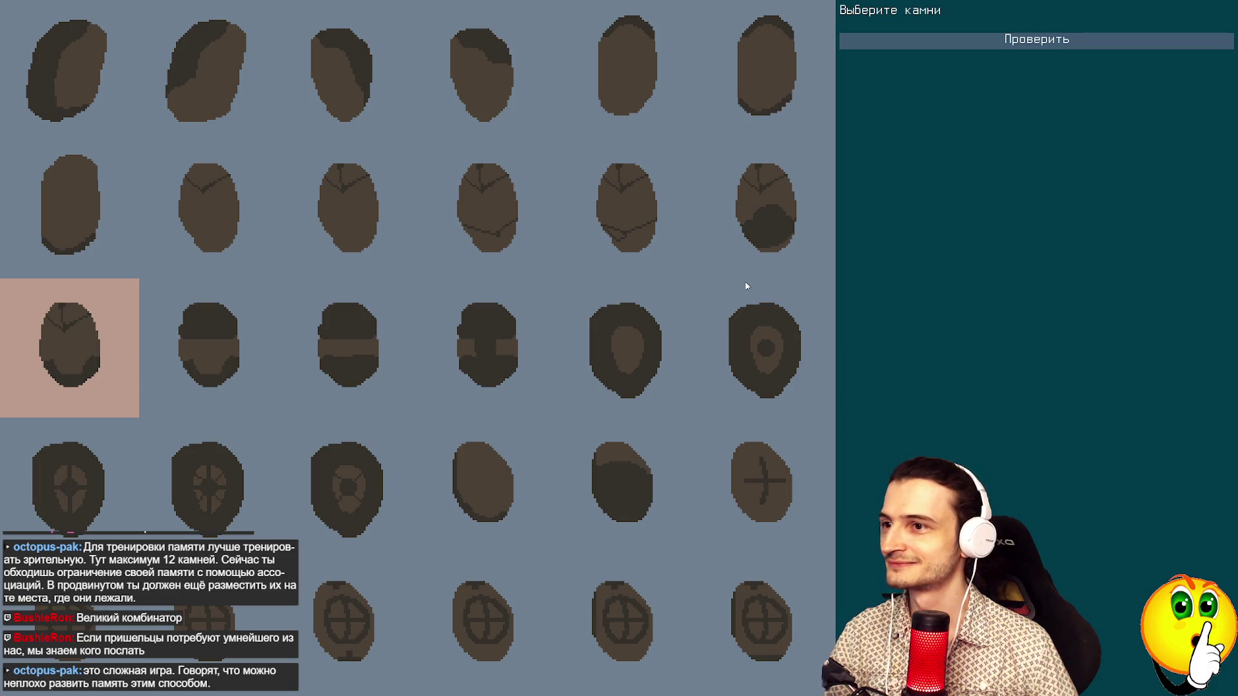
pyautogui.click(754, 211)
pyautogui.click(1018, 42)
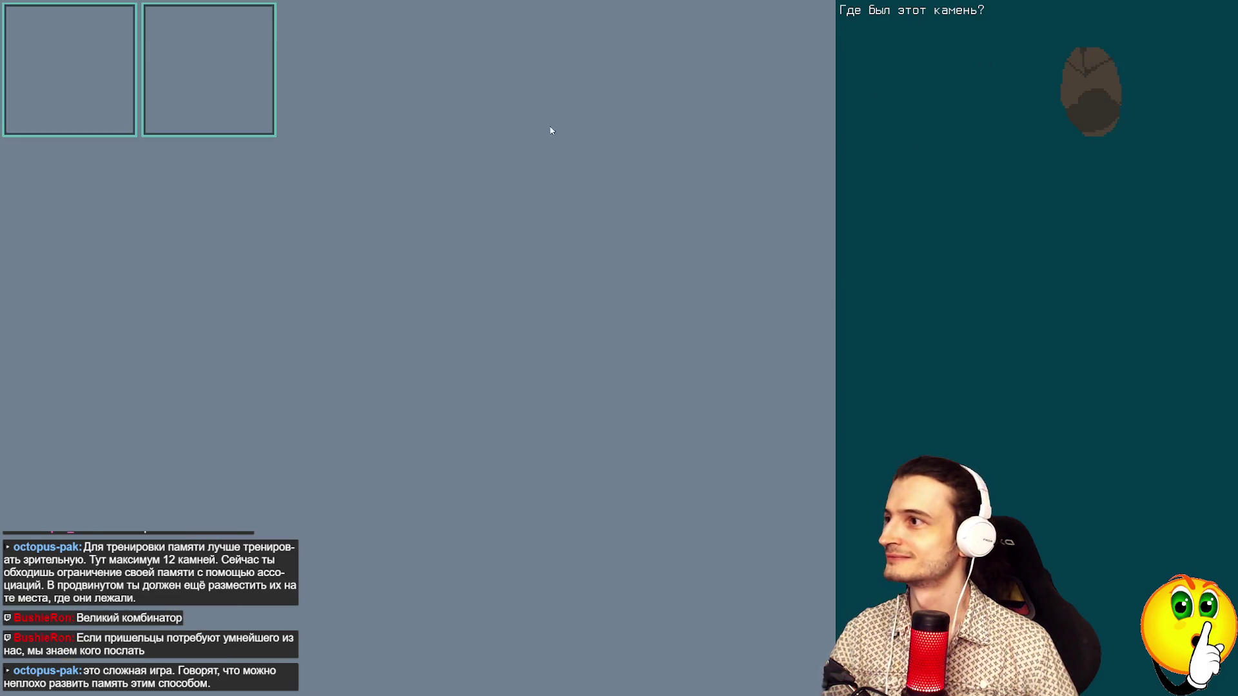
pyautogui.click(243, 94)
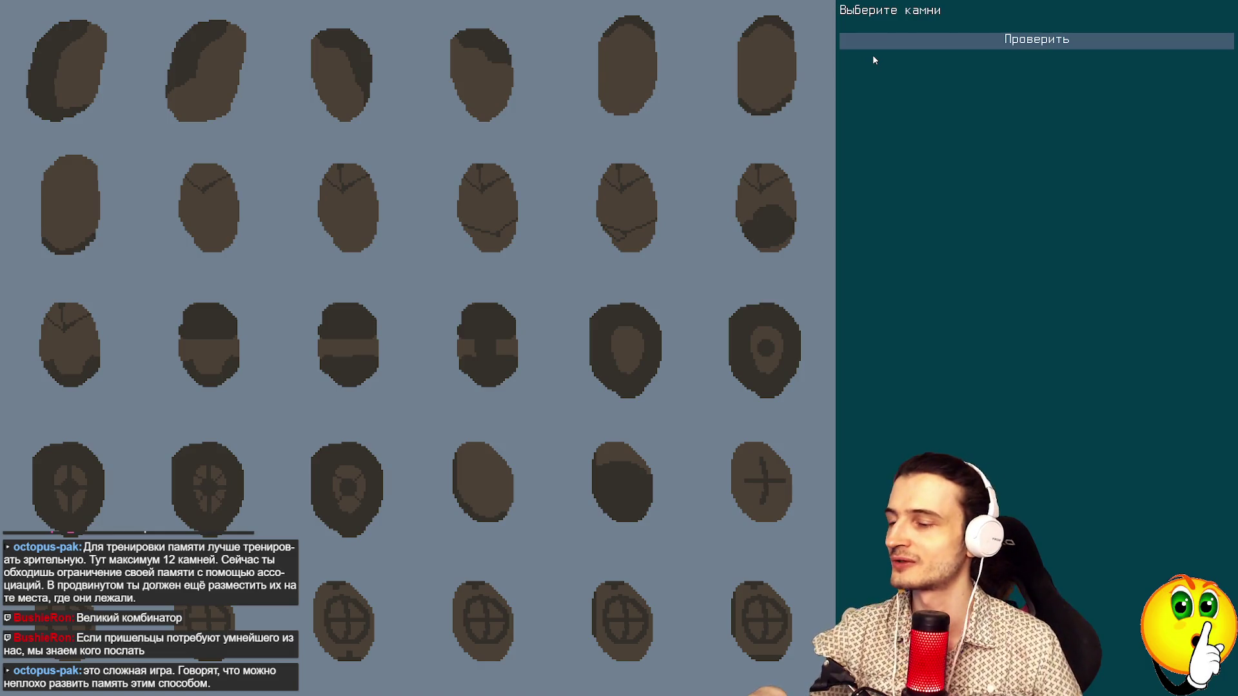
pyautogui.click(742, 303)
pyautogui.click(642, 273)
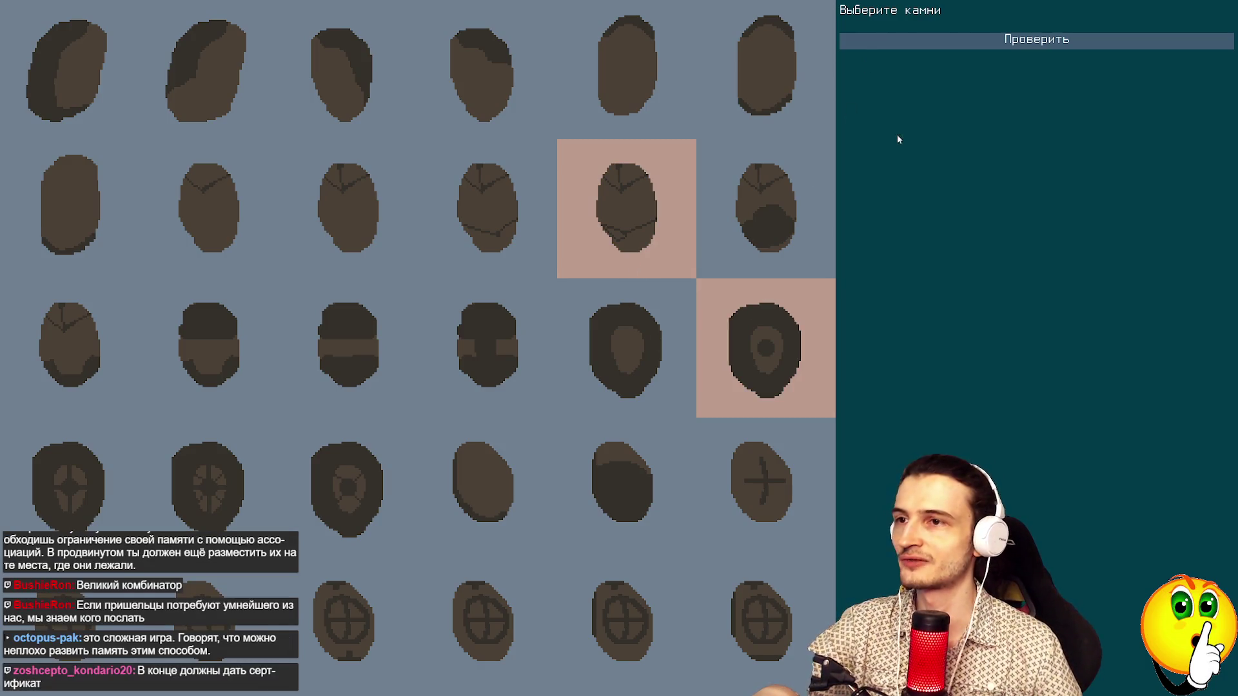
pyautogui.click(970, 43)
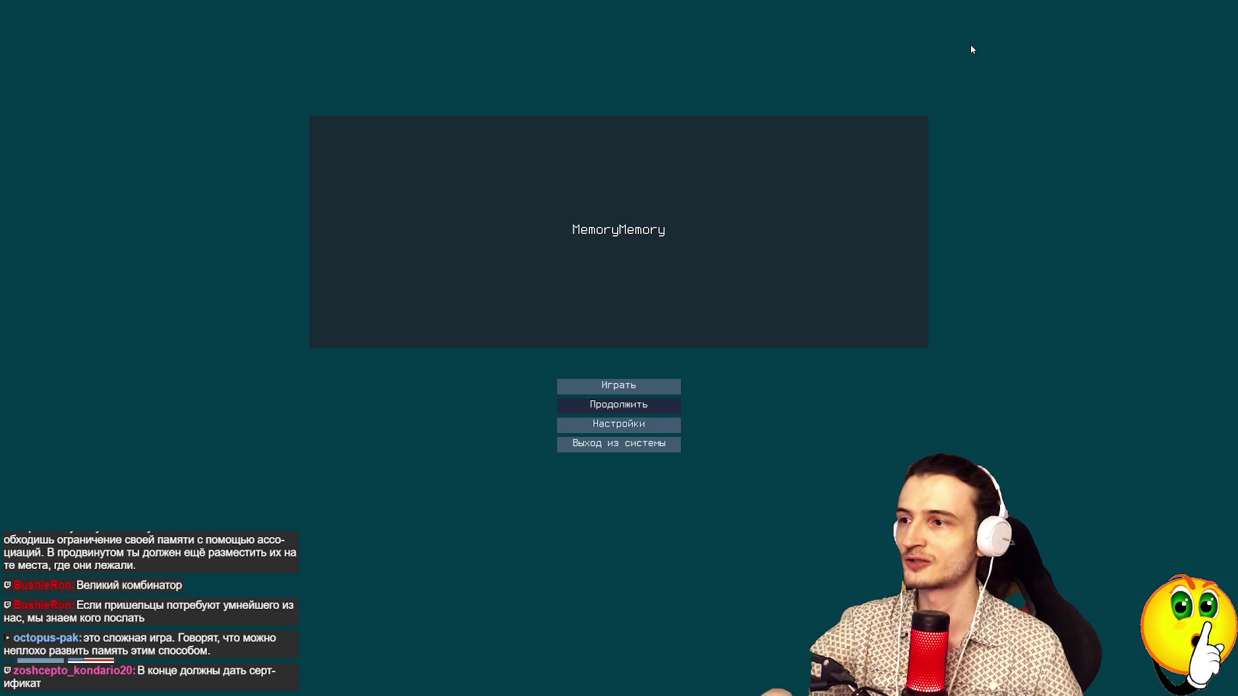
# Step: Quit the game and search Chrome for 'тренажер памяти' in a new tab
pyautogui.hotkey('alt', 'F4')
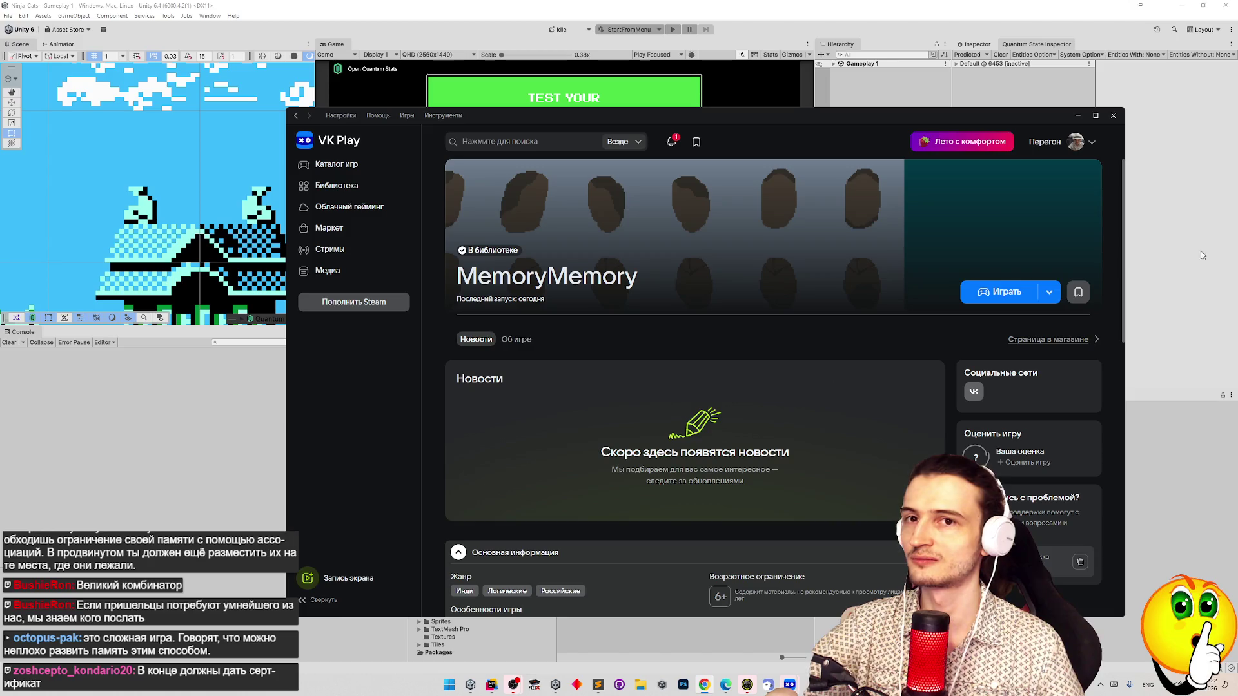
pyautogui.click(704, 685)
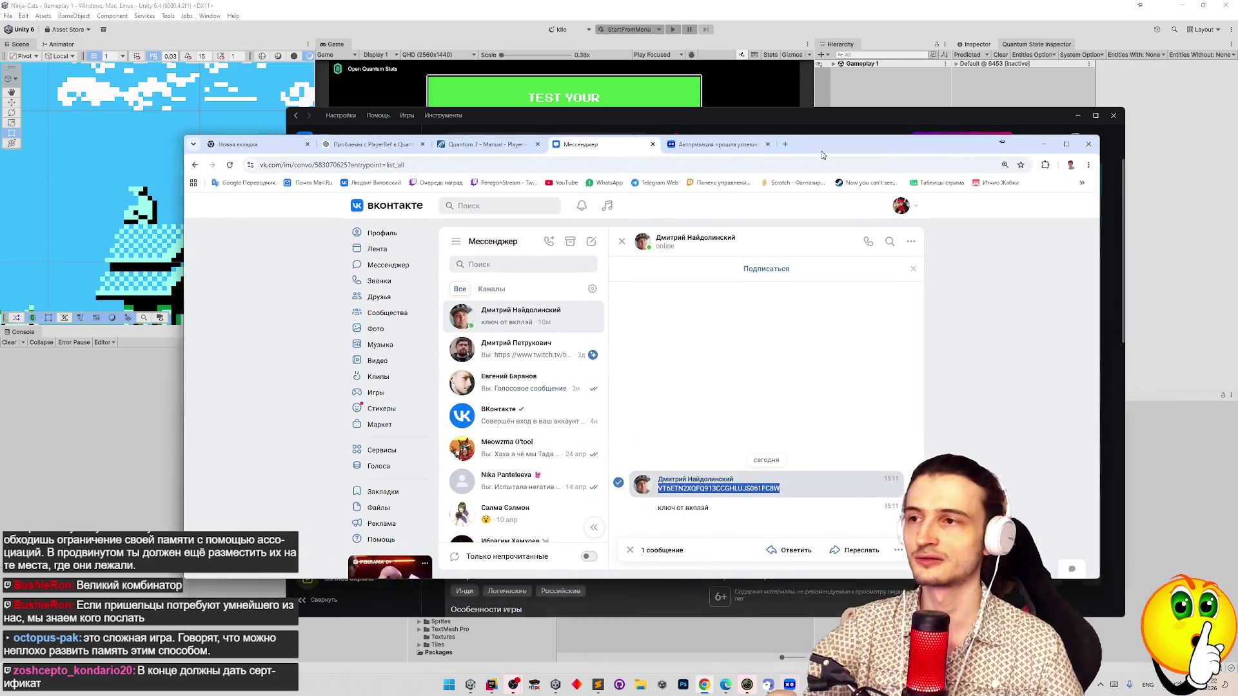
pyautogui.click(785, 145)
pyautogui.write('nhtyf;th g')
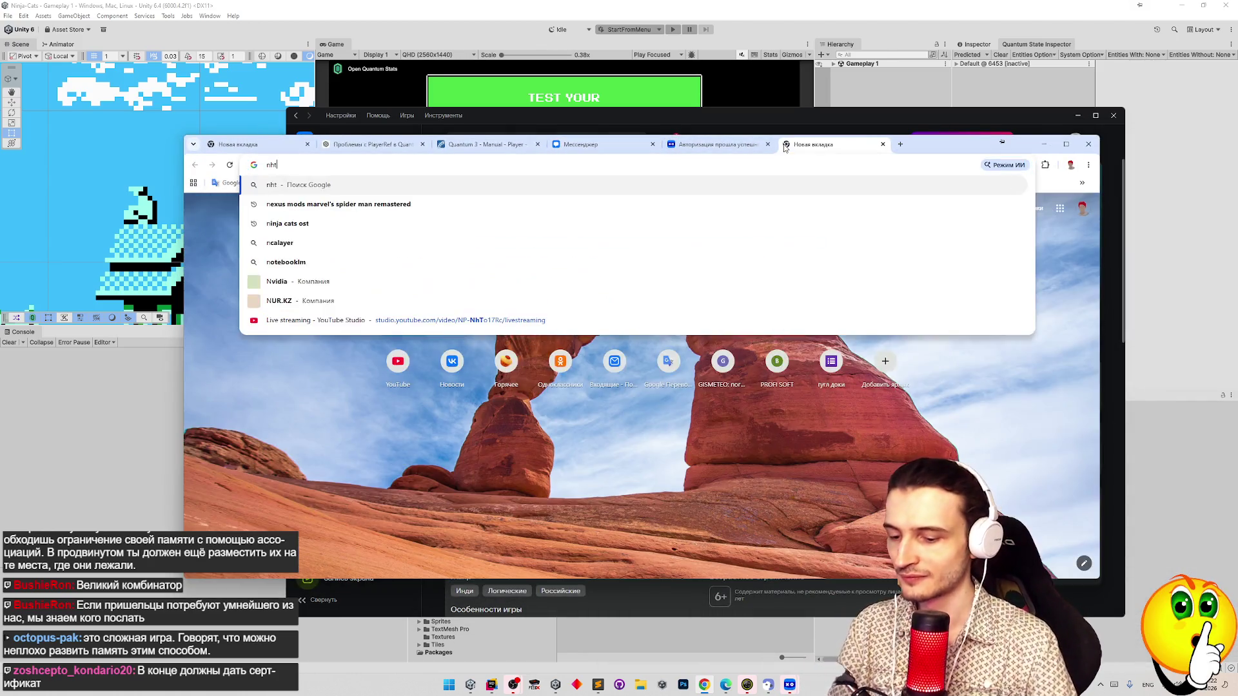
pyautogui.write('fvznb')
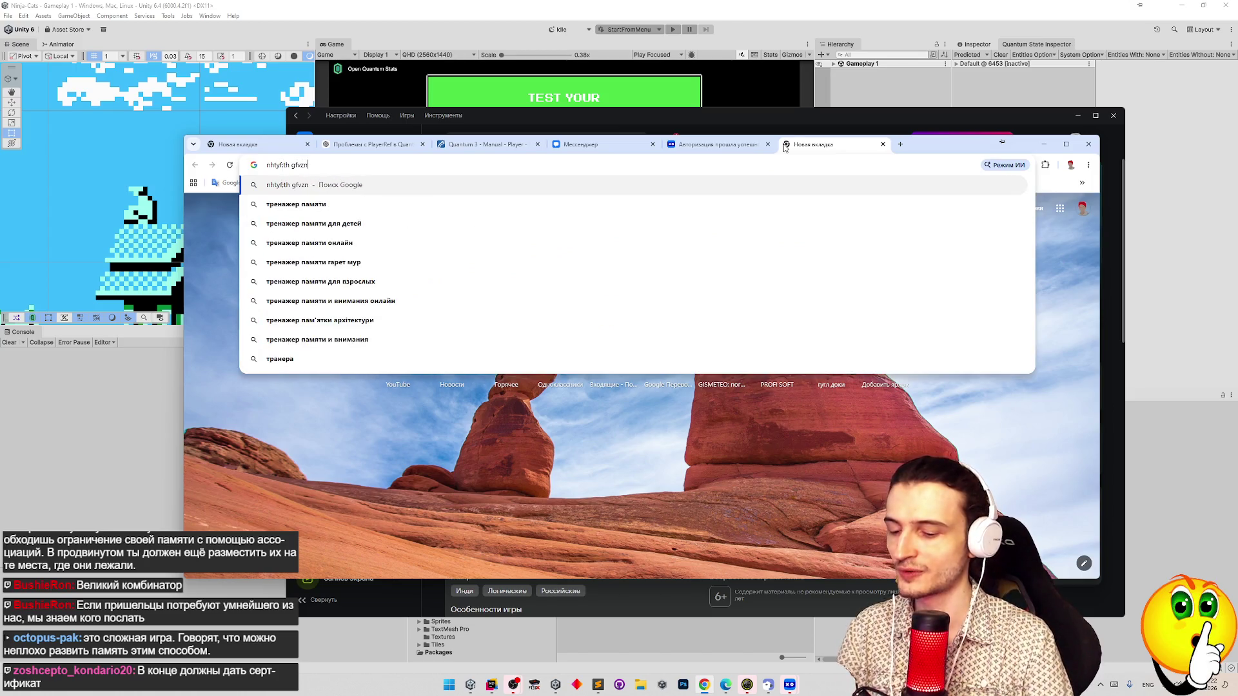
pyautogui.press('Return')
# Step: View Wikium's cognitive diagnostics page, close it, minimise Chrome, and relaunch MemoryMemory
pyautogui.click(435, 332)
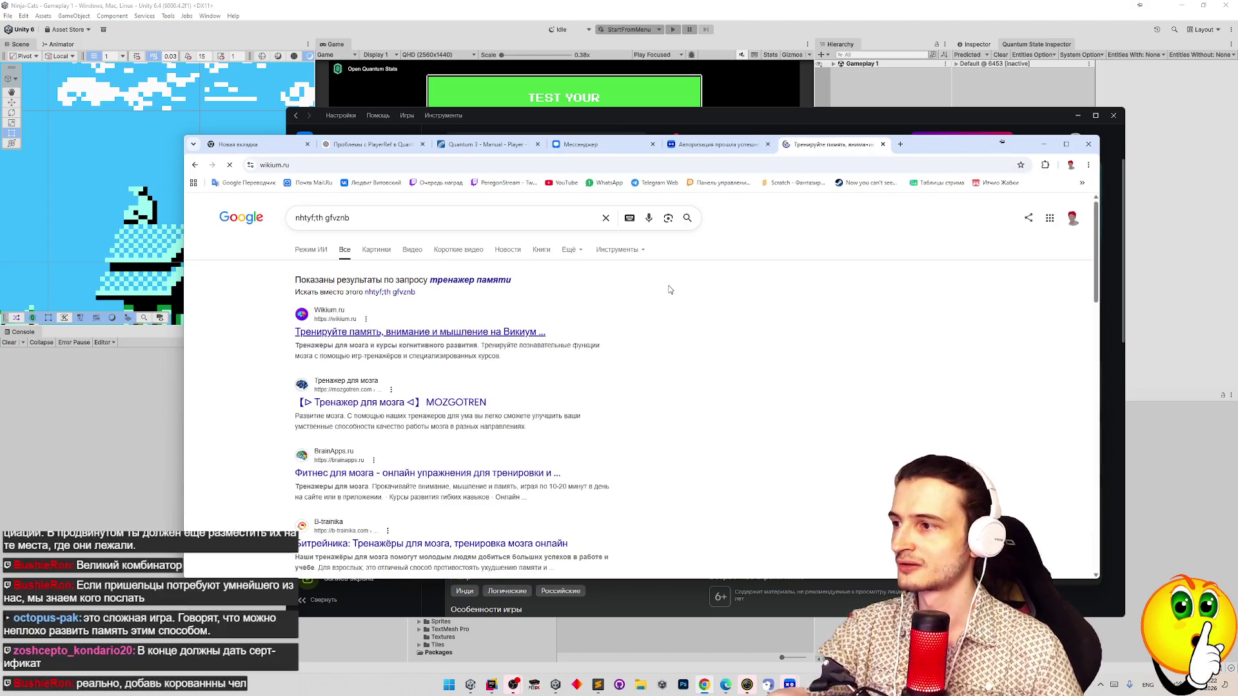
pyautogui.click(648, 421)
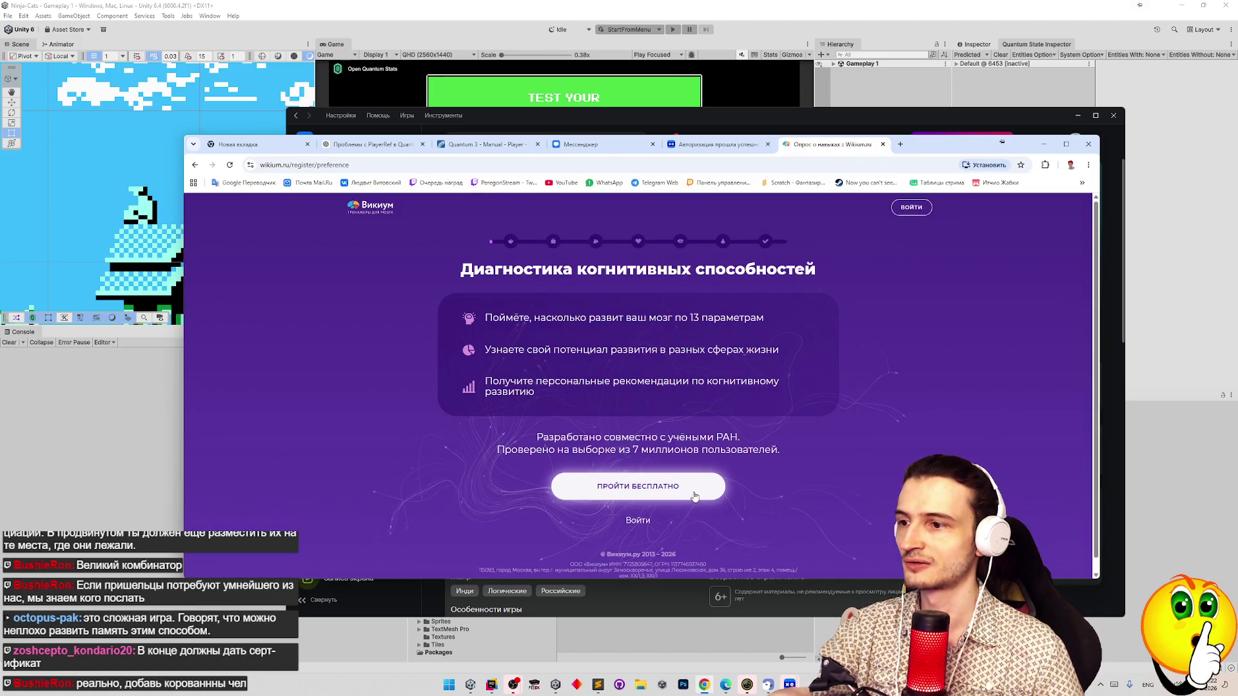
pyautogui.click(882, 144)
pyautogui.click(1043, 144)
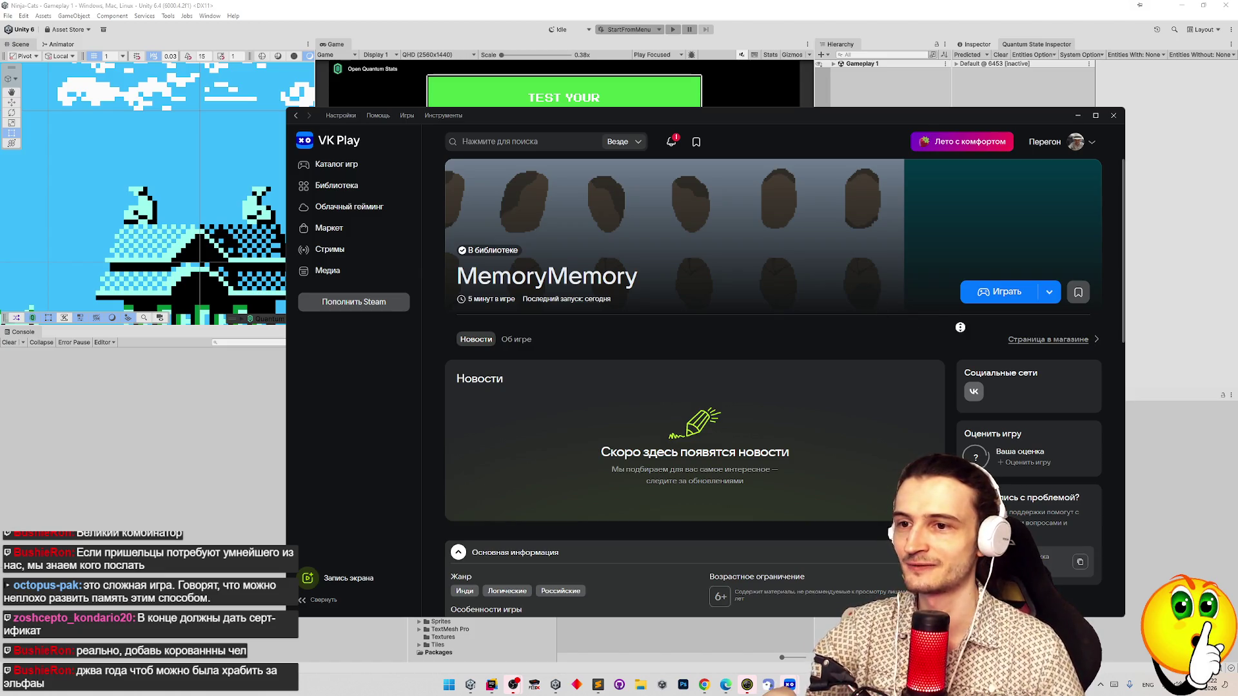
pyautogui.click(1001, 297)
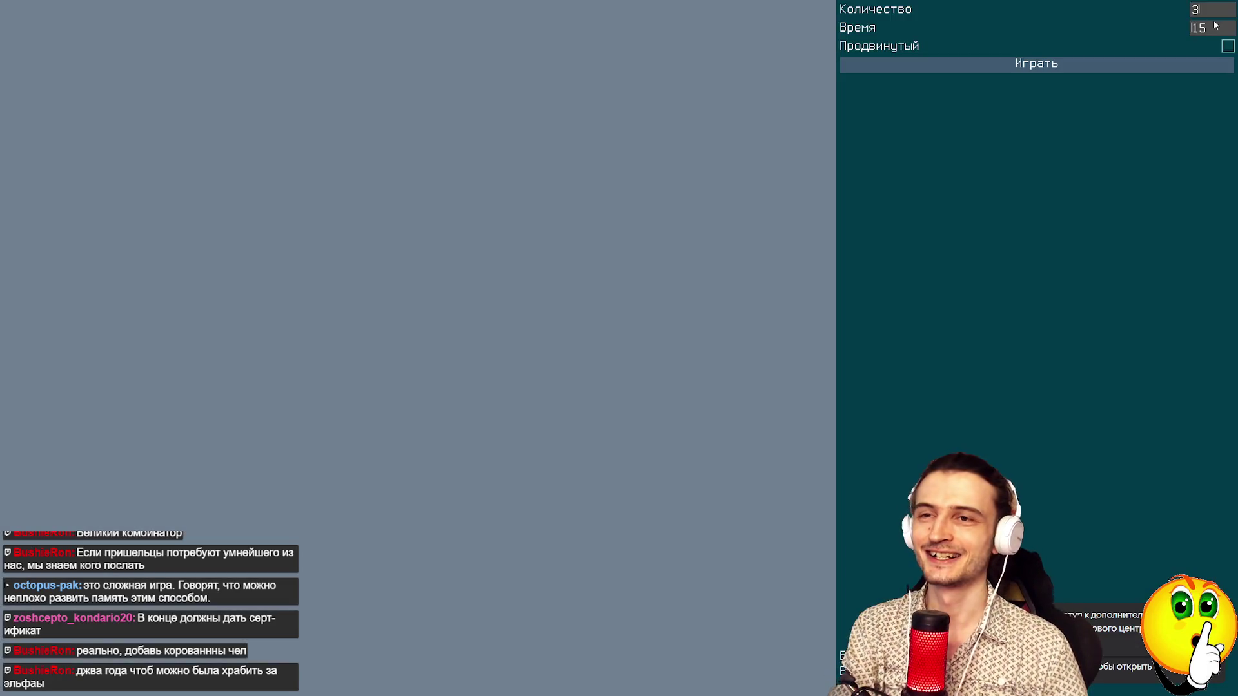
# Step: Set Время to 10, enable advanced mode, clear the oversized 99999 stone count, and try a round
pyautogui.write('99999')
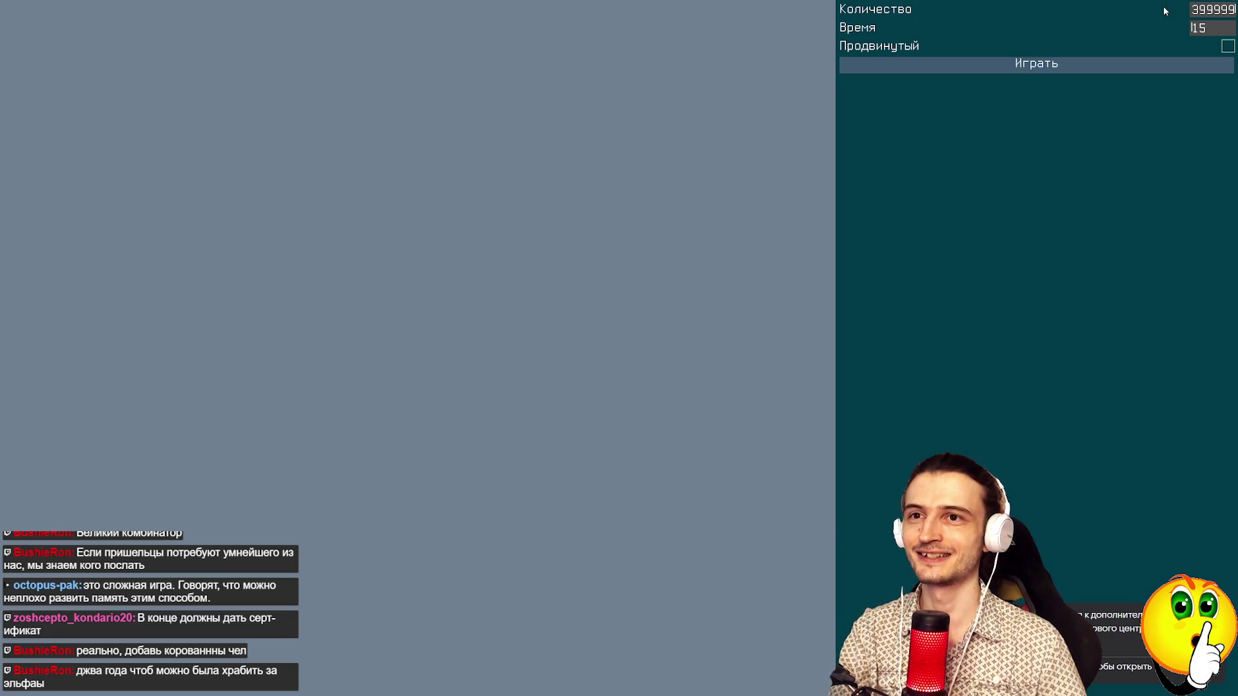
pyautogui.click(1194, 28)
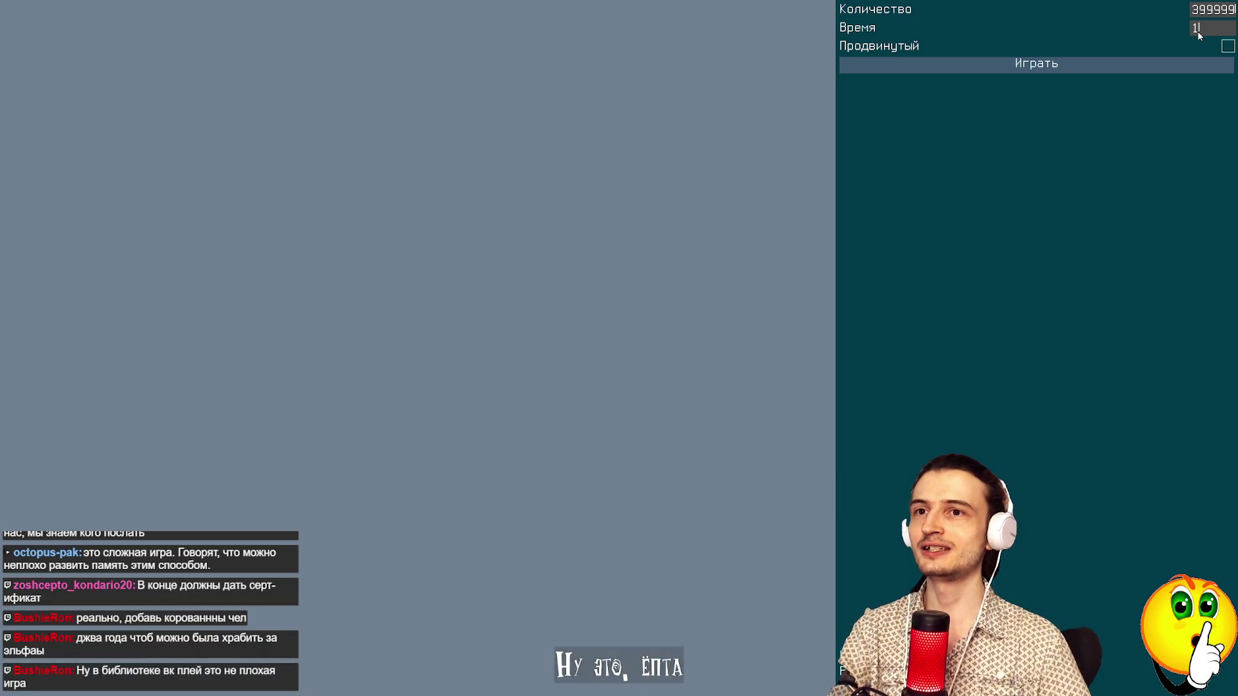
pyautogui.write('0')
pyautogui.click(1229, 47)
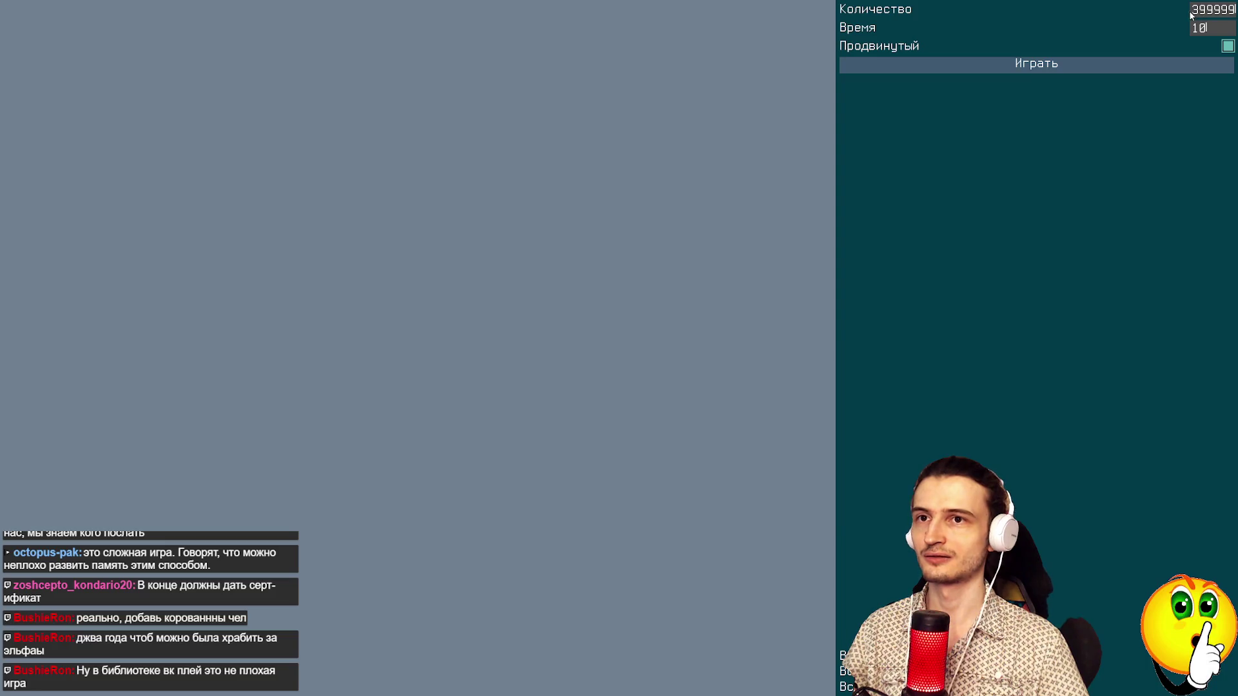
pyautogui.press('Delete')
pyautogui.press('Delete')
pyautogui.press('Delete')
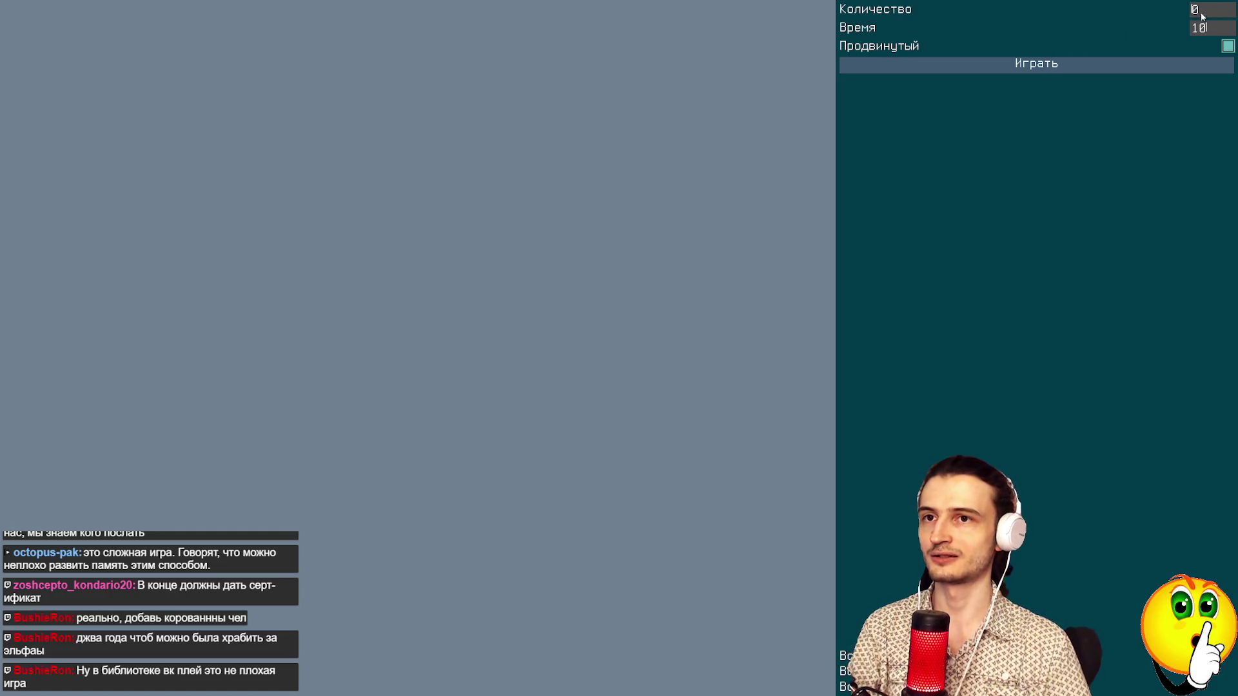
pyautogui.click(1125, 64)
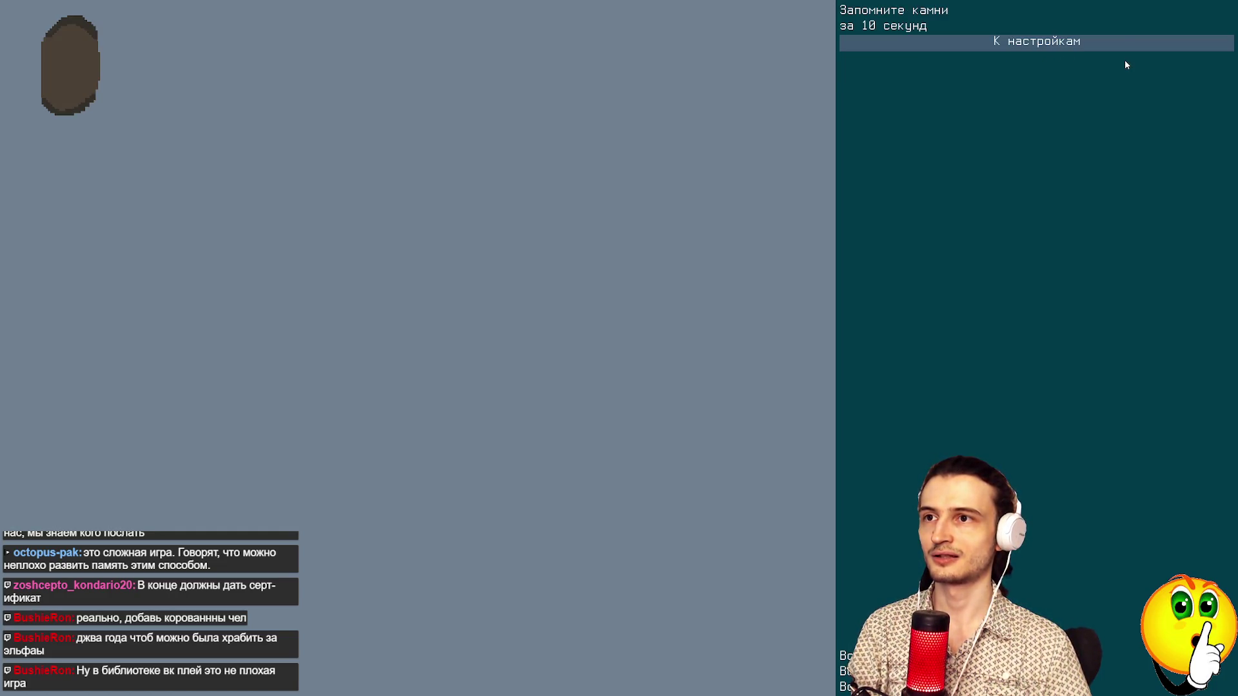
# Step: Return to settings, set Количество to 10, and start the advanced round
pyautogui.click(1105, 40)
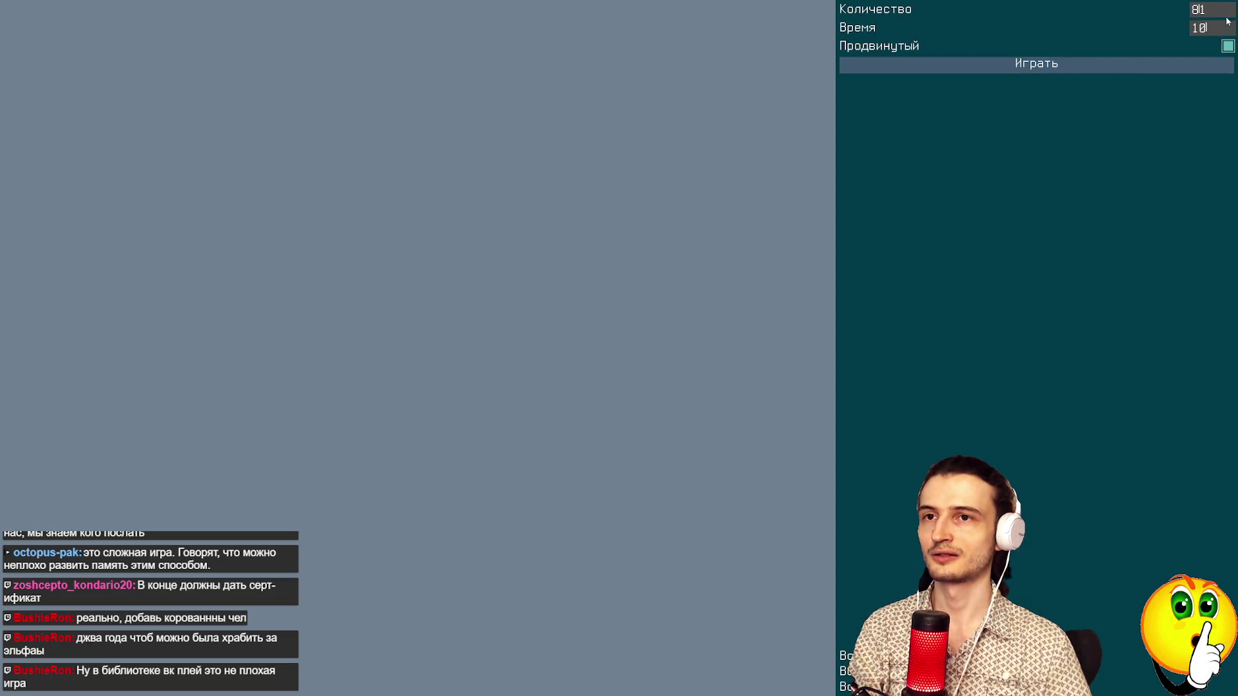
pyautogui.click(1196, 9)
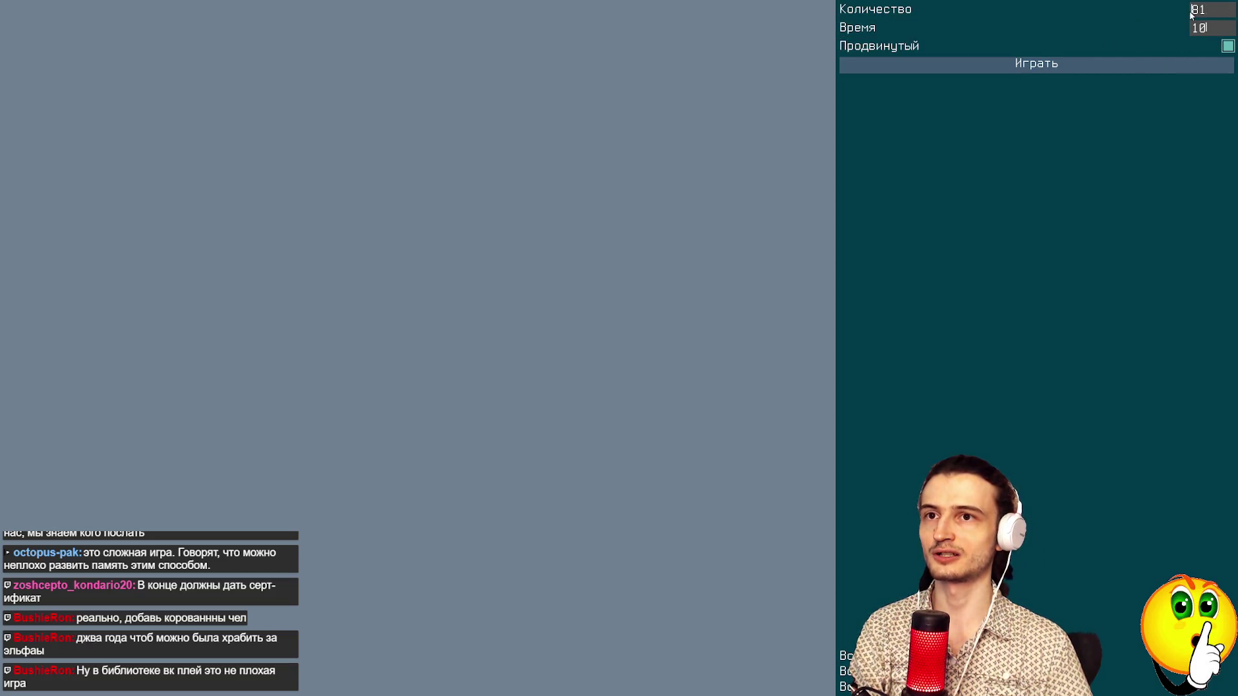
pyautogui.press('BackSpace')
pyautogui.write('25')
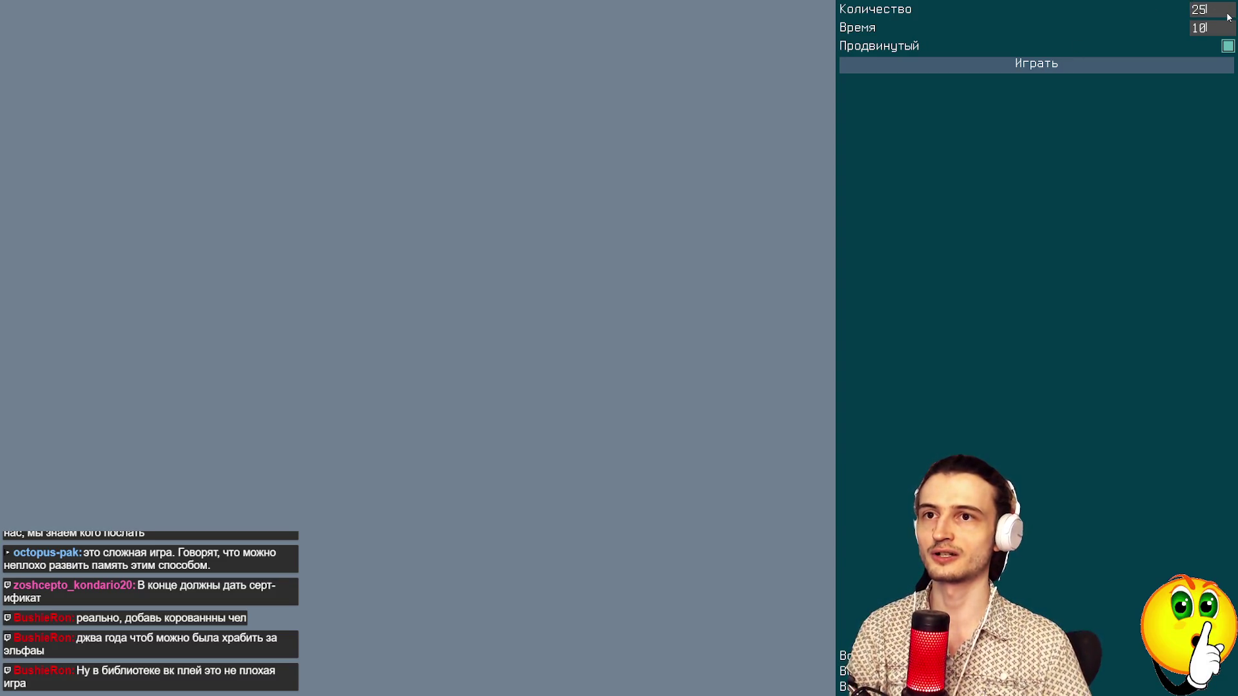
pyautogui.write('0')
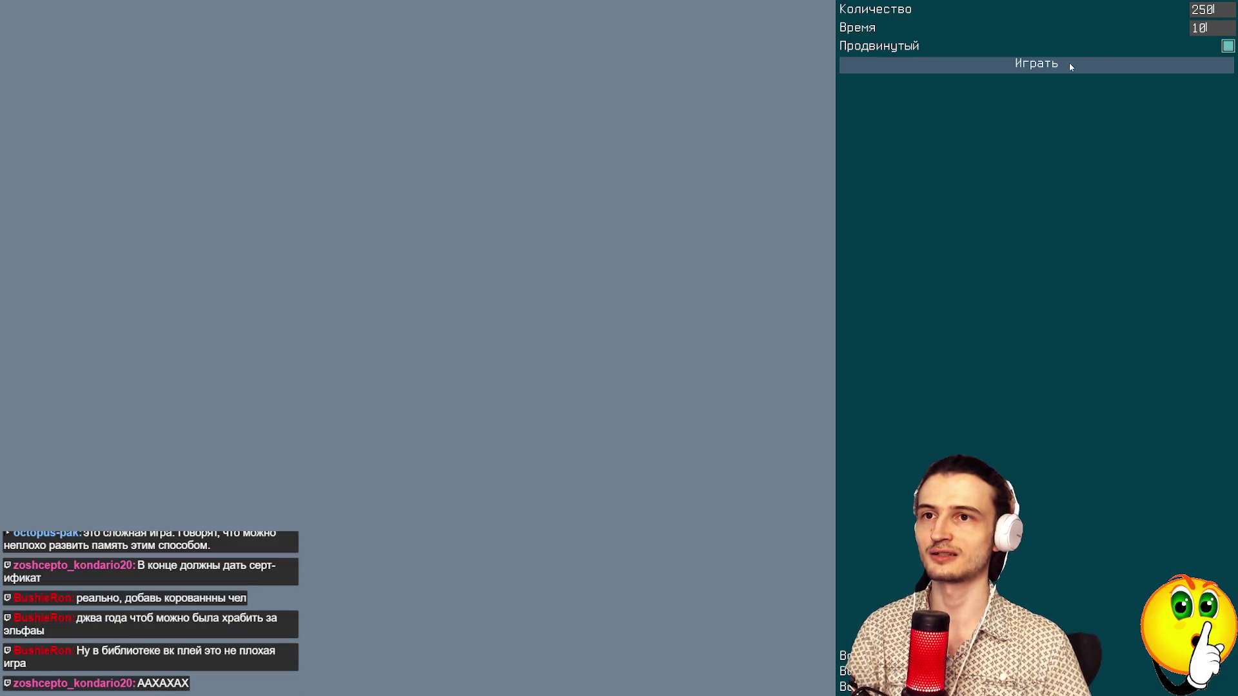
pyautogui.press('BackSpace')
pyautogui.press('BackSpace')
pyautogui.press('BackSpace')
pyautogui.write('20')
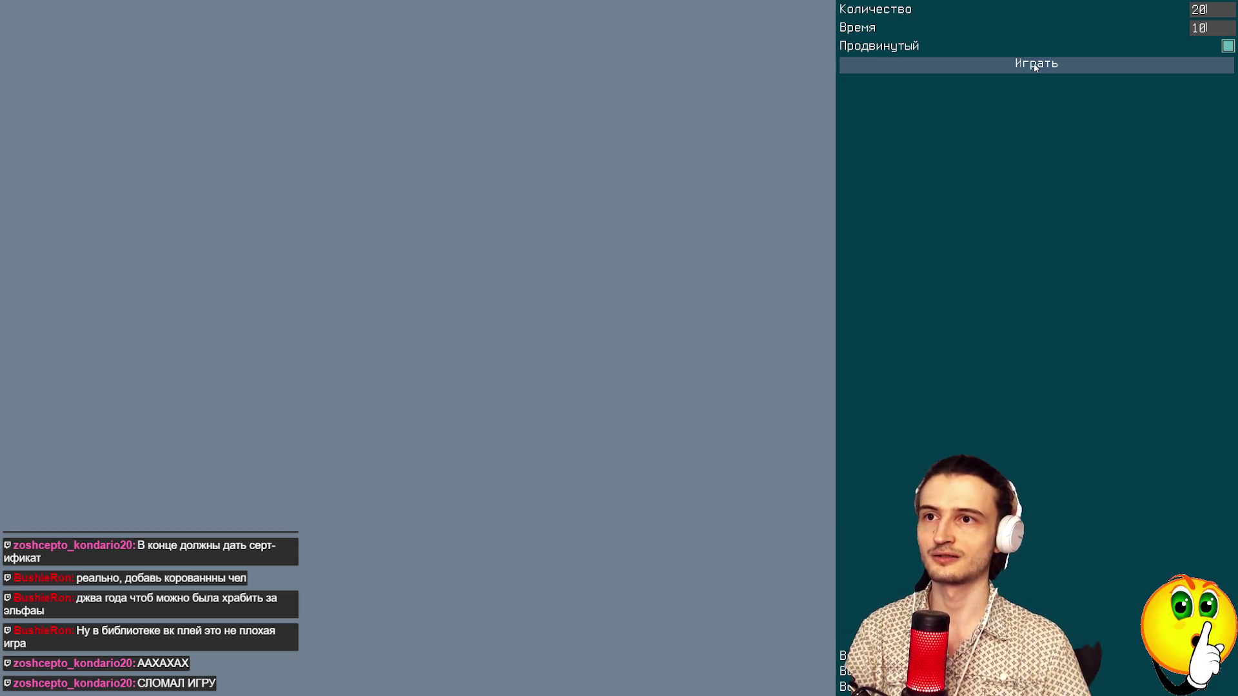
pyautogui.press('BackSpace')
pyautogui.press('BackSpace')
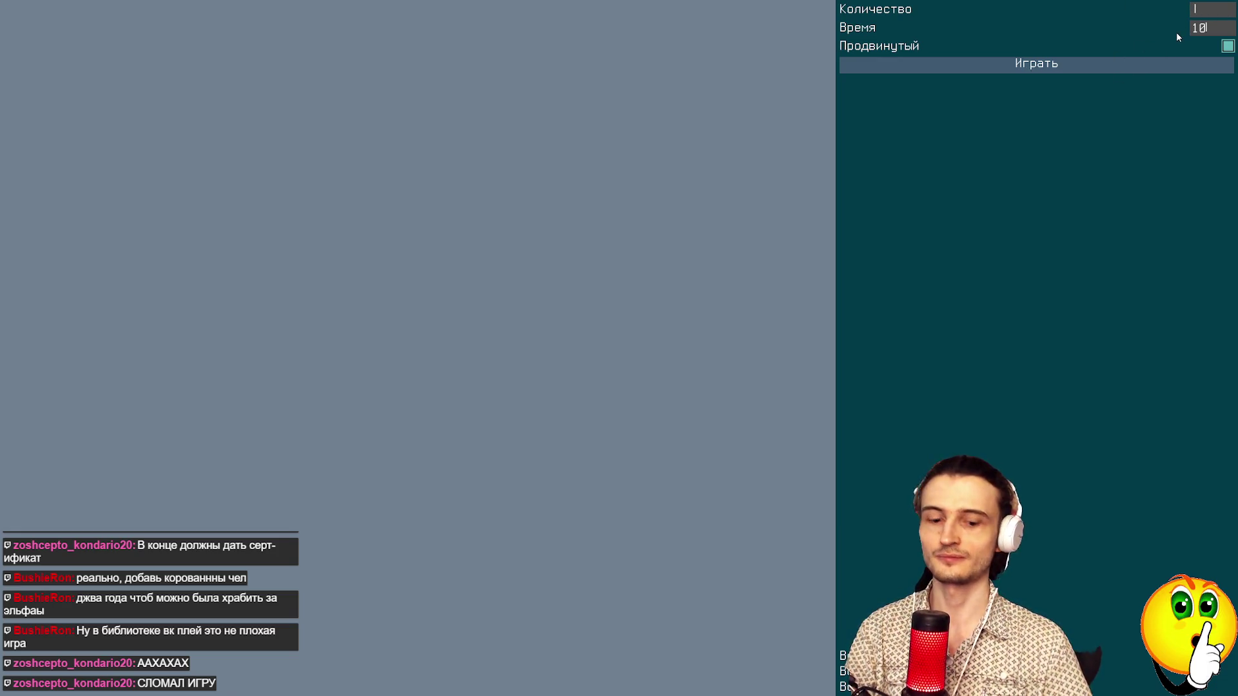
pyautogui.write('10')
pyautogui.click(1054, 67)
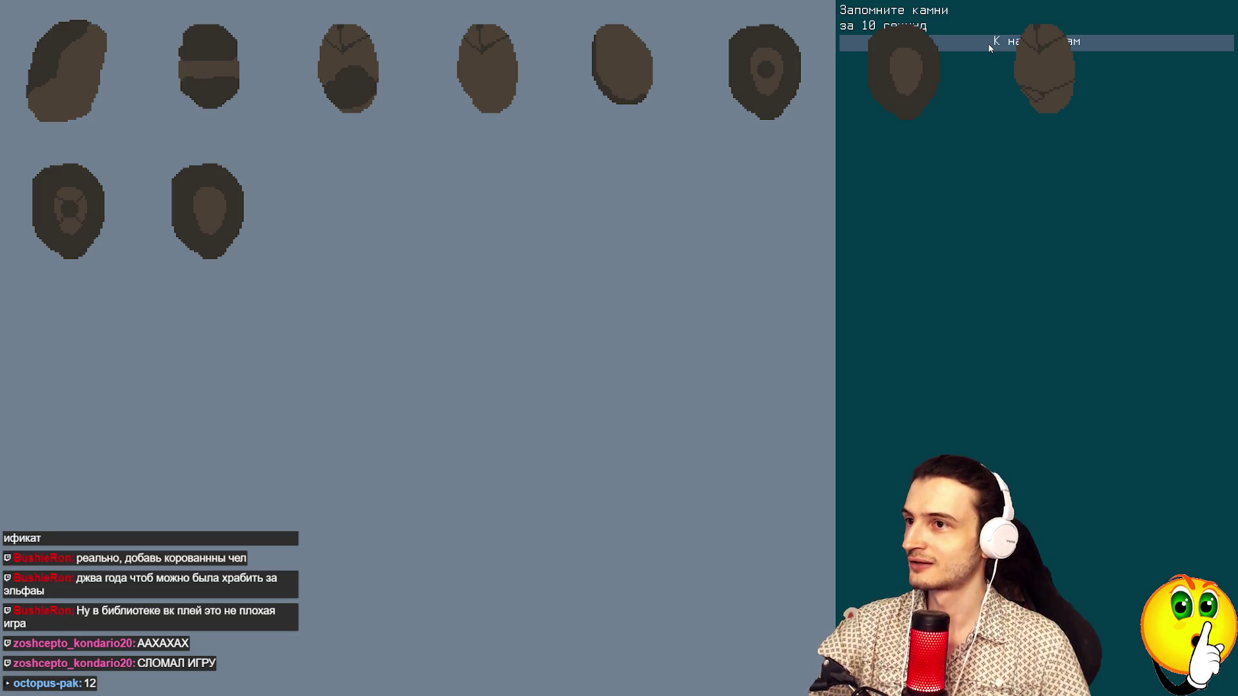
# Step: Pick the ten remembered stones across rows 3–4 and submit them with Проверить
pyautogui.click(991, 43)
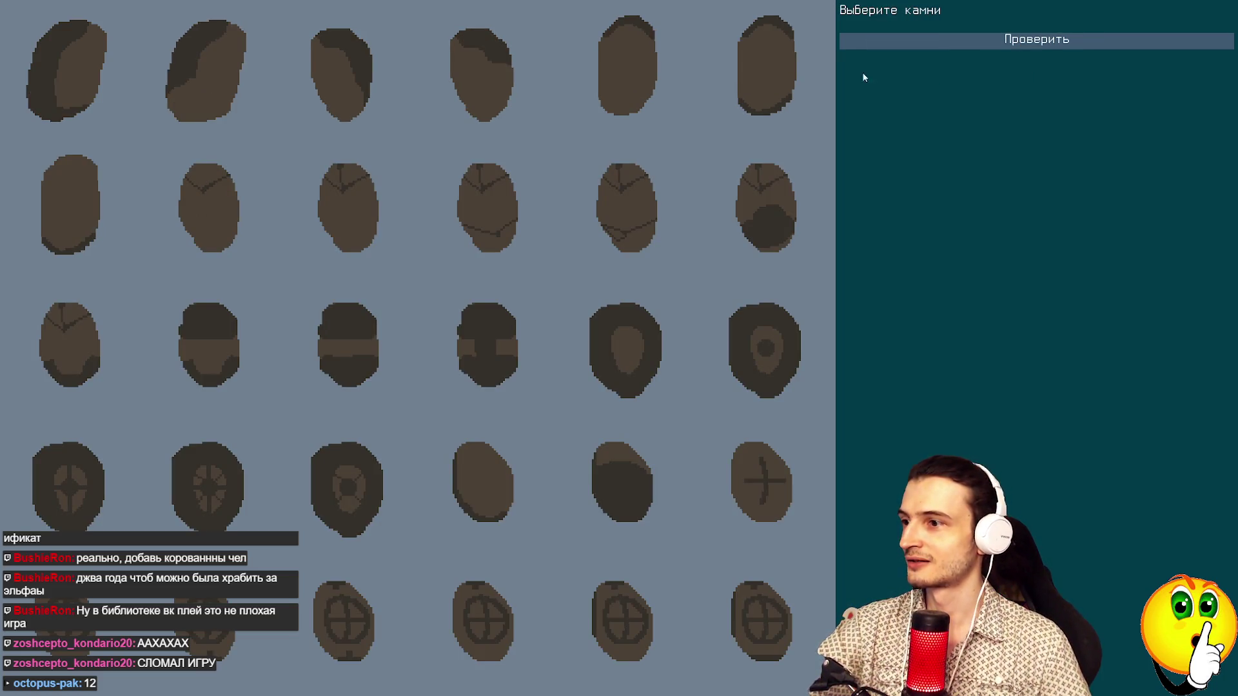
pyautogui.moveTo(144, 385)
pyautogui.mouseDown()
pyautogui.moveTo(172, 336)
pyautogui.moveTo(312, 368)
pyautogui.moveTo(606, 479)
pyautogui.moveTo(684, 485)
pyautogui.mouseUp()
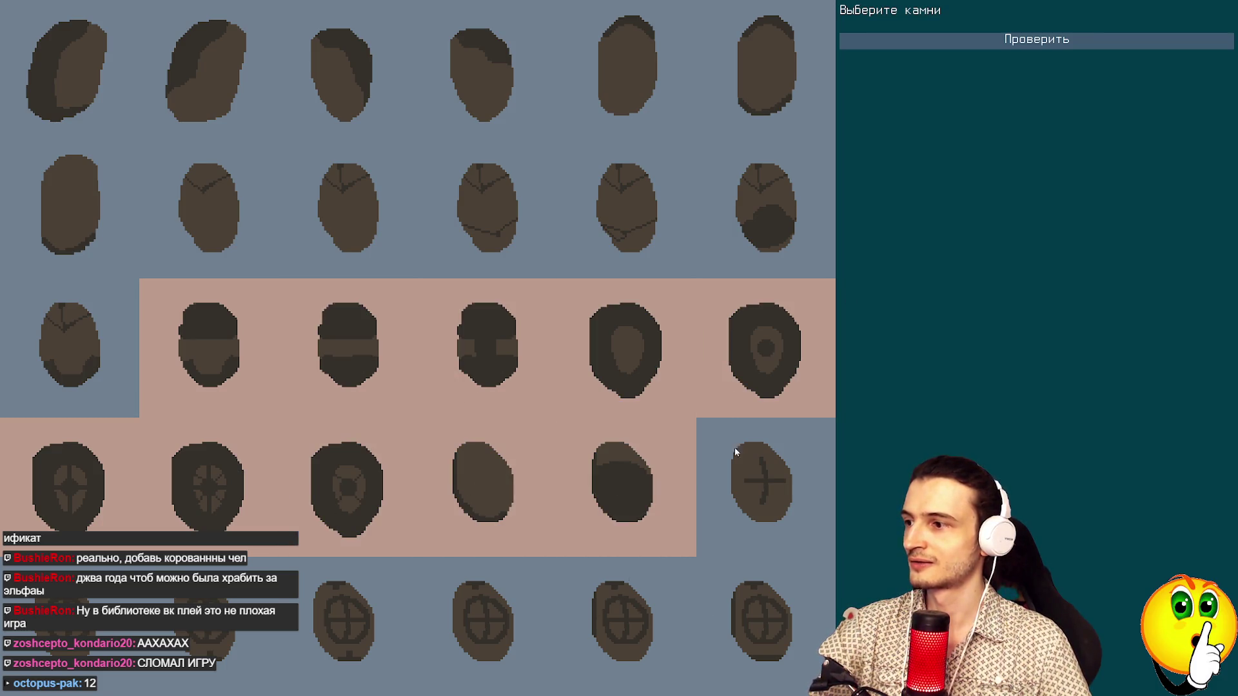
pyautogui.click(965, 44)
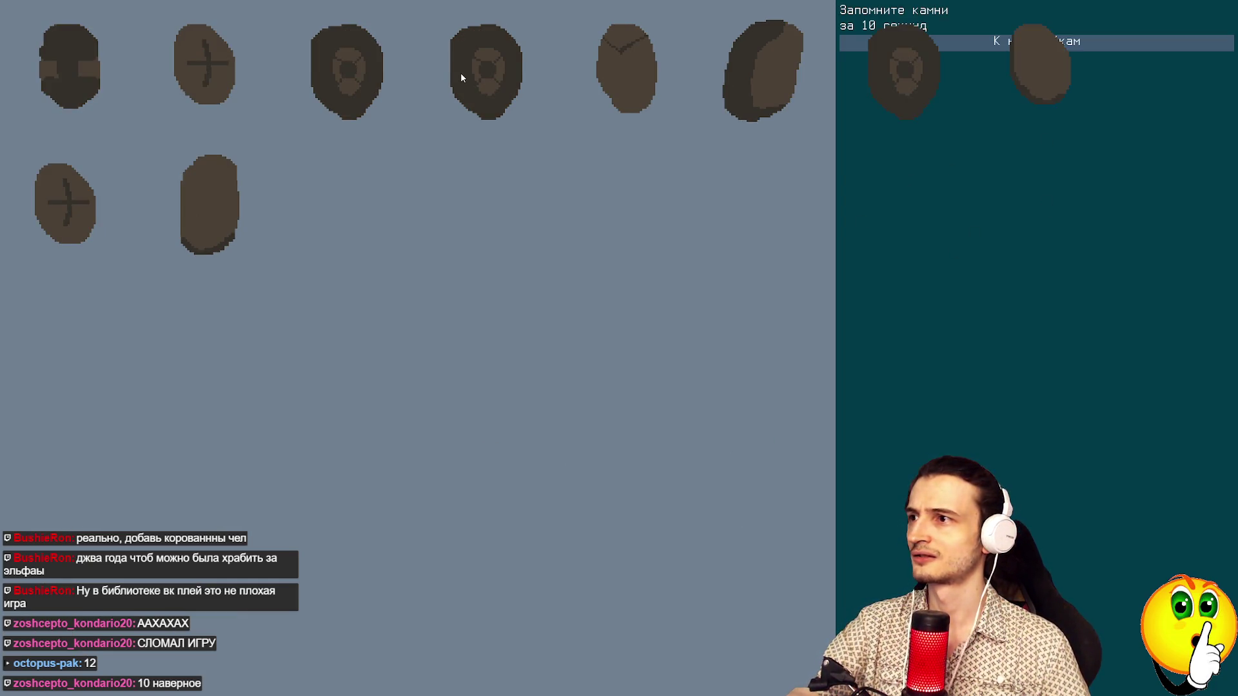
# Step: Start a new round with Количество 12, then mark six stones in the grid's middle
pyautogui.click(1018, 46)
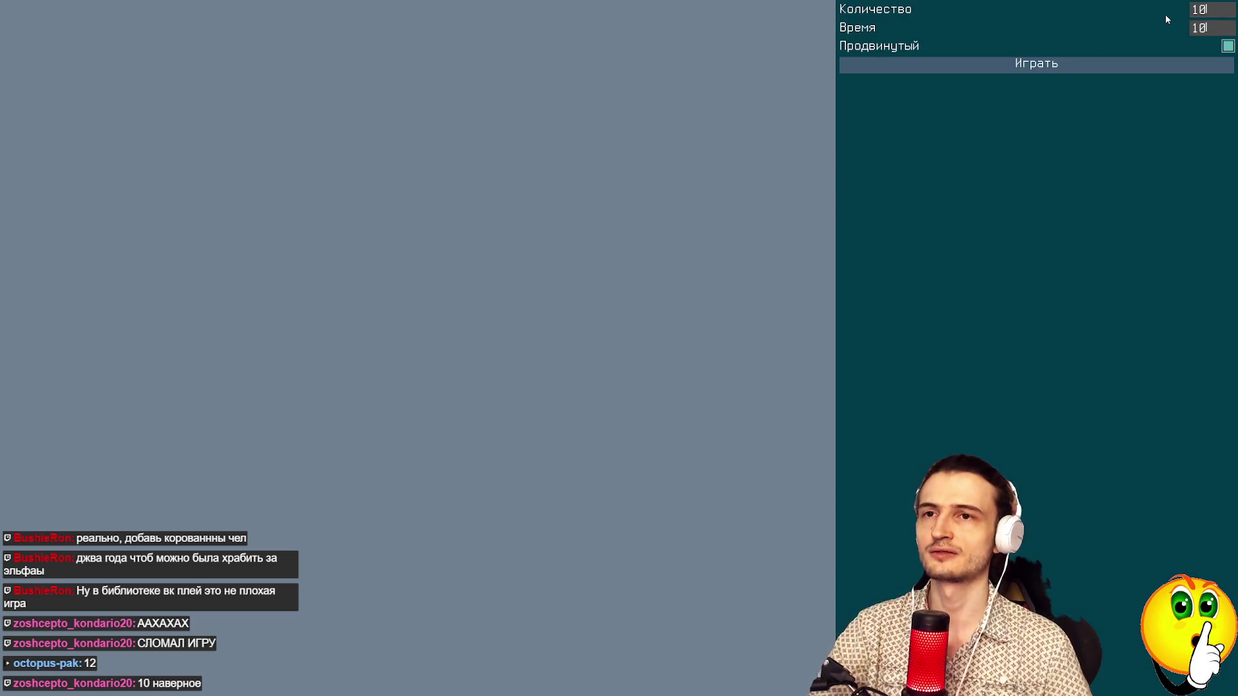
pyautogui.write('12')
pyautogui.click(1065, 59)
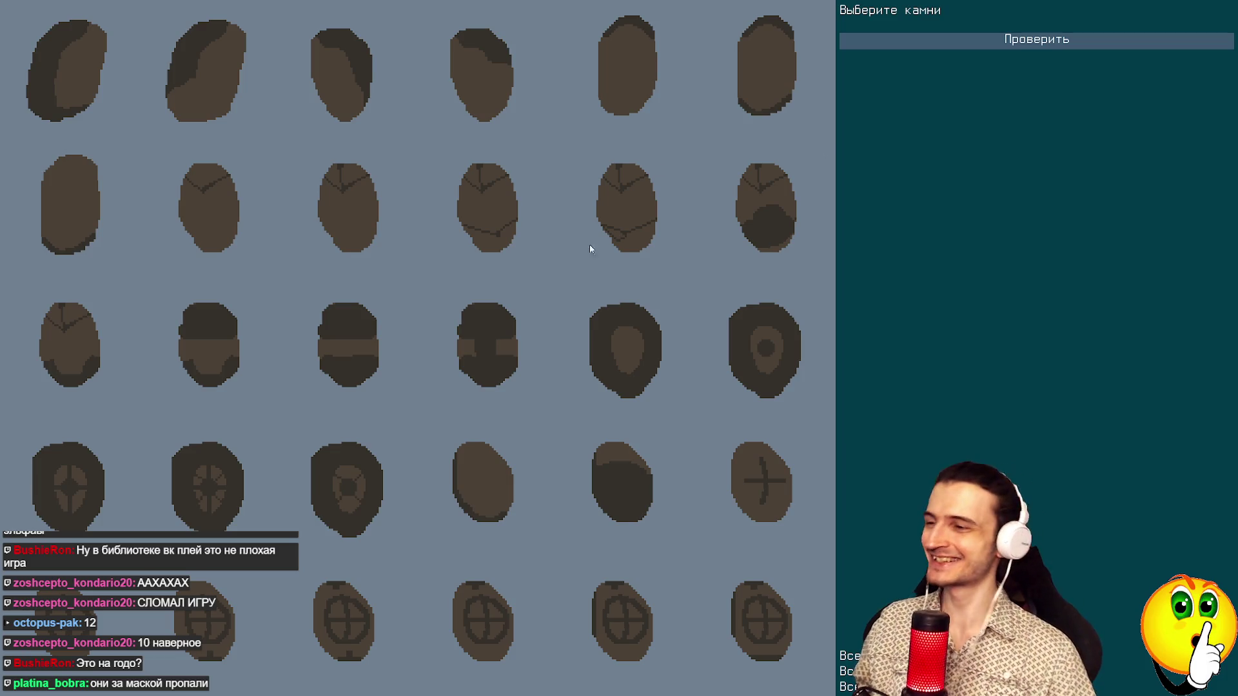
pyautogui.moveTo(340, 360)
pyautogui.mouseDown()
pyautogui.moveTo(644, 411)
pyautogui.moveTo(663, 261)
pyautogui.moveTo(500, 228)
pyautogui.moveTo(317, 239)
pyautogui.moveTo(206, 387)
pyautogui.moveTo(102, 492)
pyautogui.moveTo(252, 283)
pyautogui.mouseUp()
# Step: Check the six picked stones, go to К настройкам, then back to the main menu
pyautogui.click(953, 44)
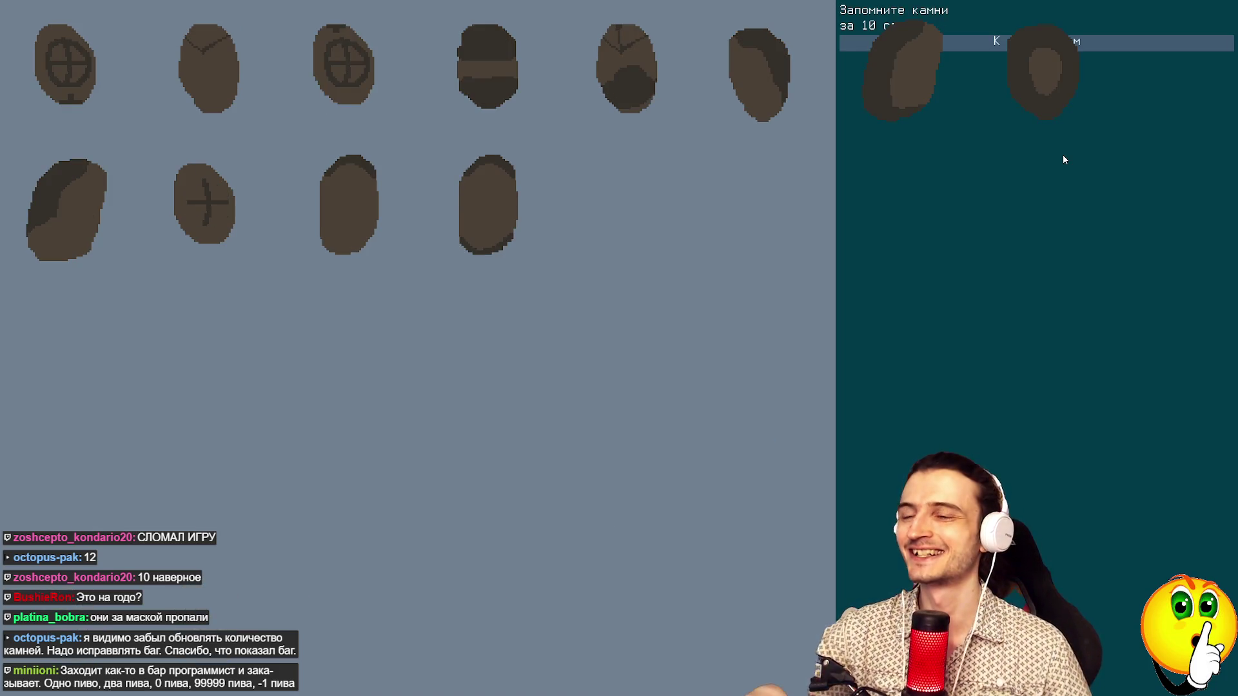
pyautogui.click(1115, 44)
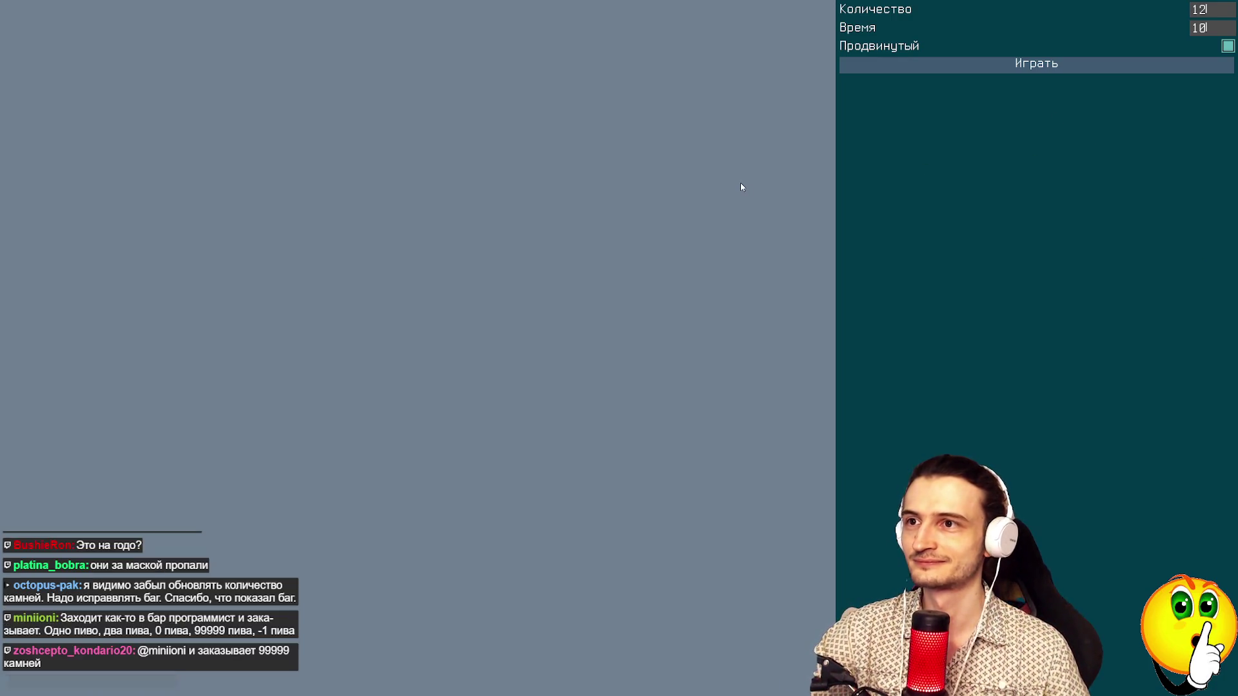
pyautogui.press('Escape')
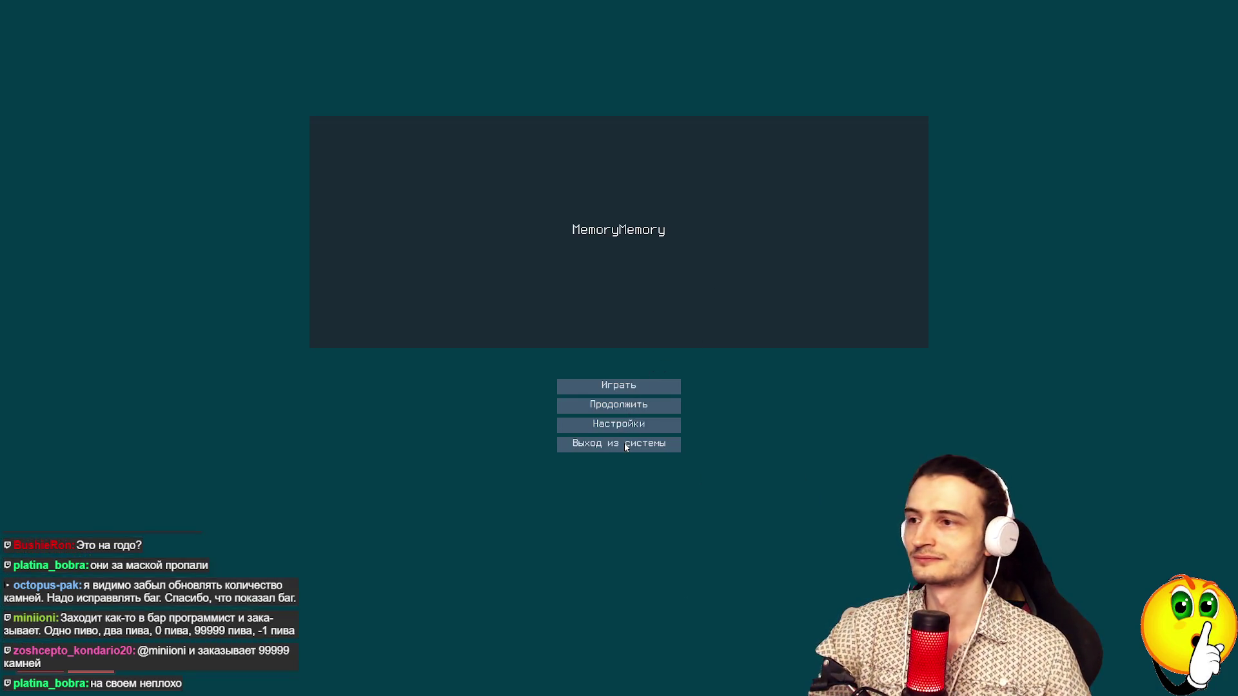
# Step: Exit MemoryMemory to VK Play, scroll its game page, and close the launcher
pyautogui.click(624, 443)
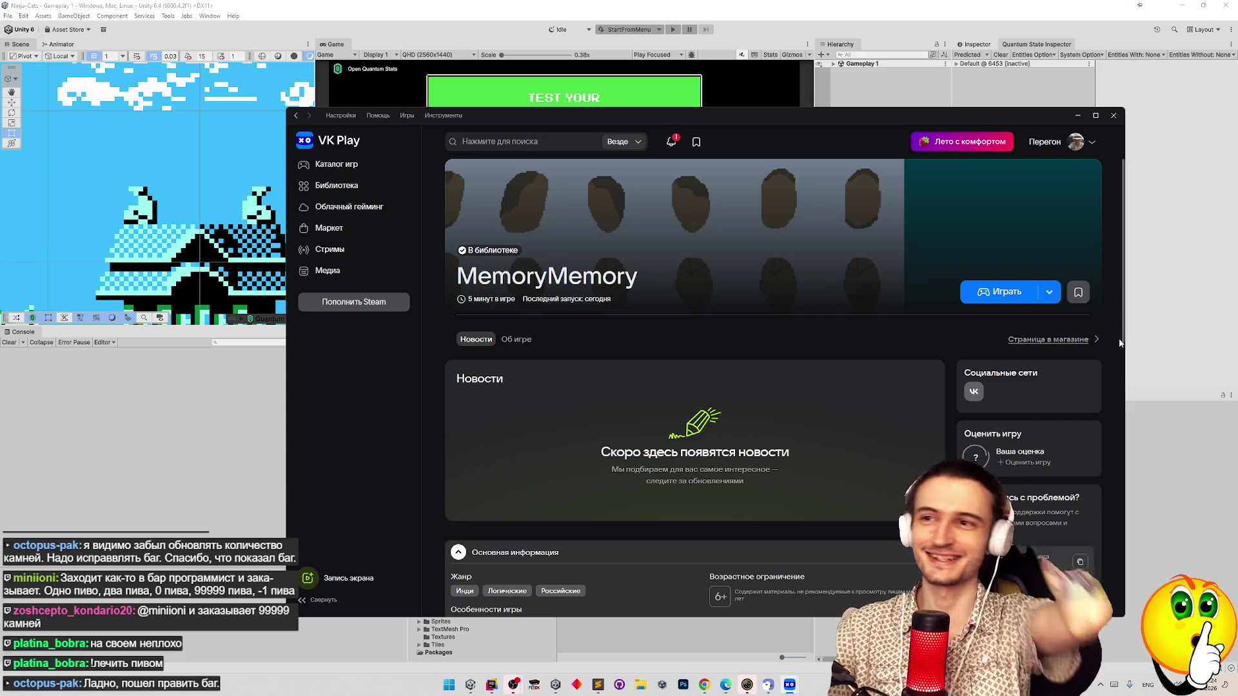
pyautogui.scroll(-10, 933, 420)
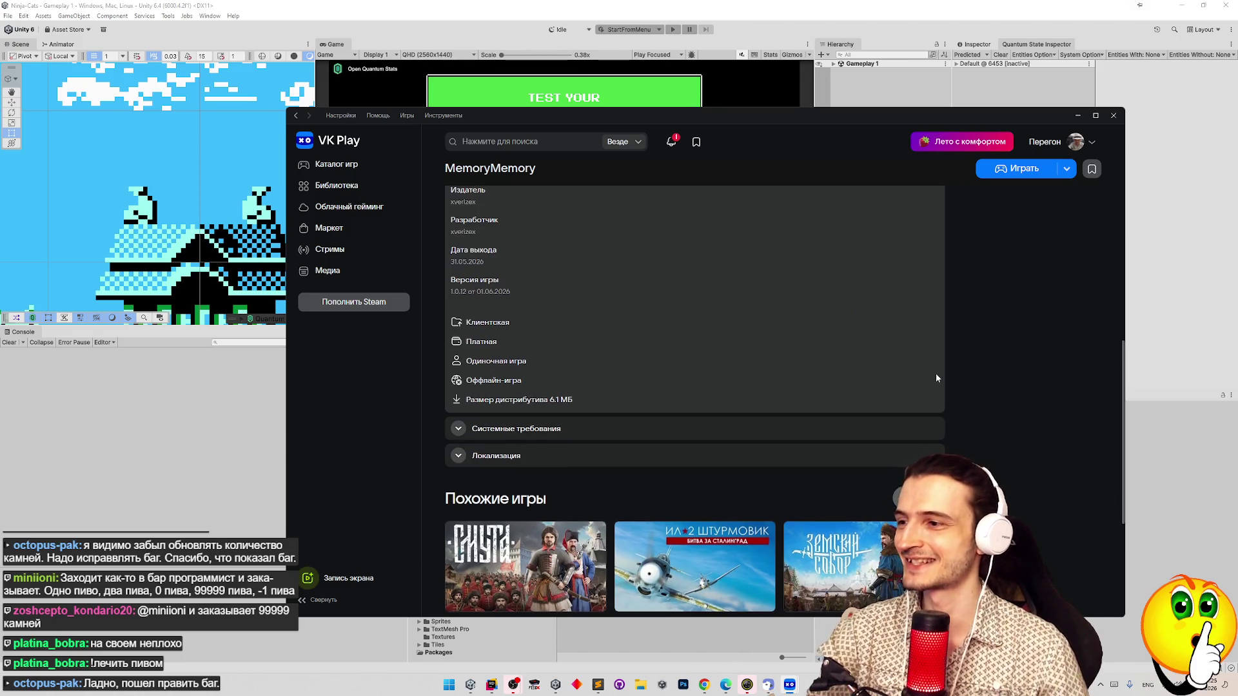
pyautogui.scroll(4, 935, 373)
pyautogui.scroll(5, 935, 371)
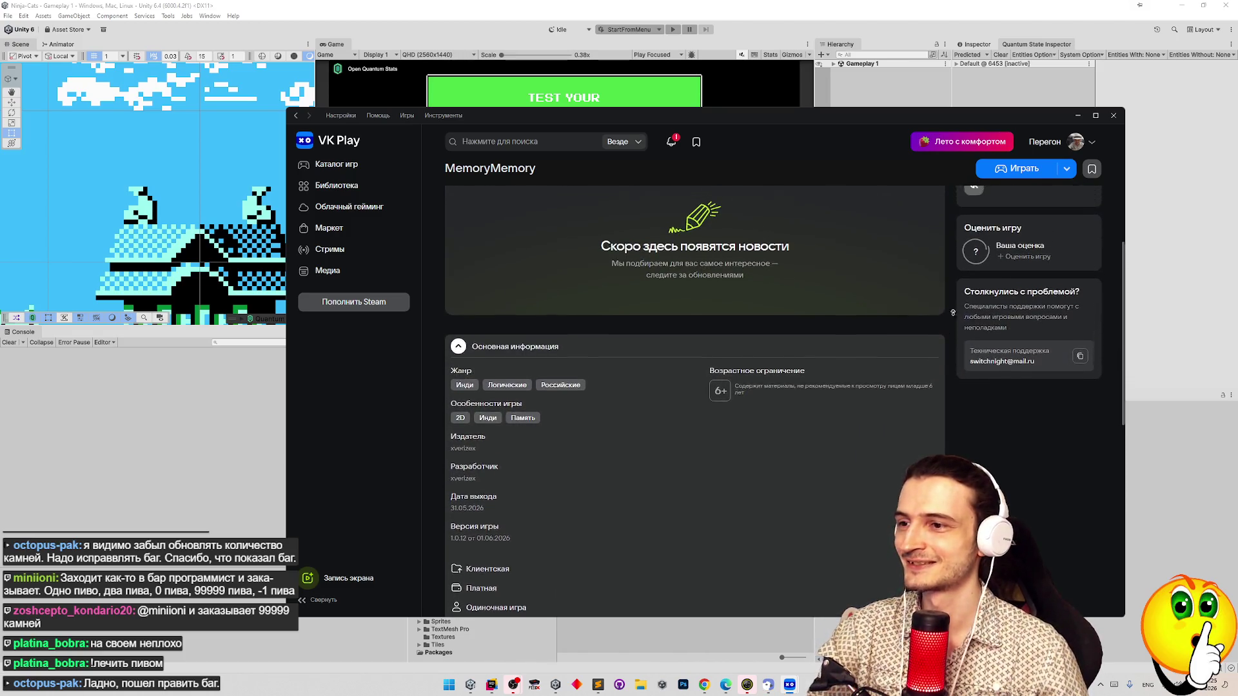
pyautogui.click(1113, 115)
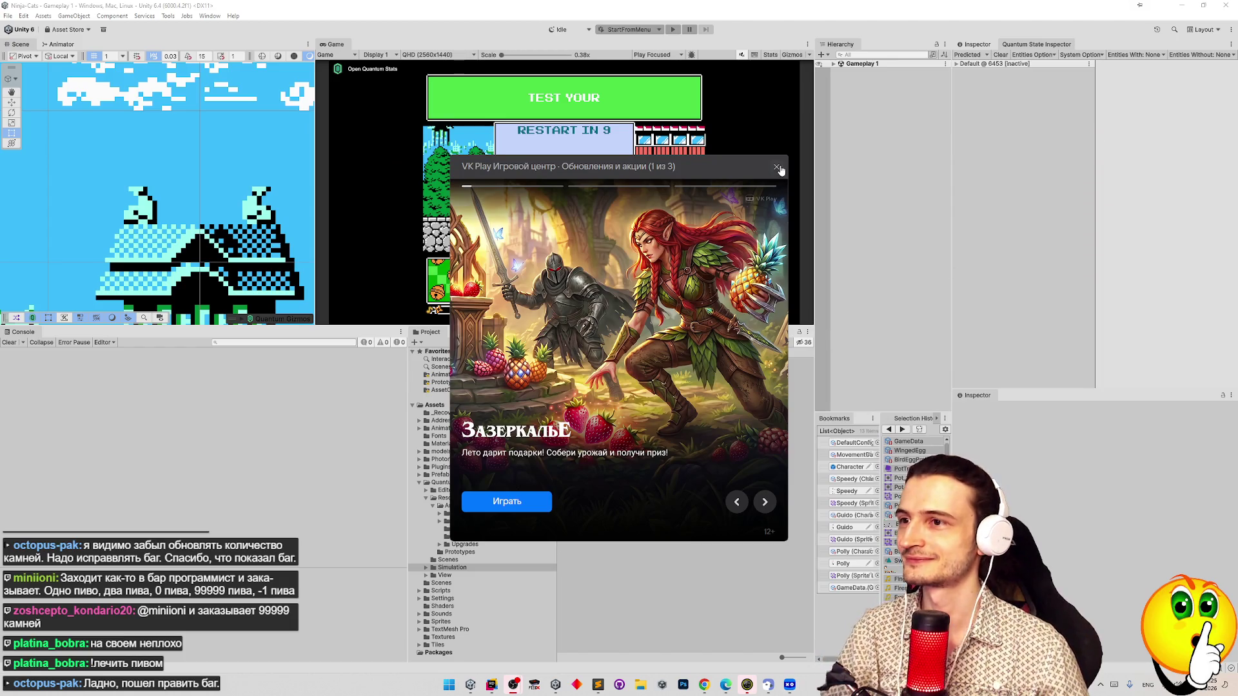
# Step: Dismiss the VK Play promo and correct выхода to выходе in the гетхит task
pyautogui.click(777, 167)
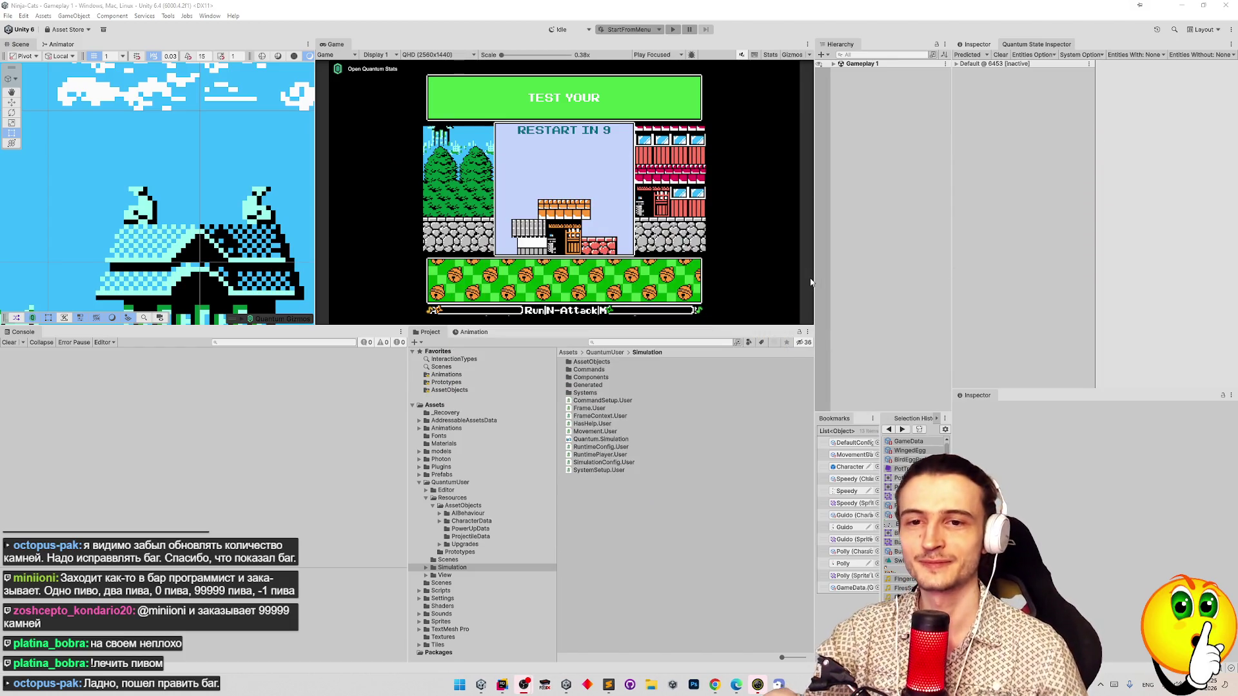
pyautogui.click(608, 685)
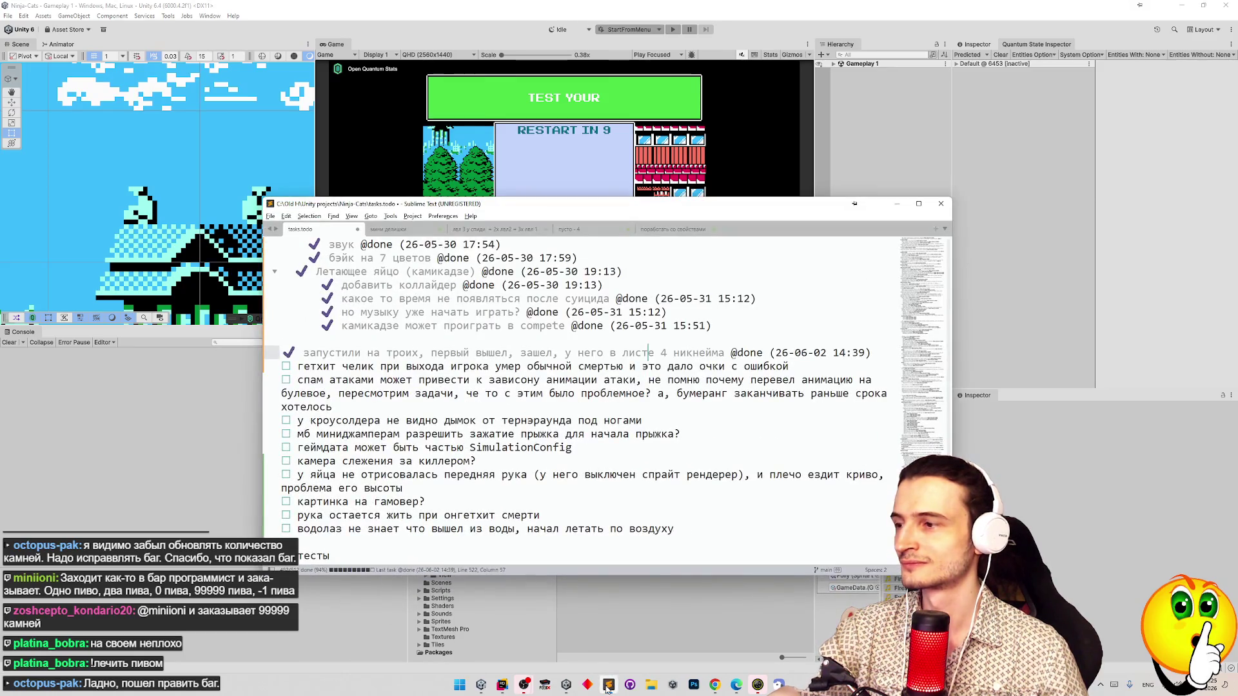
pyautogui.moveTo(440, 366); pyautogui.dragTo(445, 366)
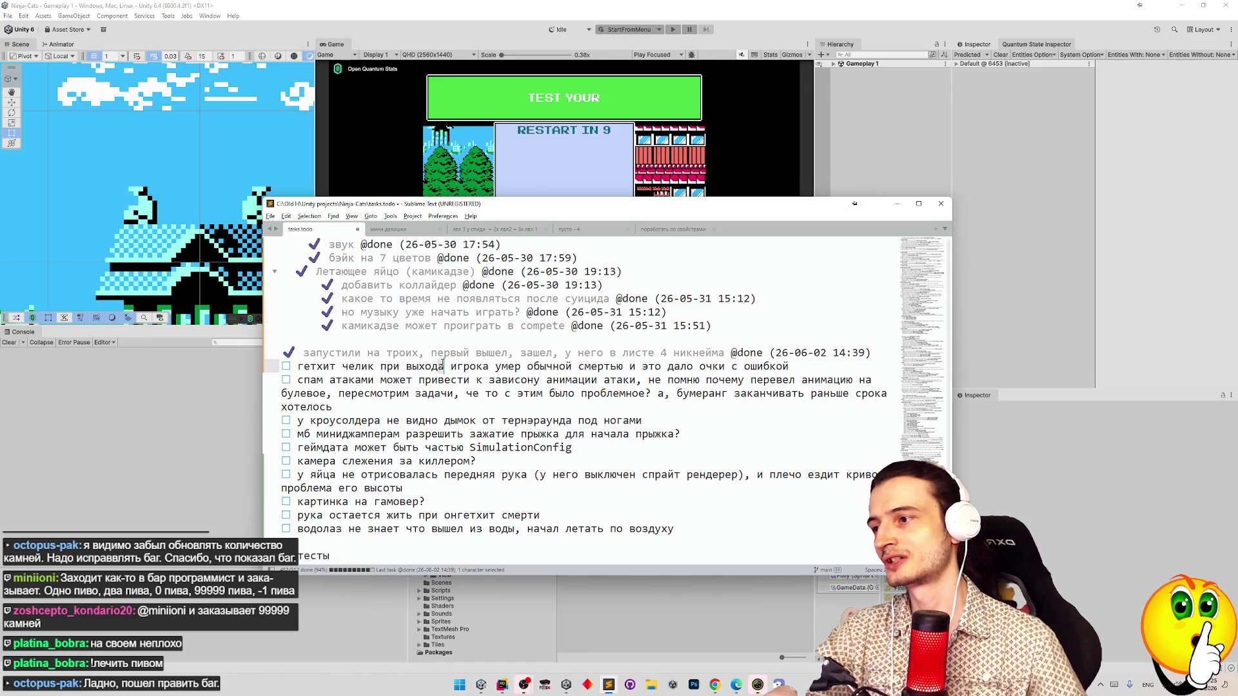
pyautogui.write('т')
pyautogui.hotkey('alt', 'shift')
pyautogui.press('BackSpace')
pyautogui.write('е')
pyautogui.click(589, 337)
# Step: Save tasks.todo, hide Sublime Text, and bring back the YouTube stream in Chrome
pyautogui.hotkey('ctrl', 's')
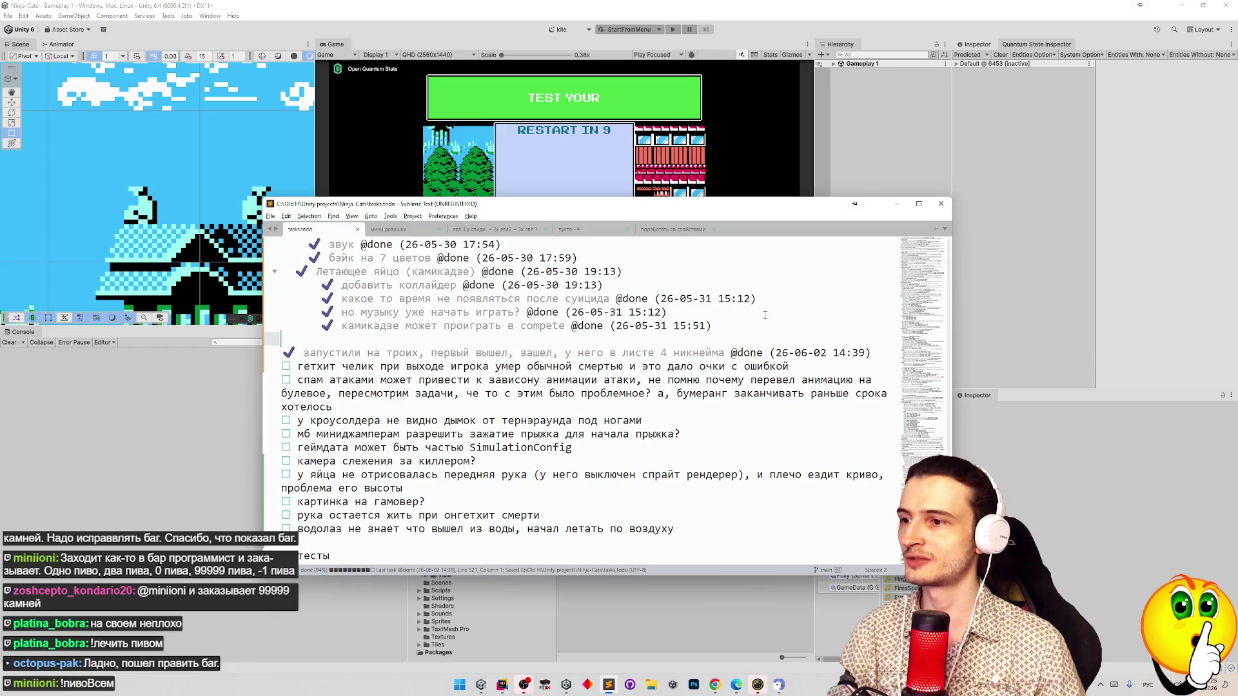
pyautogui.click(902, 204)
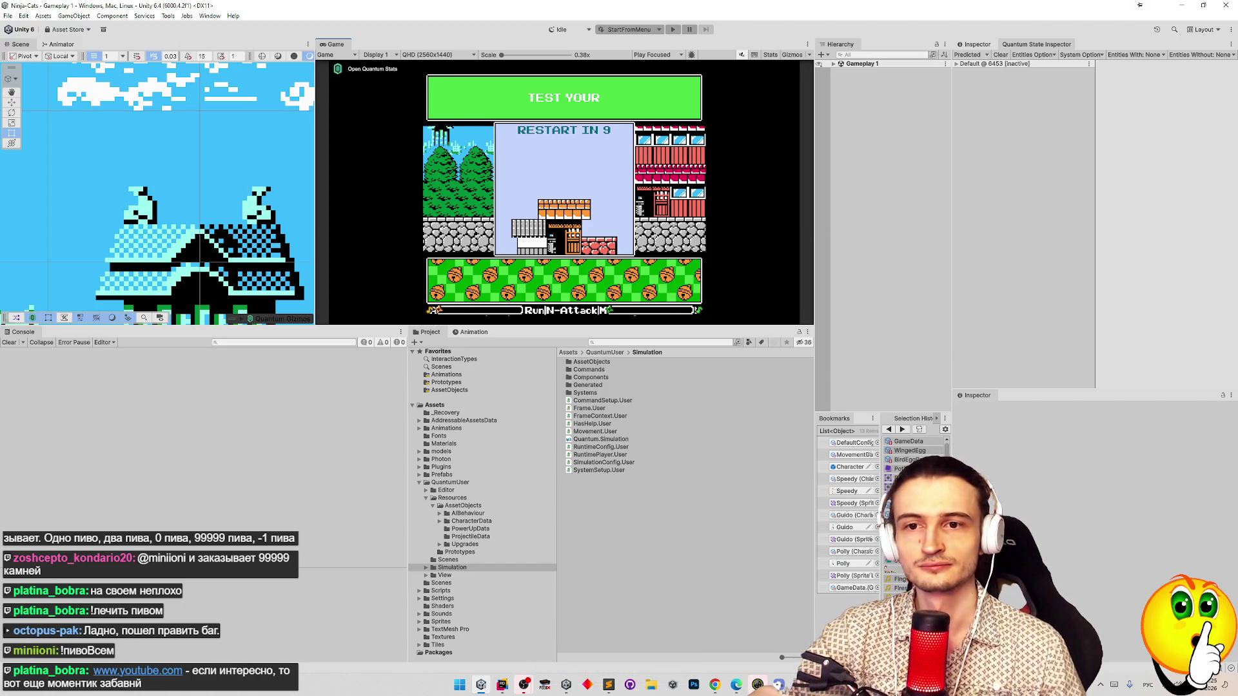
pyautogui.click(715, 684)
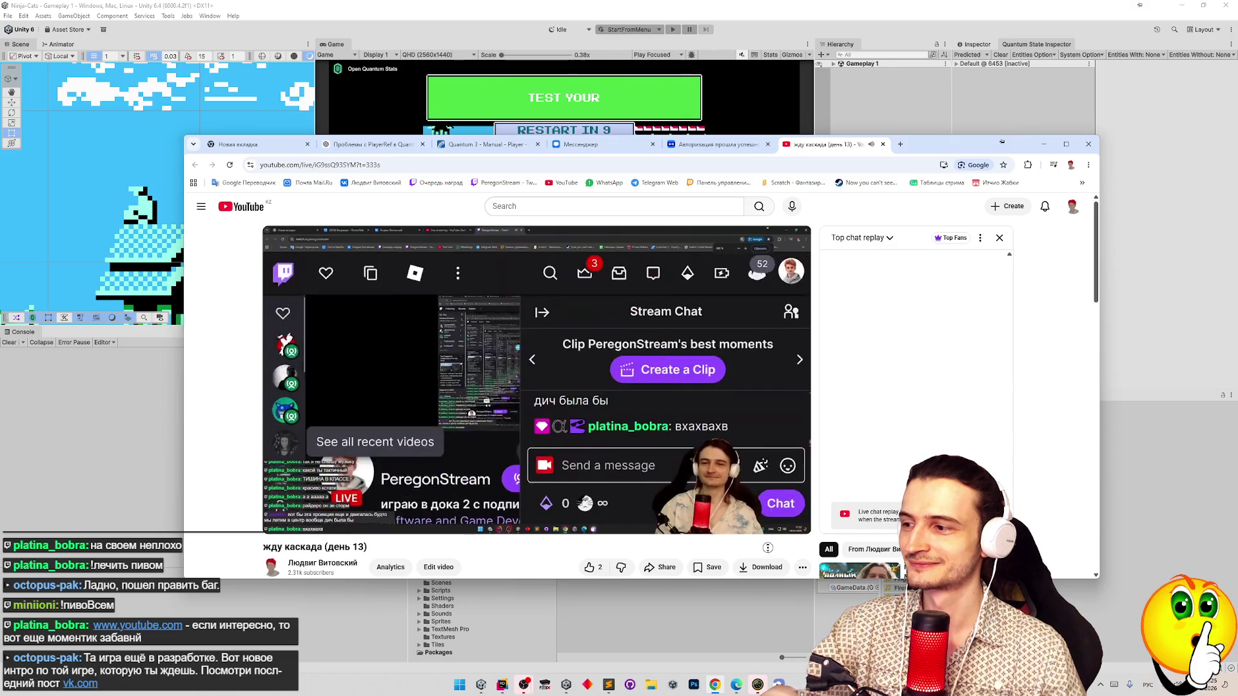
# Step: Close the YouTube stream tab, hide Chrome, and scroll the VK wall to the intro video post
pyautogui.scroll(-1, 770, 568)
pyautogui.scroll(-2, 772, 580)
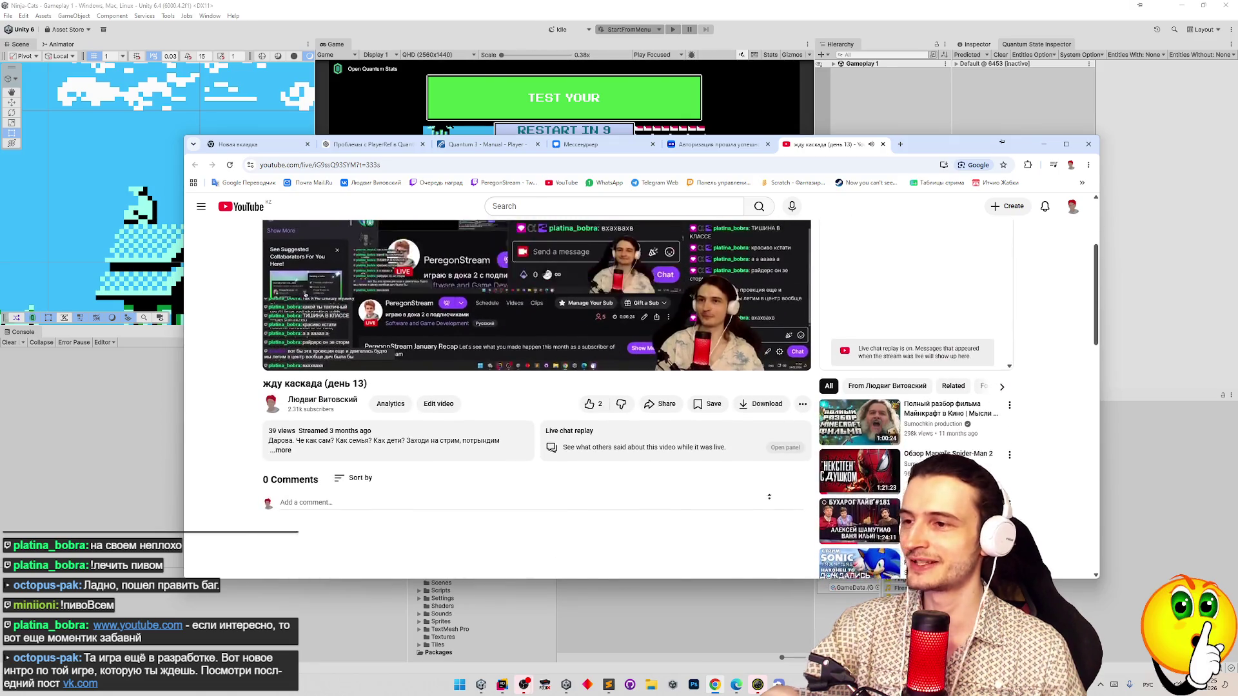
pyautogui.scroll(2, 768, 503)
pyautogui.scroll(2, 769, 496)
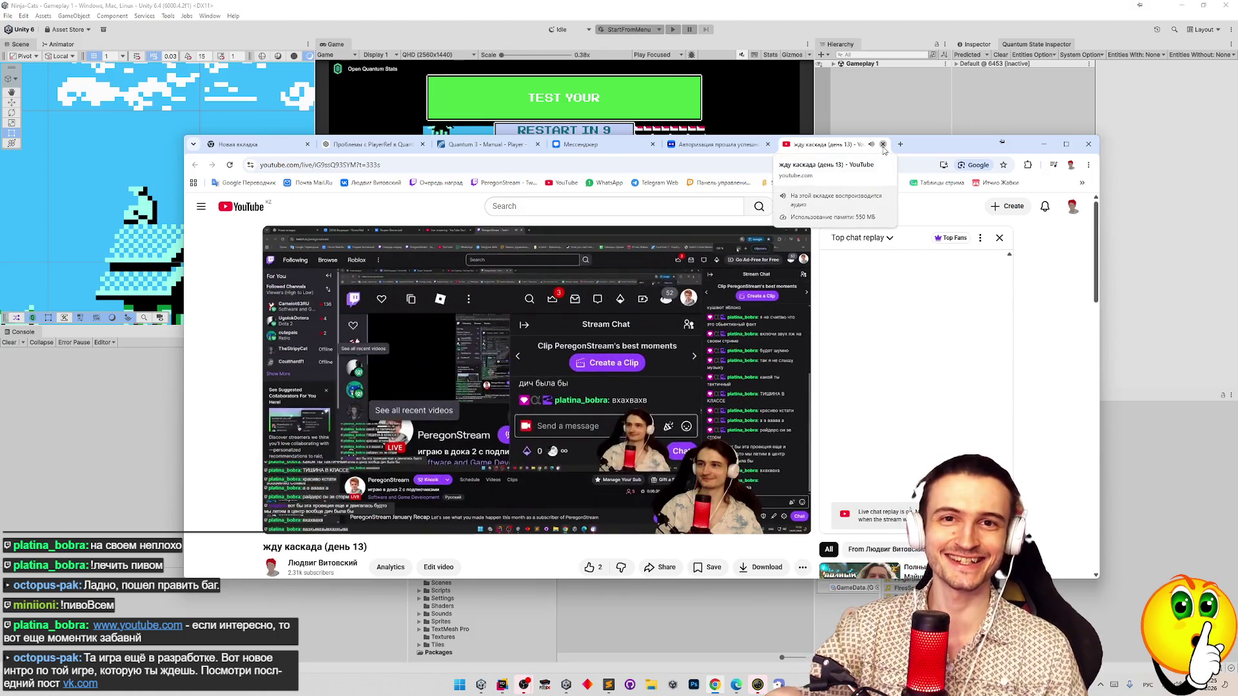
pyautogui.click(883, 145)
pyautogui.click(1043, 144)
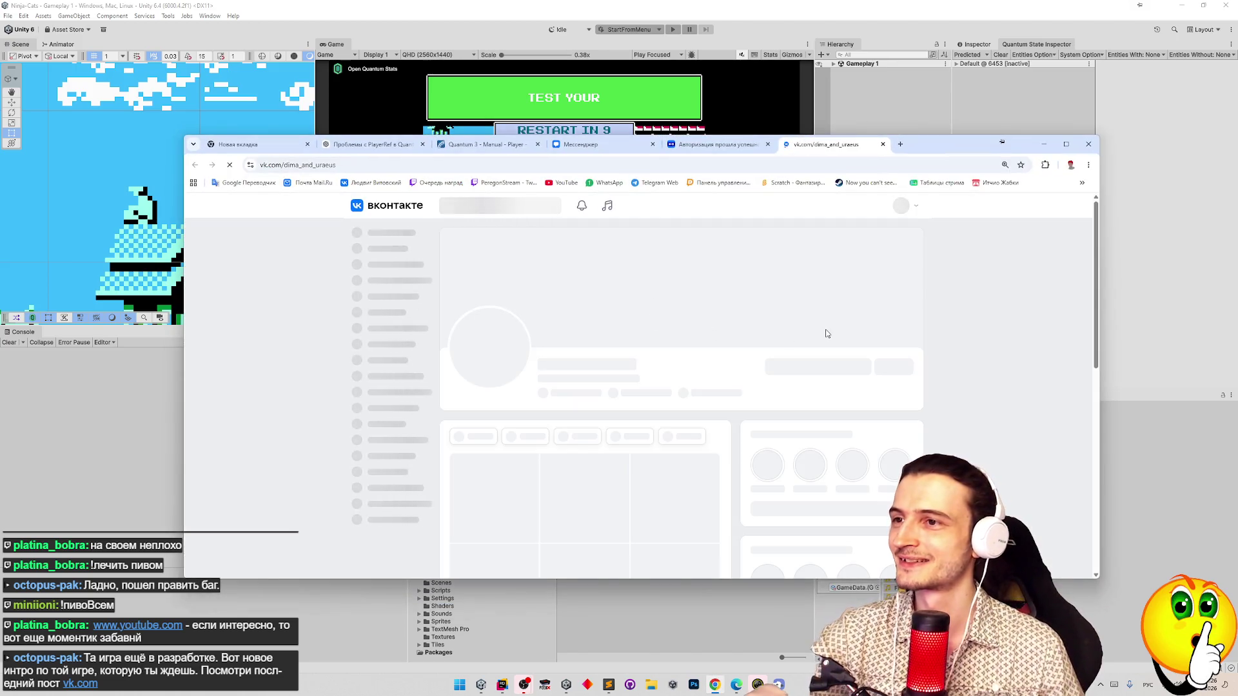
pyautogui.scroll(-10, 828, 350)
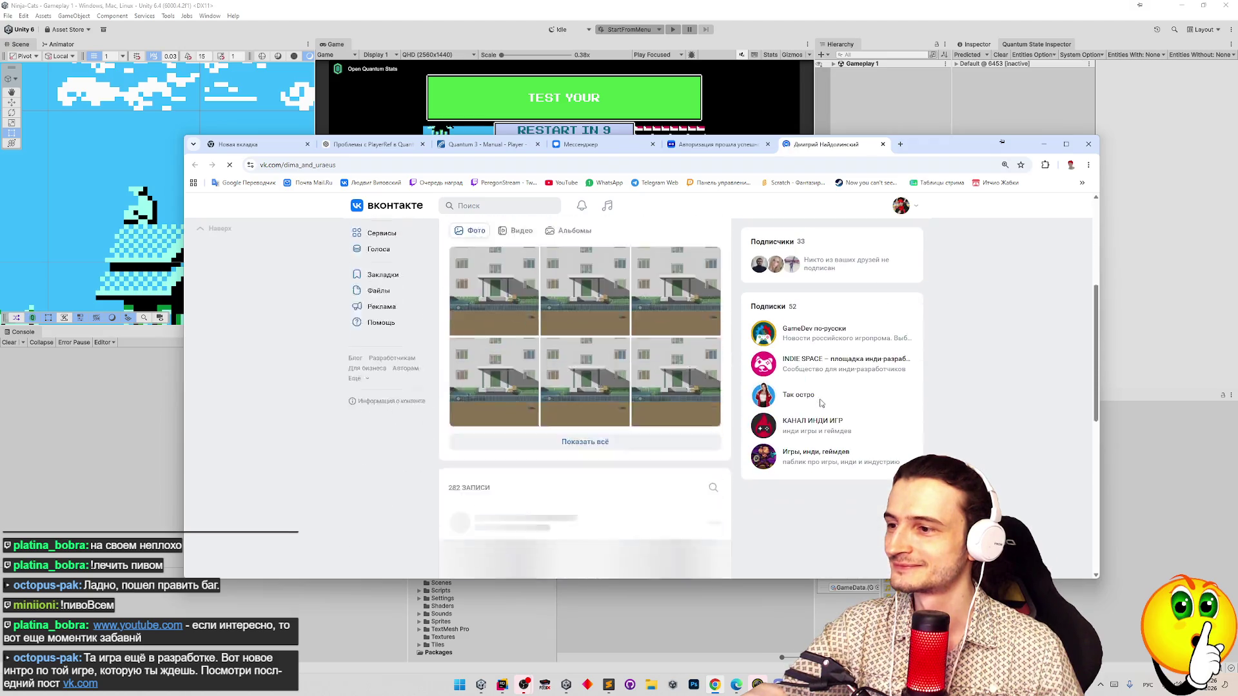
pyautogui.scroll(1, 581, 322)
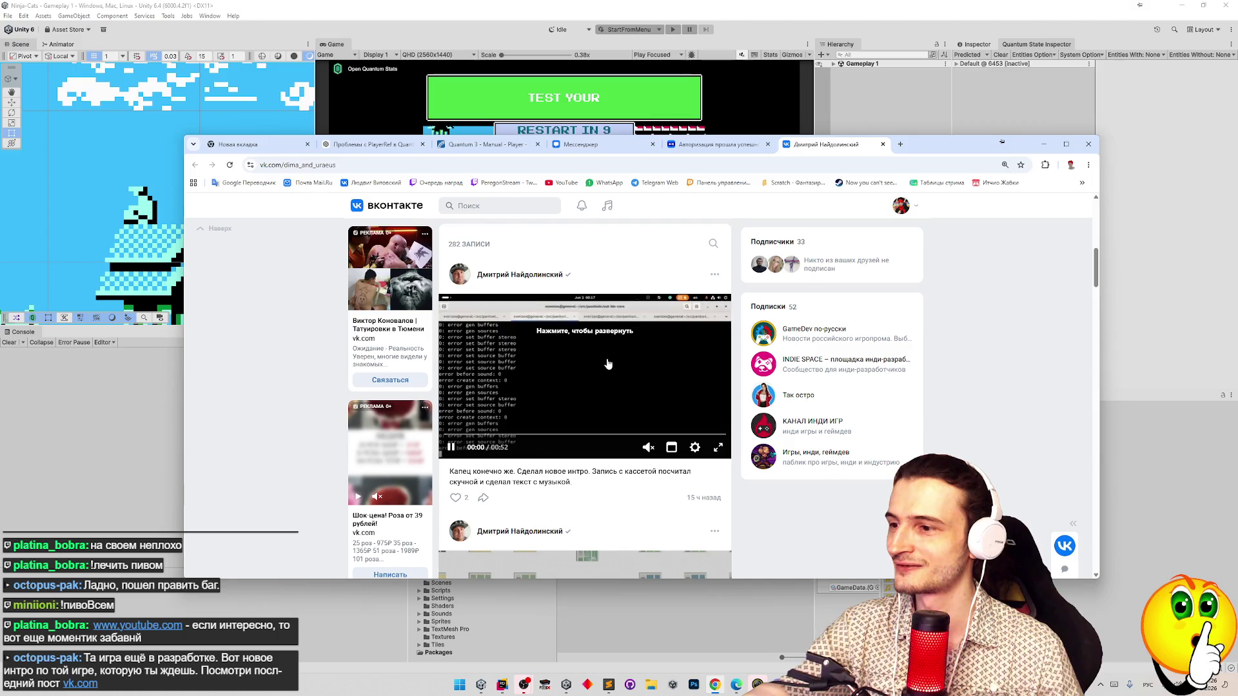
# Step: Watch the 00:52 game intro video full screen to its end, then exit full screen
pyautogui.click(718, 448)
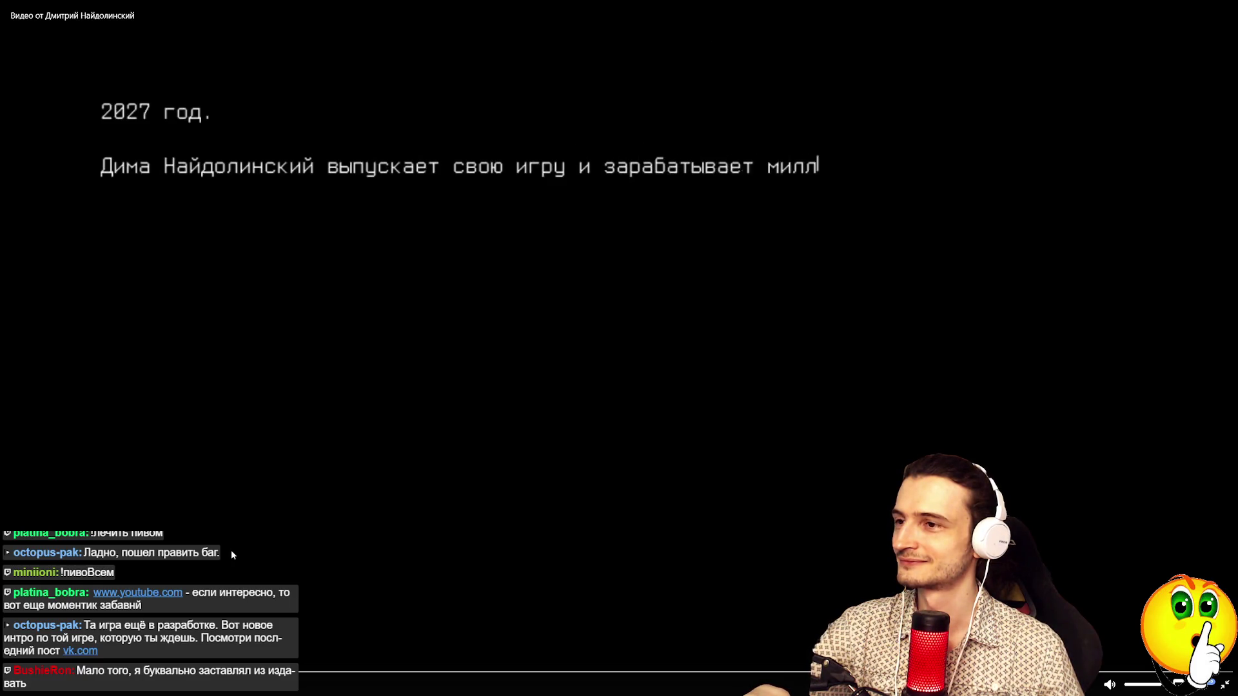
pyautogui.moveTo(233, 554)
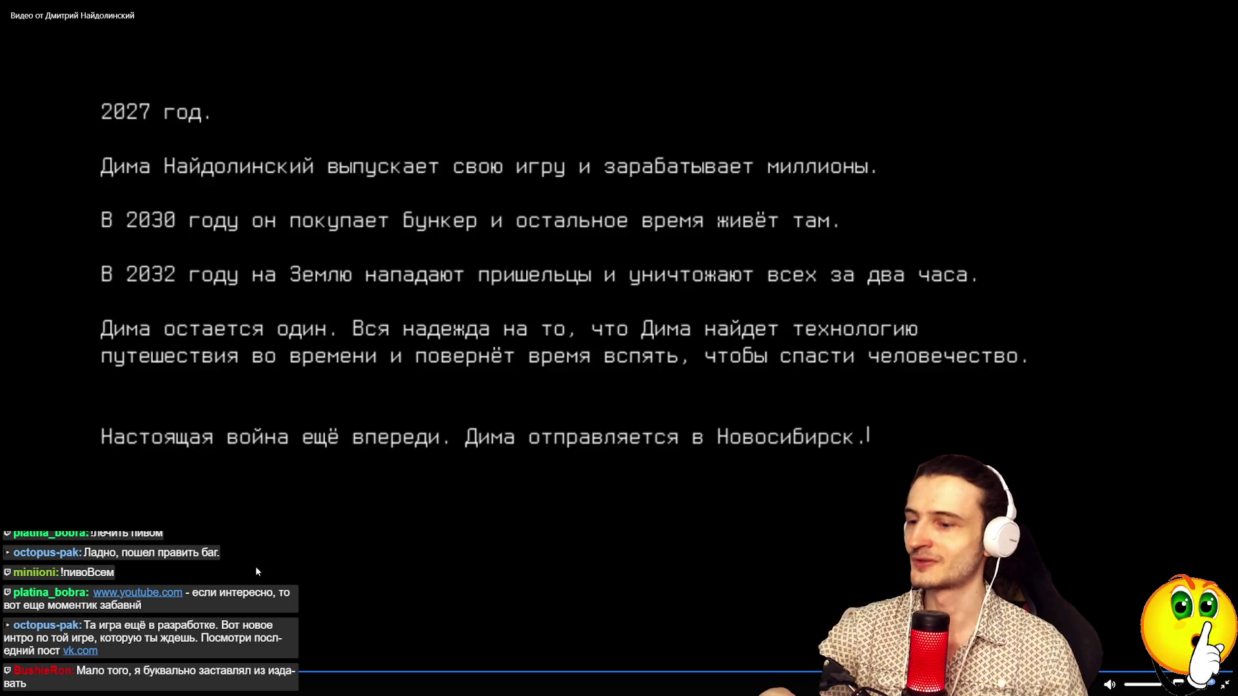
pyautogui.press('Escape')
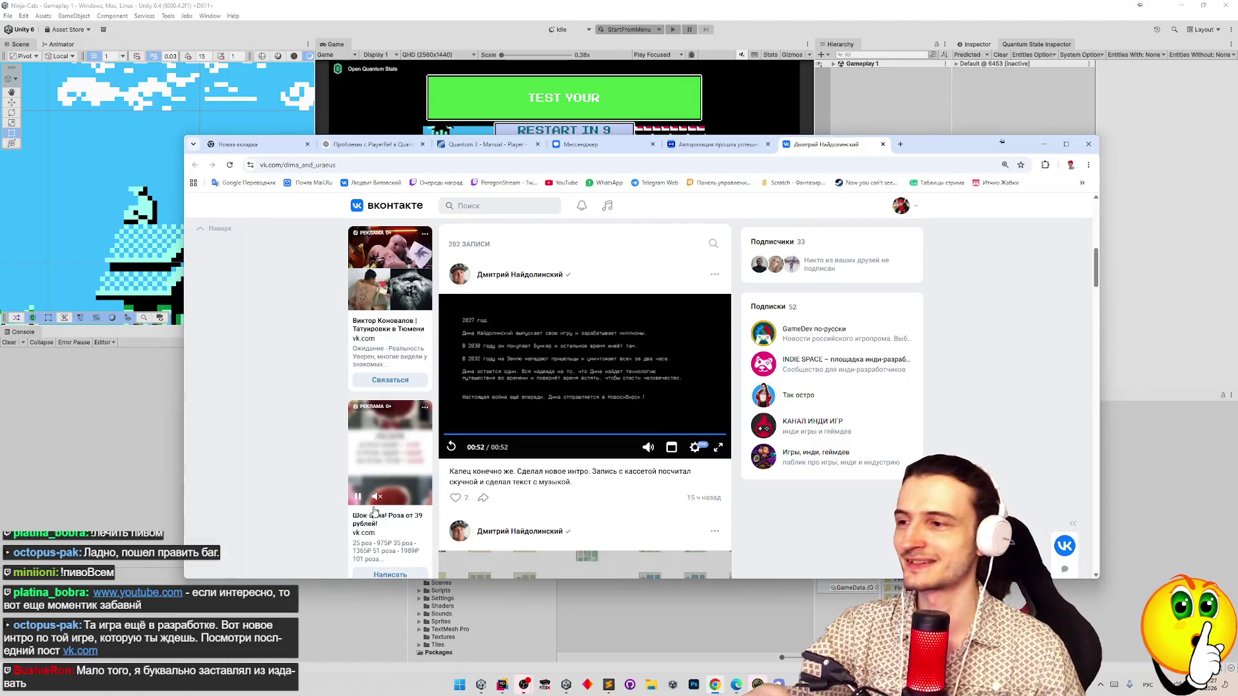
# Step: Close the VK profile tab and minimize the browser so Unity shows again
pyautogui.scroll(-1, 671, 268)
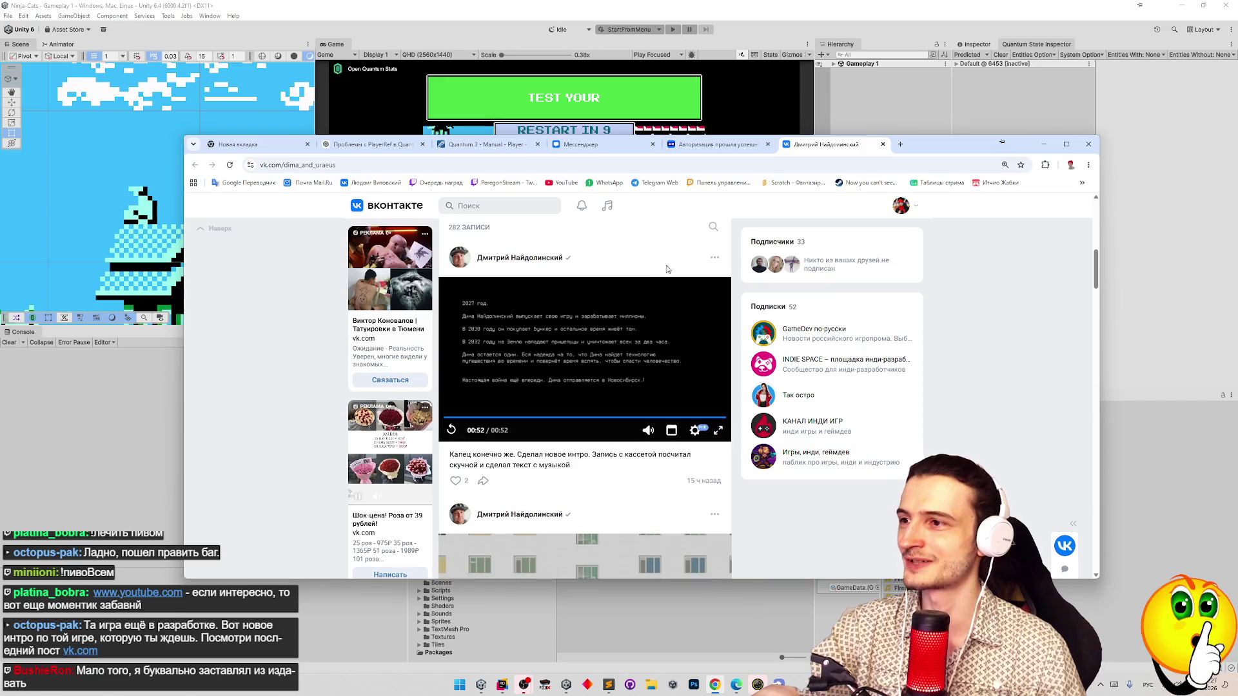
pyautogui.click(883, 144)
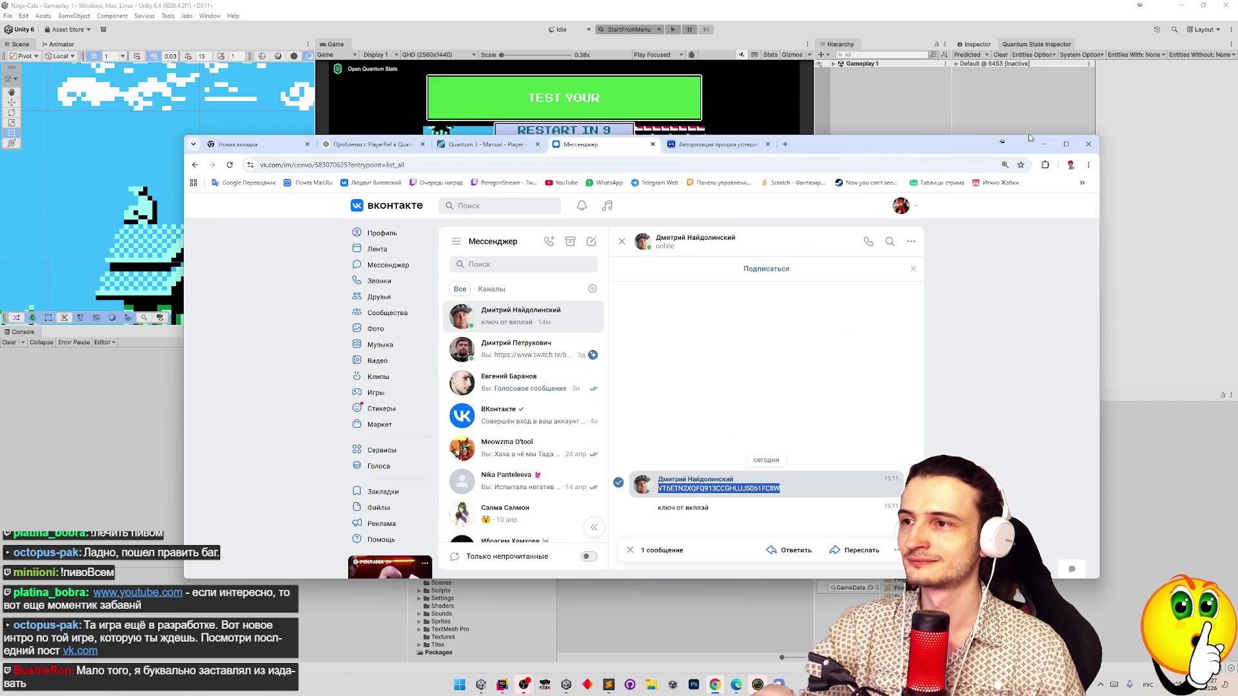
pyautogui.click(1044, 144)
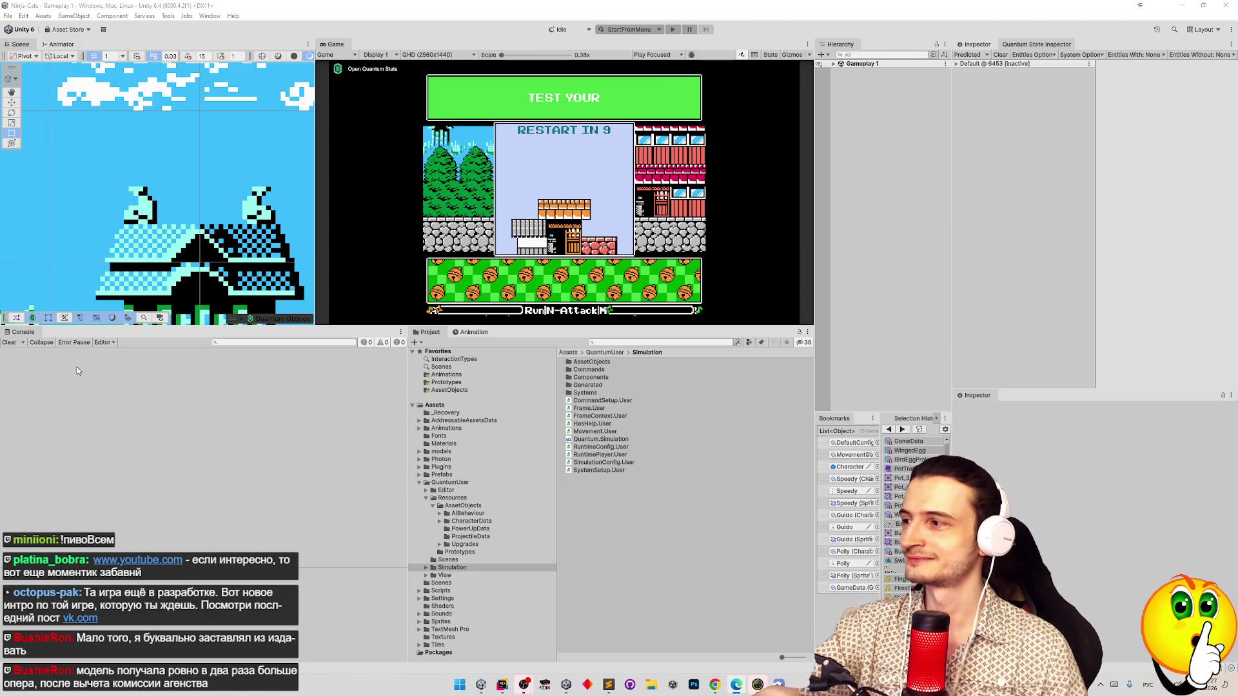
# Step: Bring tasks.todo back, scroll through its open tasks, and open the Start menu
pyautogui.click(610, 687)
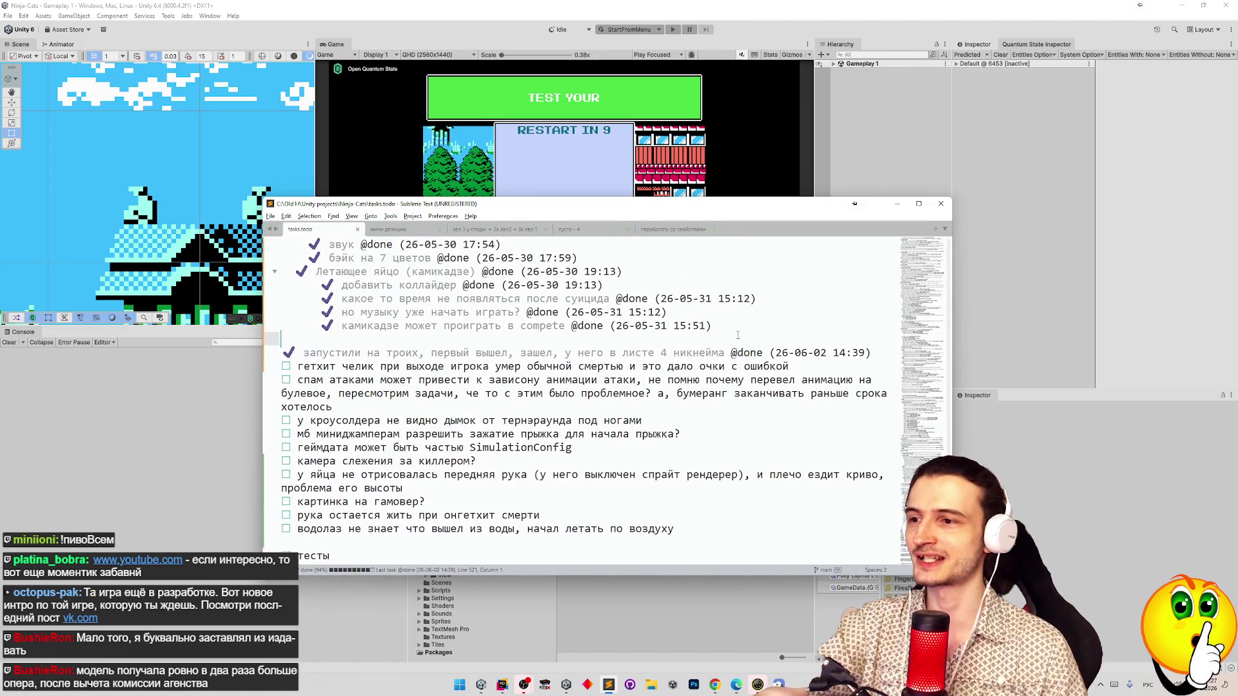
pyautogui.scroll(-4, 737, 335)
pyautogui.scroll(4, 728, 320)
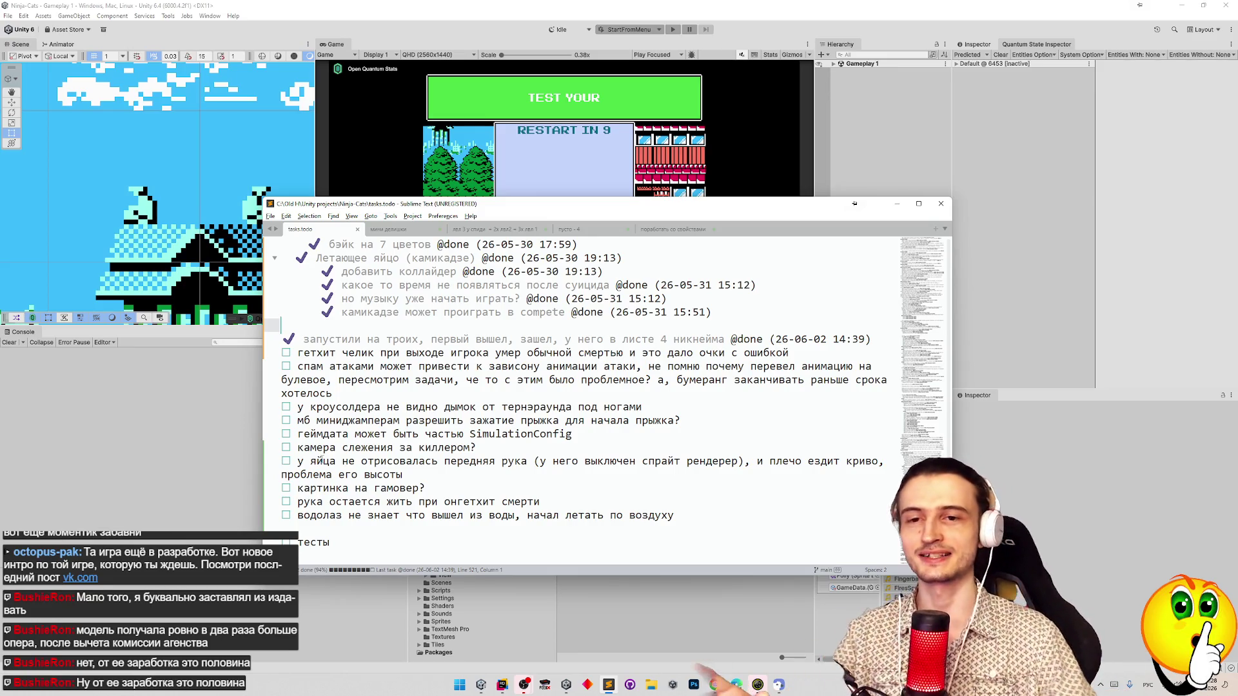
pyautogui.click(469, 686)
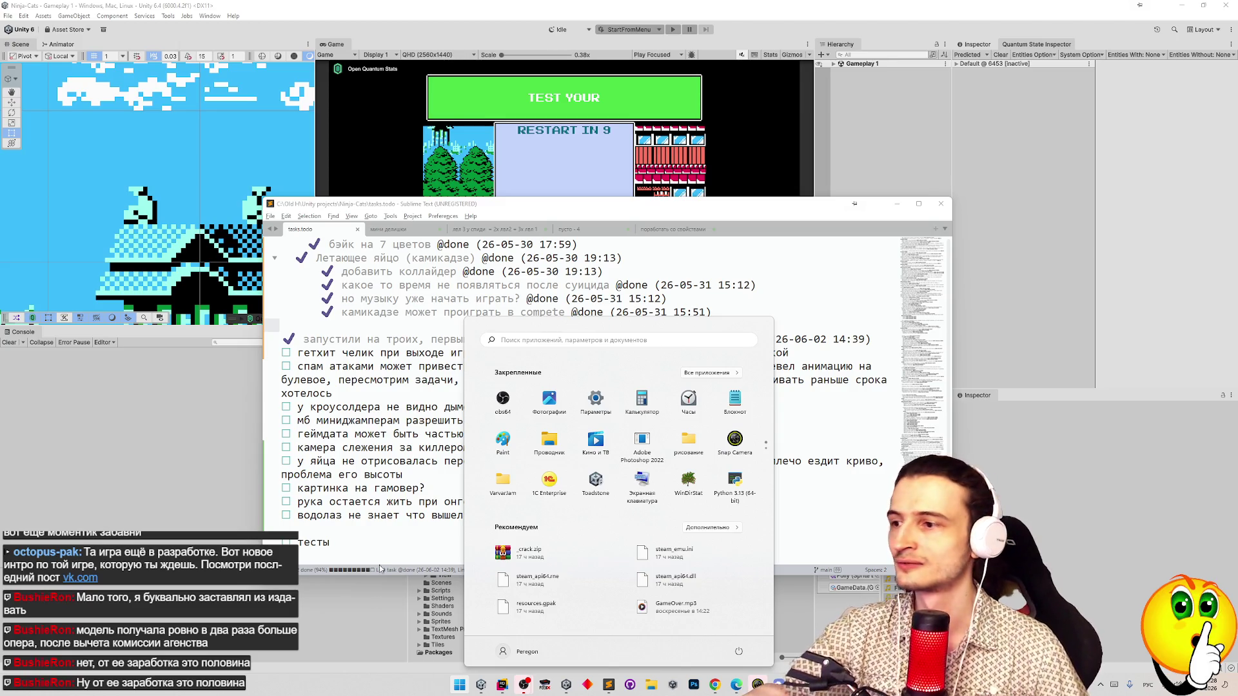
# Step: Close the Start menu and move the caret in the гетхит task to after смертью, without editing
pyautogui.click(513, 352)
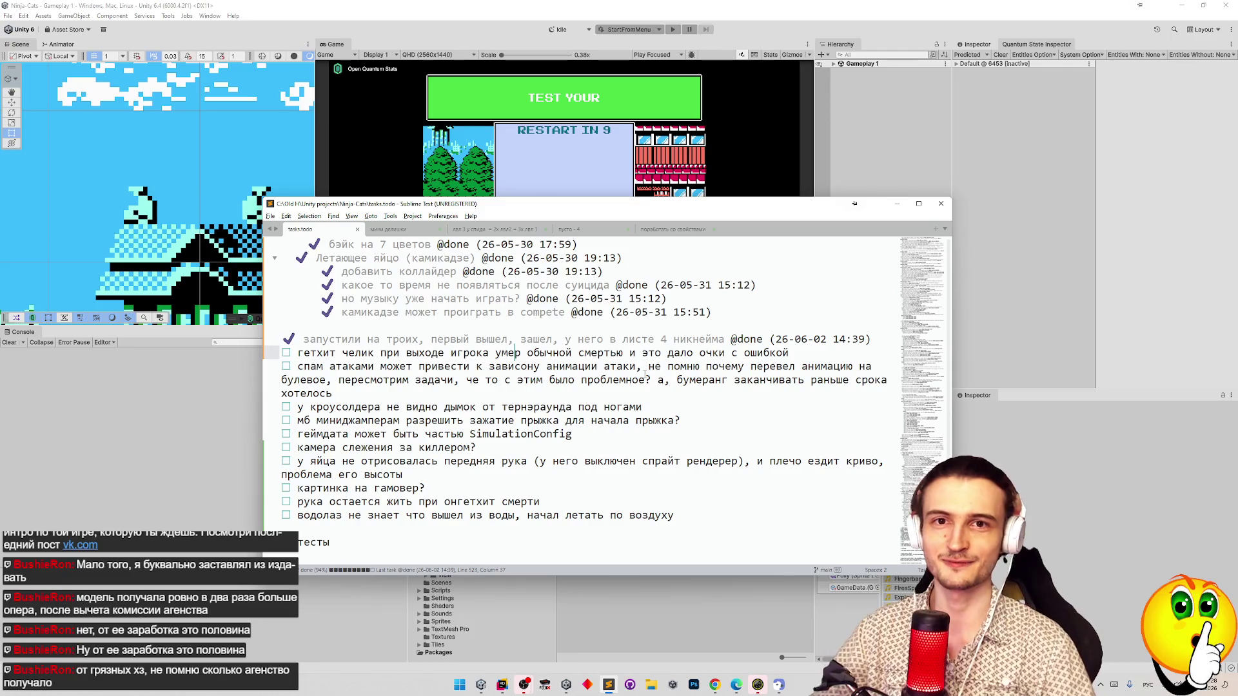
pyautogui.hotkey('ctrl', 'Right')
pyautogui.hotkey('ctrl', 'Right')
pyautogui.hotkey('ctrl', 'Right')
pyautogui.press('Right')
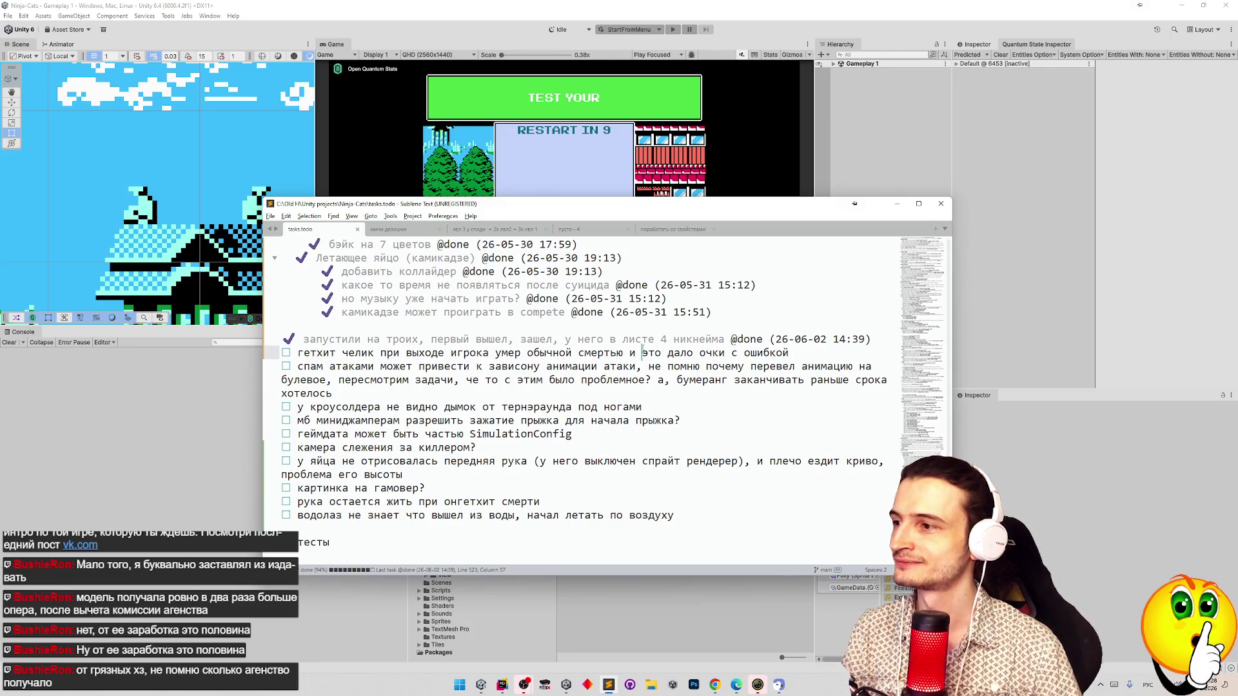
pyautogui.click(623, 352)
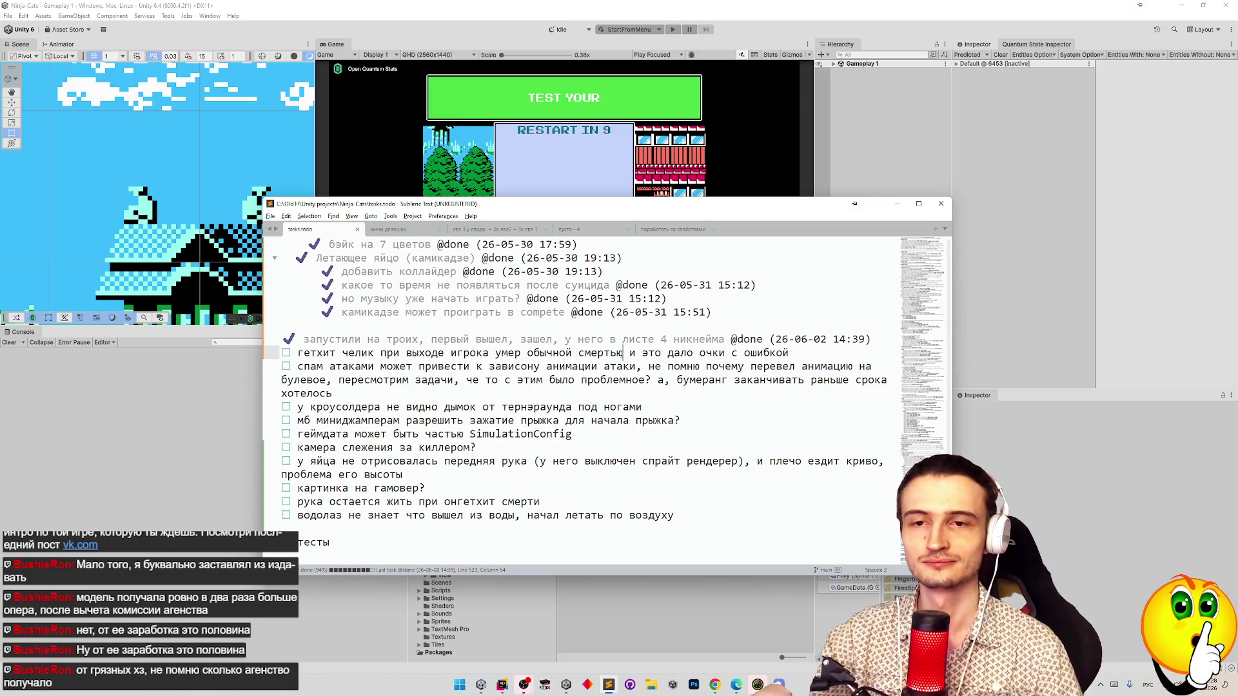
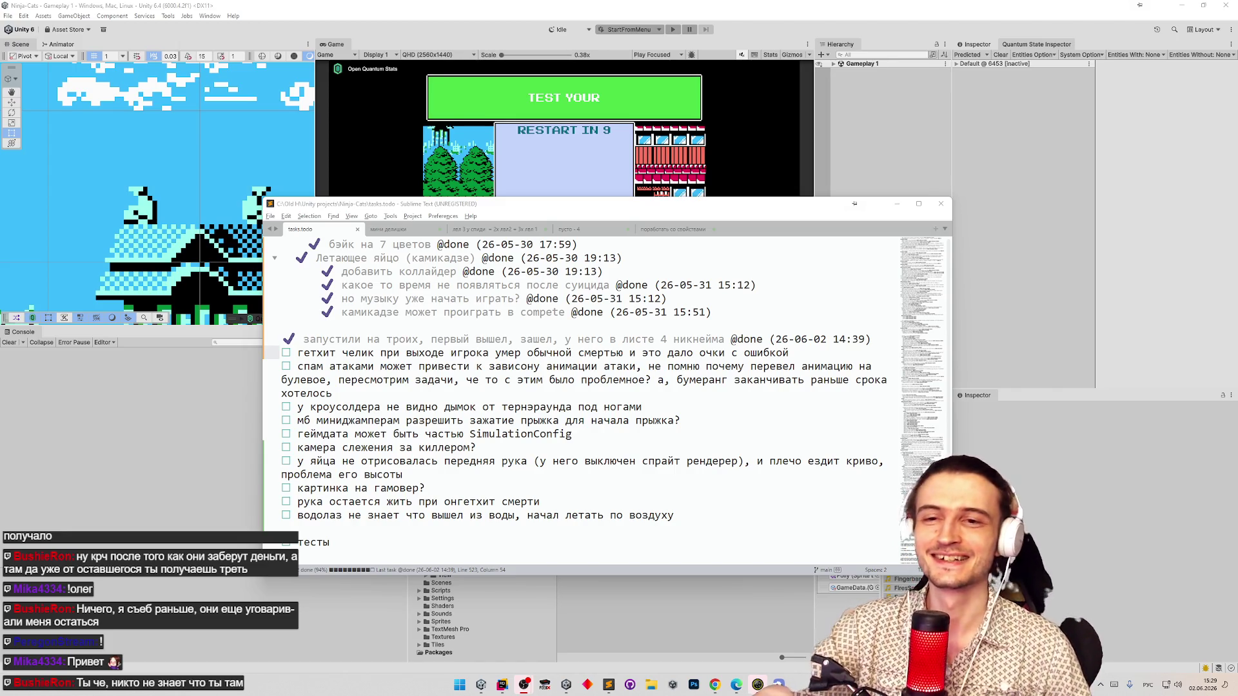
# Step: Review the unchecked tasks in the task list, including the attack-spam task
pyautogui.click(811, 352)
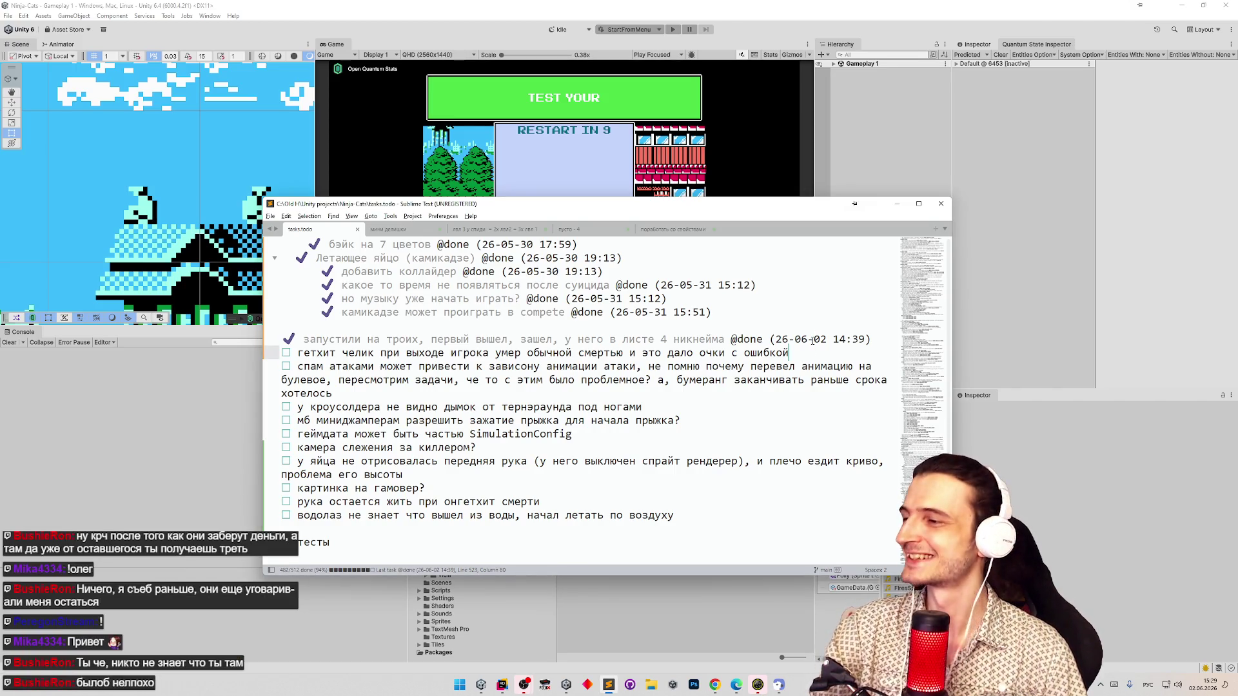
pyautogui.click(805, 380)
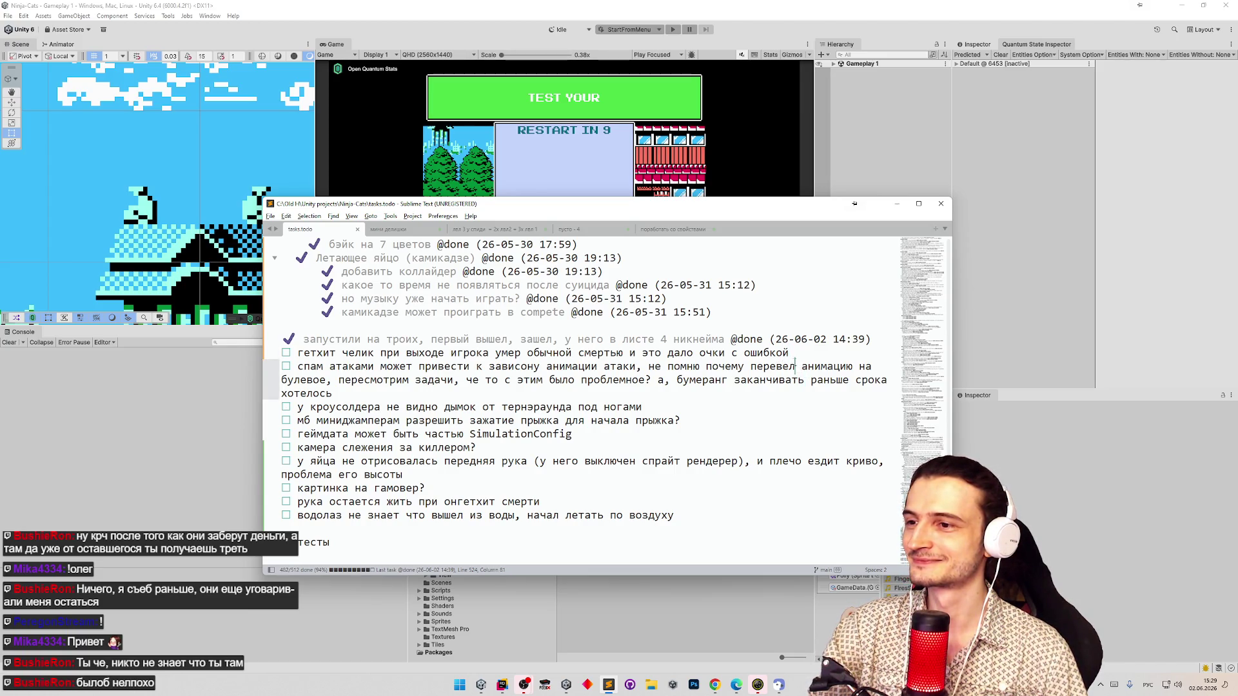
pyautogui.click(798, 365)
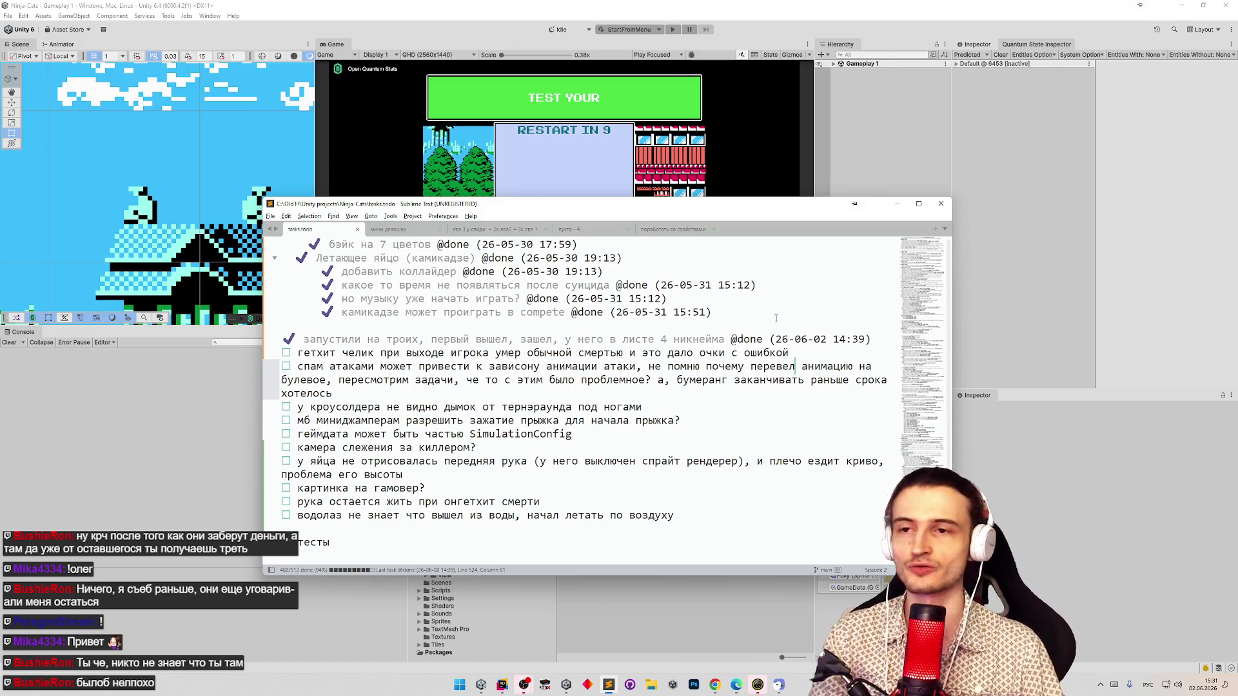
pyautogui.click(819, 353)
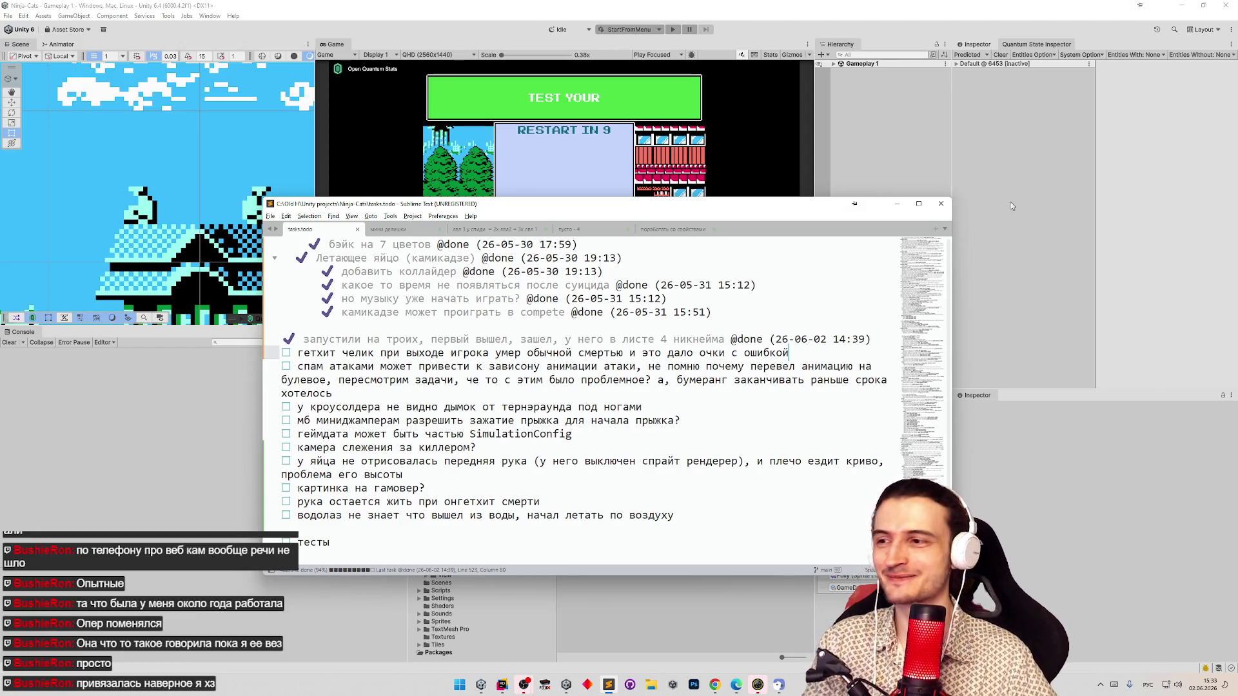
# Step: Put the task list window away and start the game in Play mode with Ctrl+P
pyautogui.doubleClick(854, 204)
pyautogui.press('Down')
pyautogui.press('Down')
pyautogui.press('Down')
pyautogui.click(1192, 7)
pyautogui.click(608, 685)
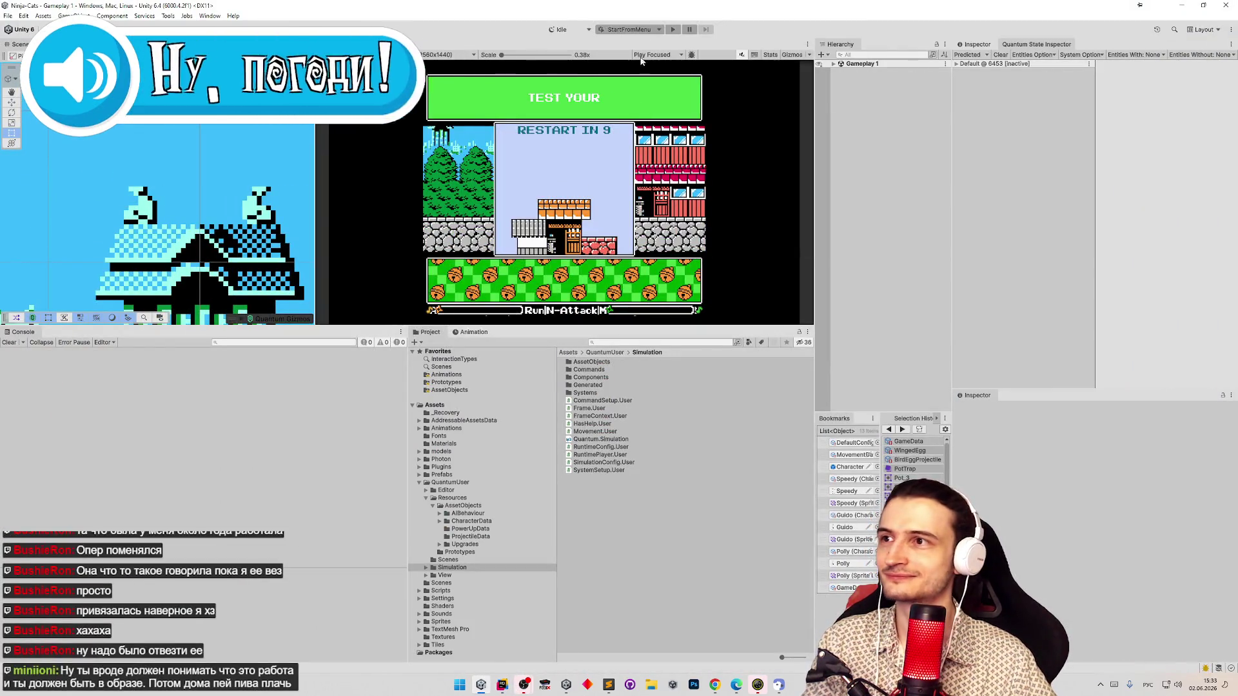
pyautogui.hotkey('ctrl', 'p')
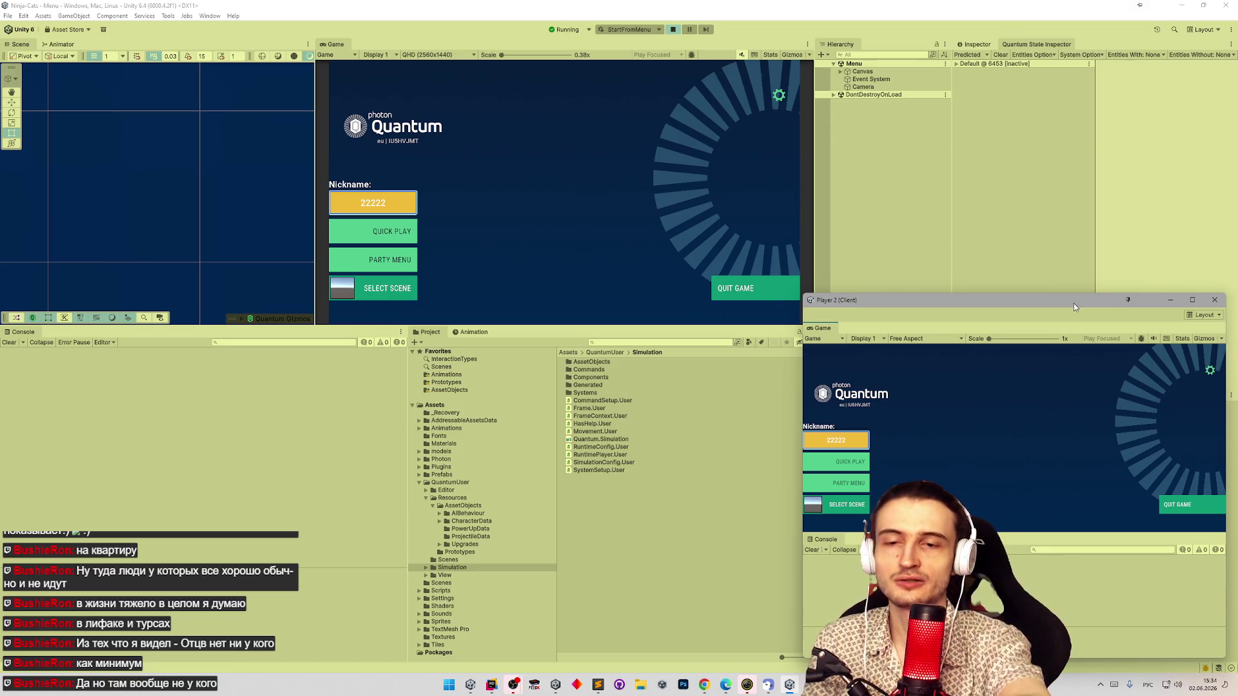
# Step: Set the host player's nickname to 111, then nudge the Player 2 client window aside
pyautogui.click(398, 201)
pyautogui.write('111111')
pyautogui.press('Return')
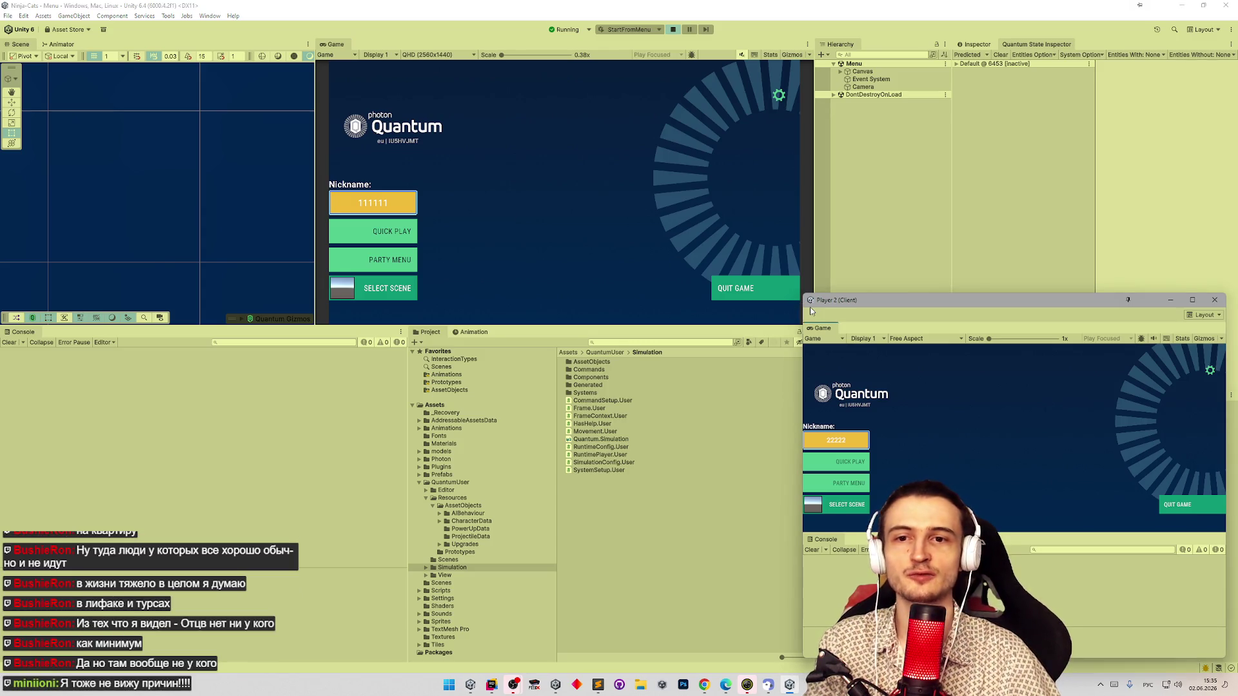
pyautogui.moveTo(820, 303); pyautogui.dragTo(829, 287)
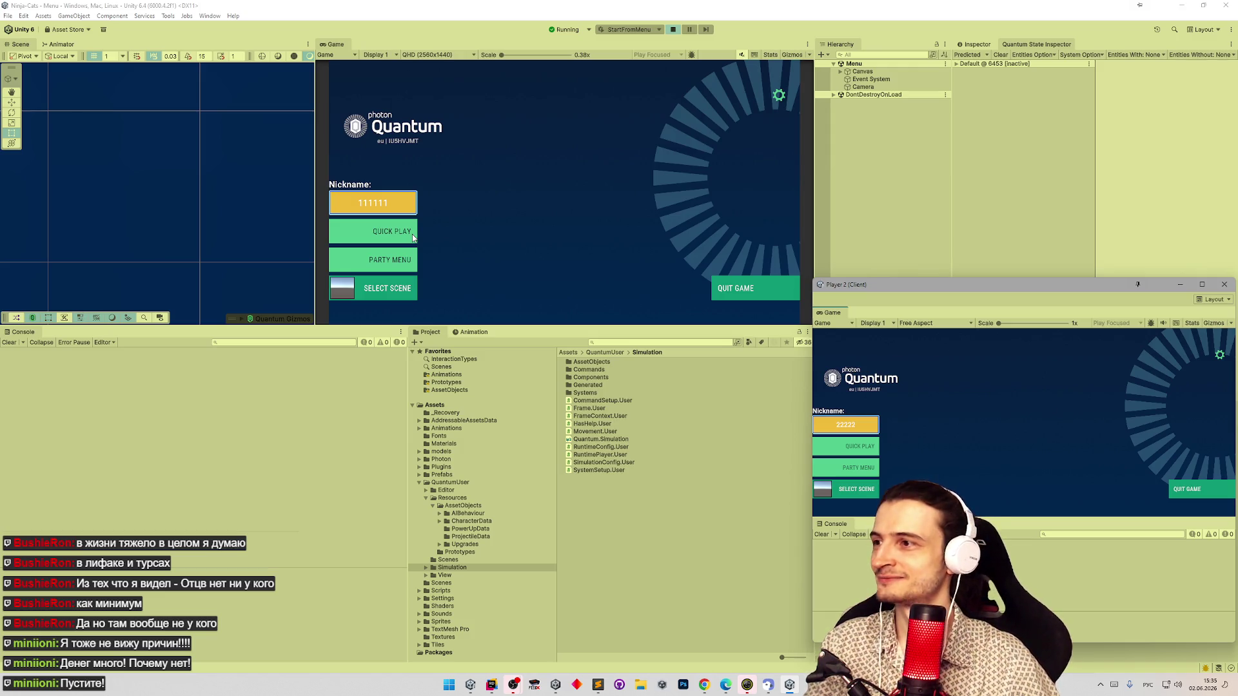
# Step: Start a quick match on the host, then have Player 2 leave its match via the options menu
pyautogui.click(412, 236)
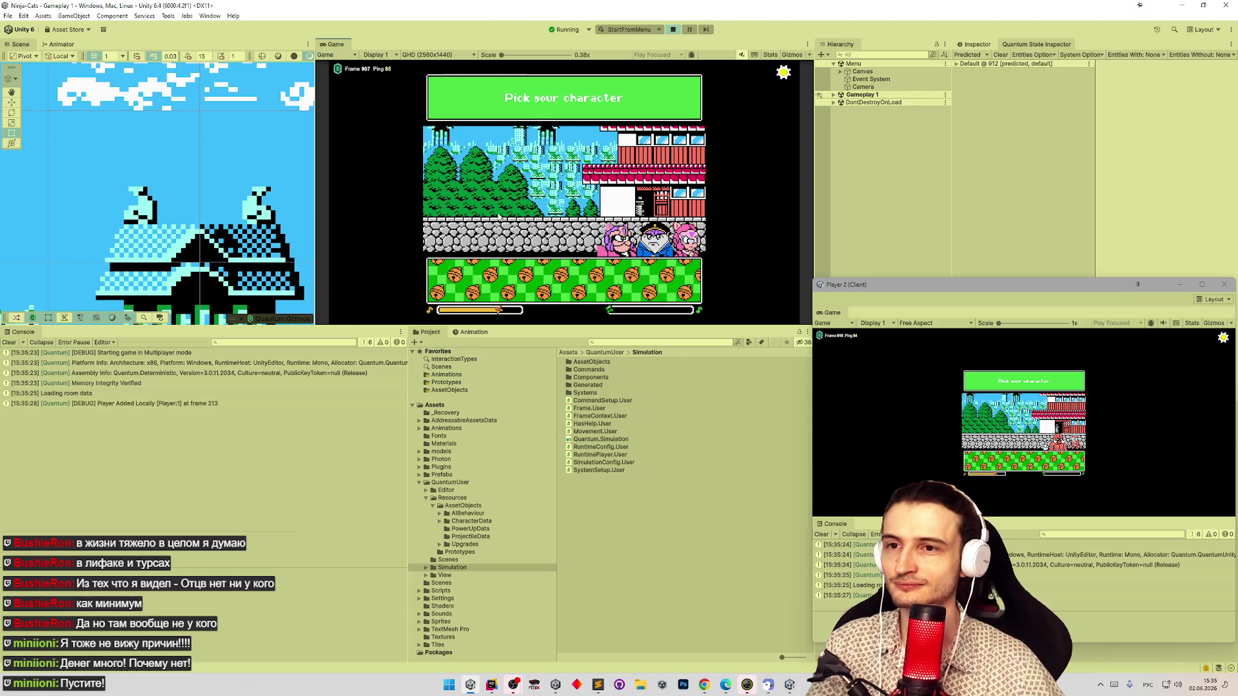
pyautogui.click(917, 465)
pyautogui.moveTo(1008, 519); pyautogui.dragTo(1008, 556)
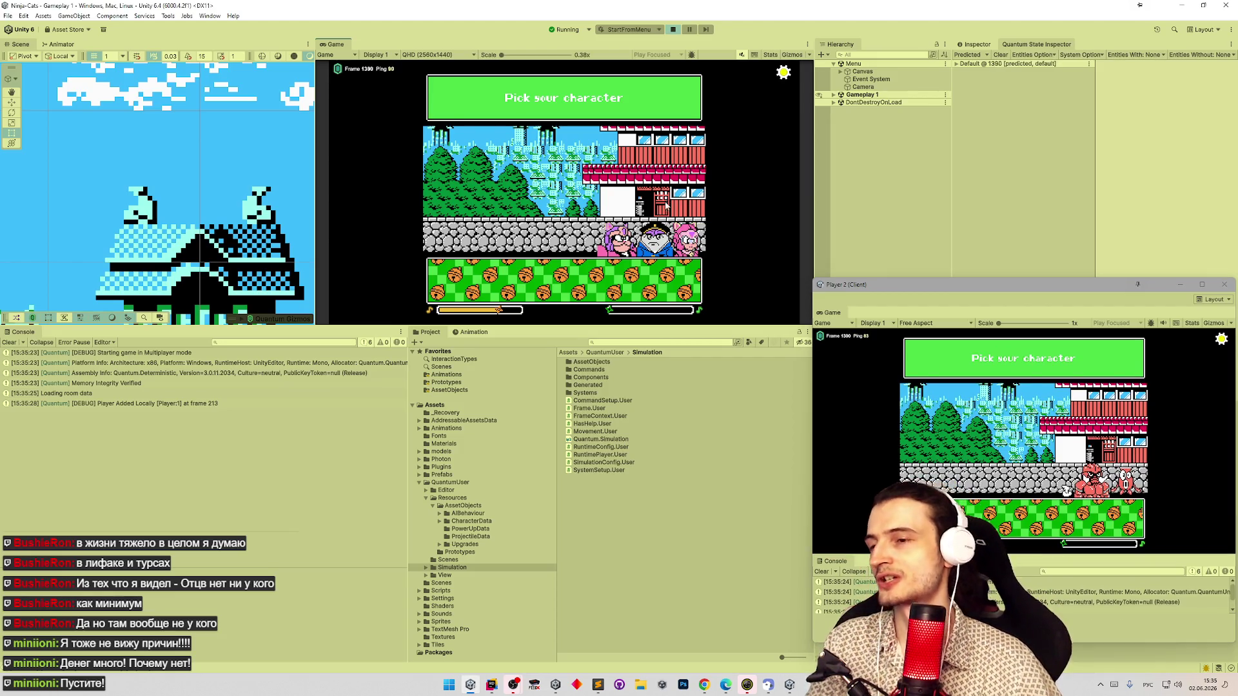
pyautogui.click(782, 73)
pyautogui.click(721, 209)
# Step: Rejoin with Quick Play, pick a character, show the session info, and quit Player 2's game
pyautogui.click(380, 231)
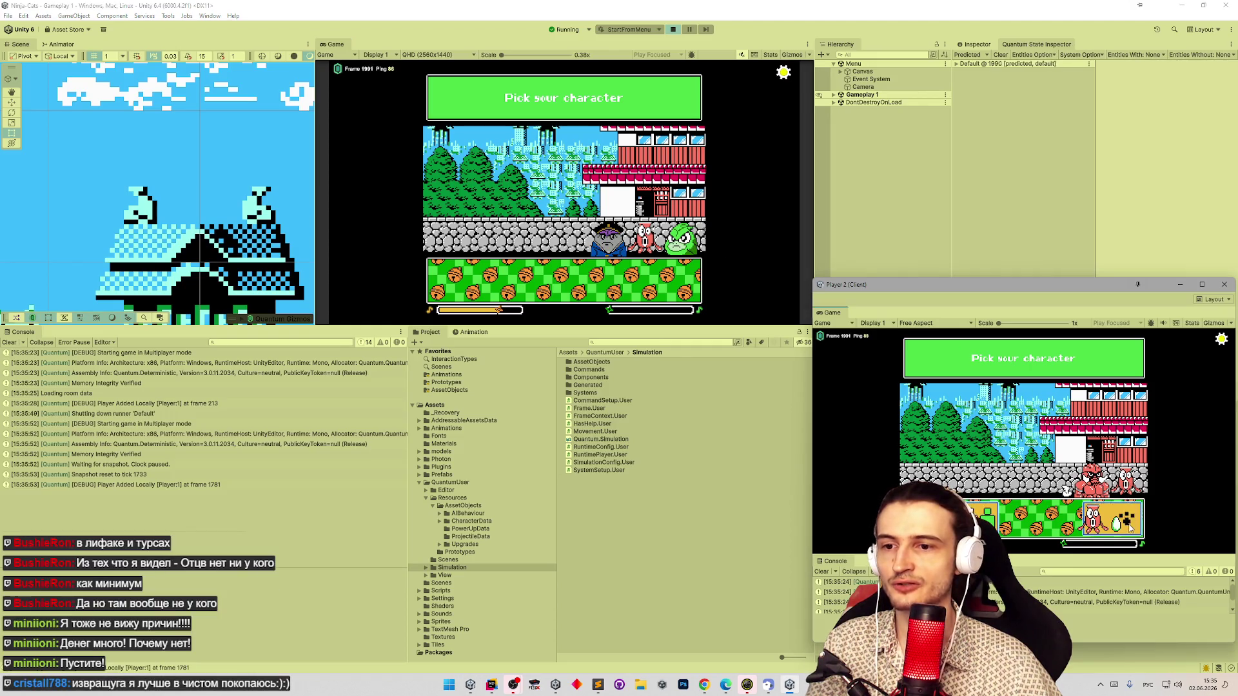
pyautogui.click(1125, 481)
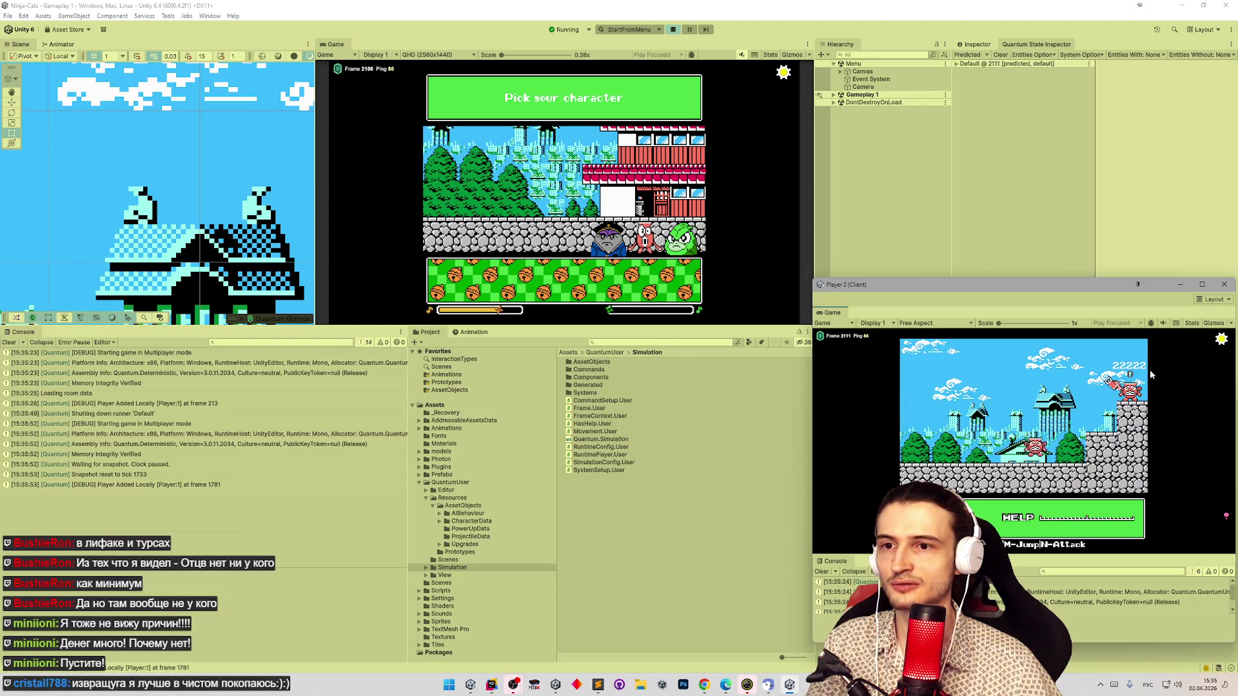
pyautogui.click(1221, 340)
pyautogui.click(1161, 458)
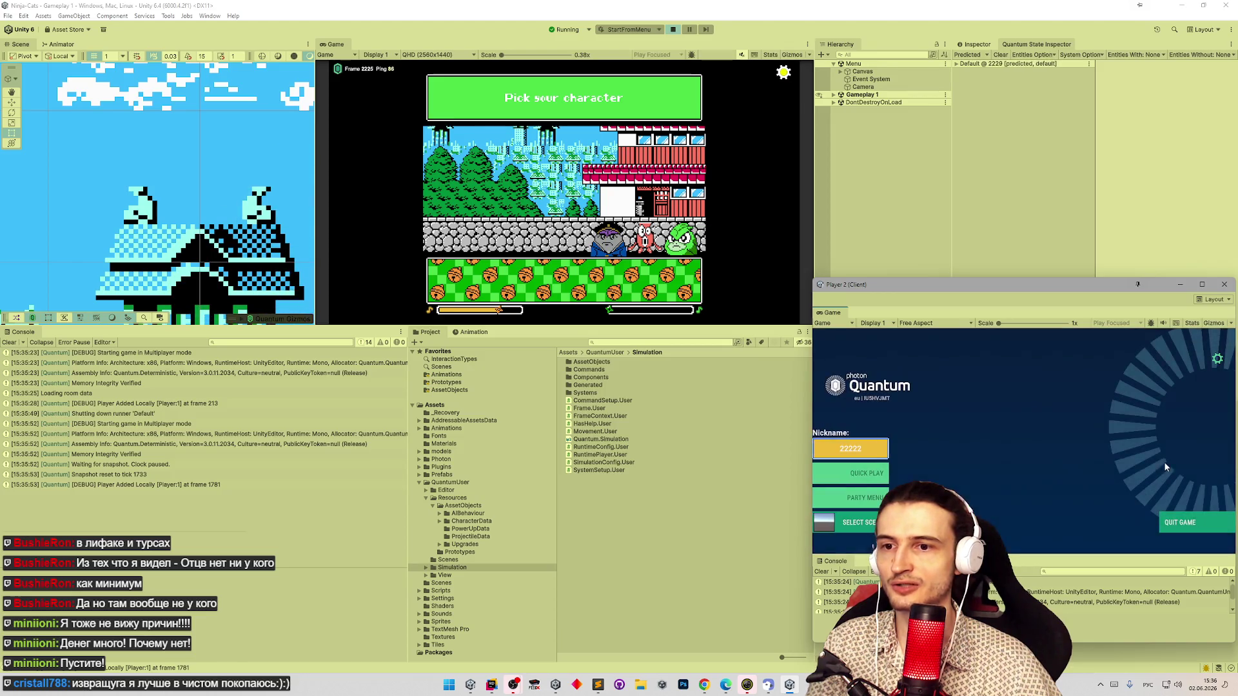
# Step: Show the KeyNotFoundException stack trace and open PlayerListView.cs at the failing line
pyautogui.click(167, 506)
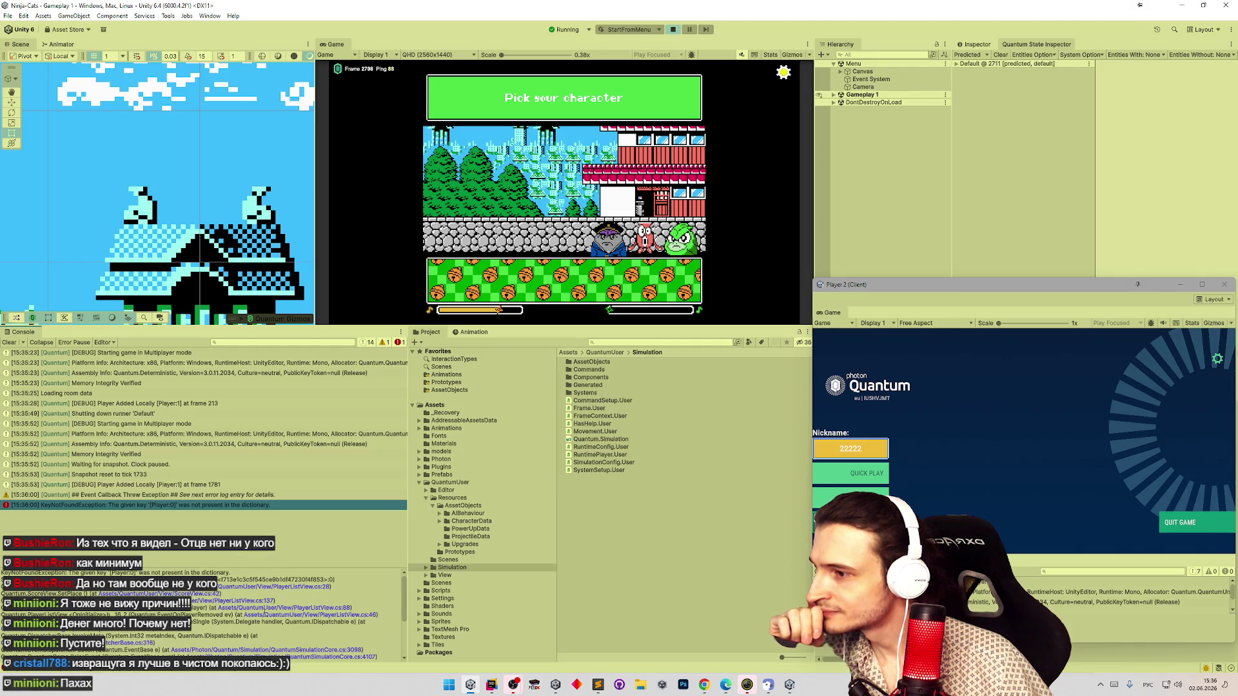
pyautogui.click(270, 613)
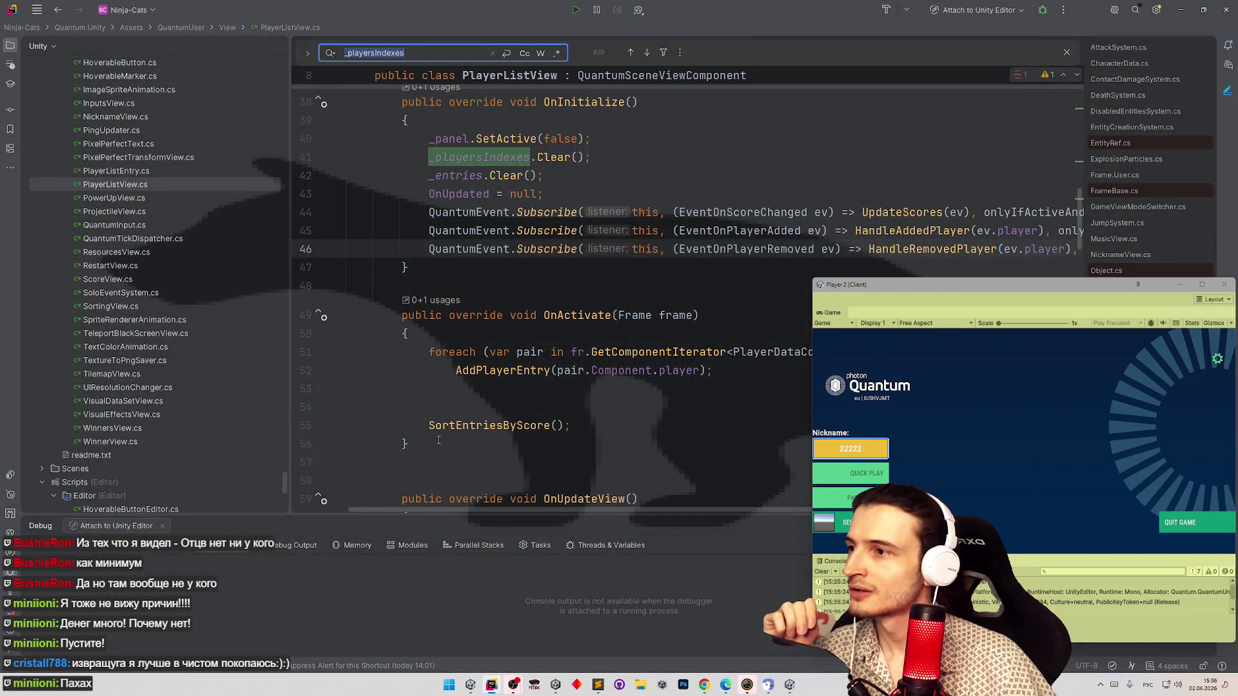
pyautogui.click(1179, 10)
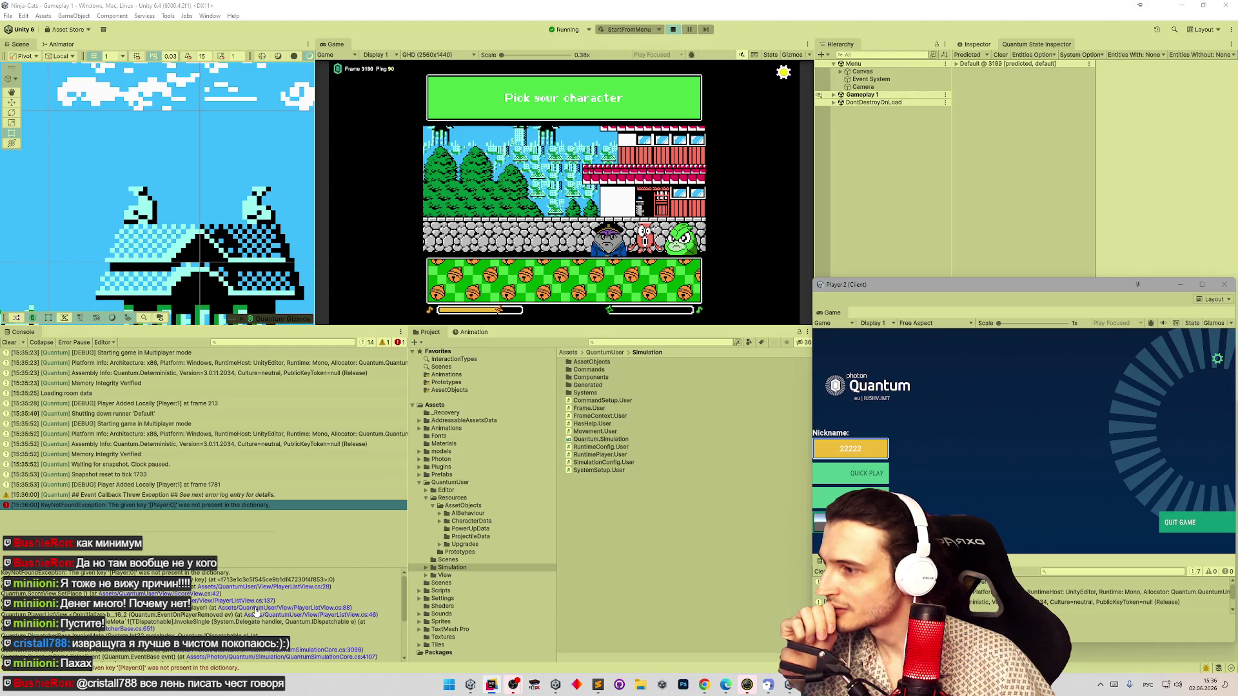
pyautogui.click(256, 609)
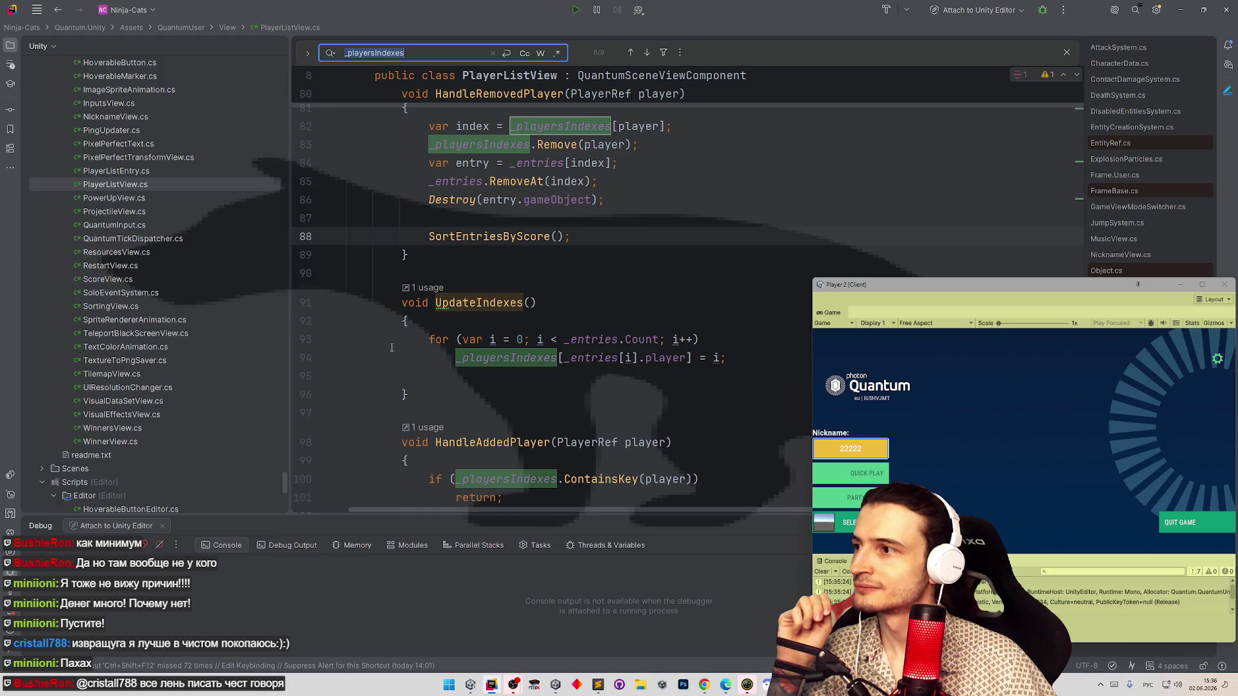
pyautogui.scroll(2, 391, 348)
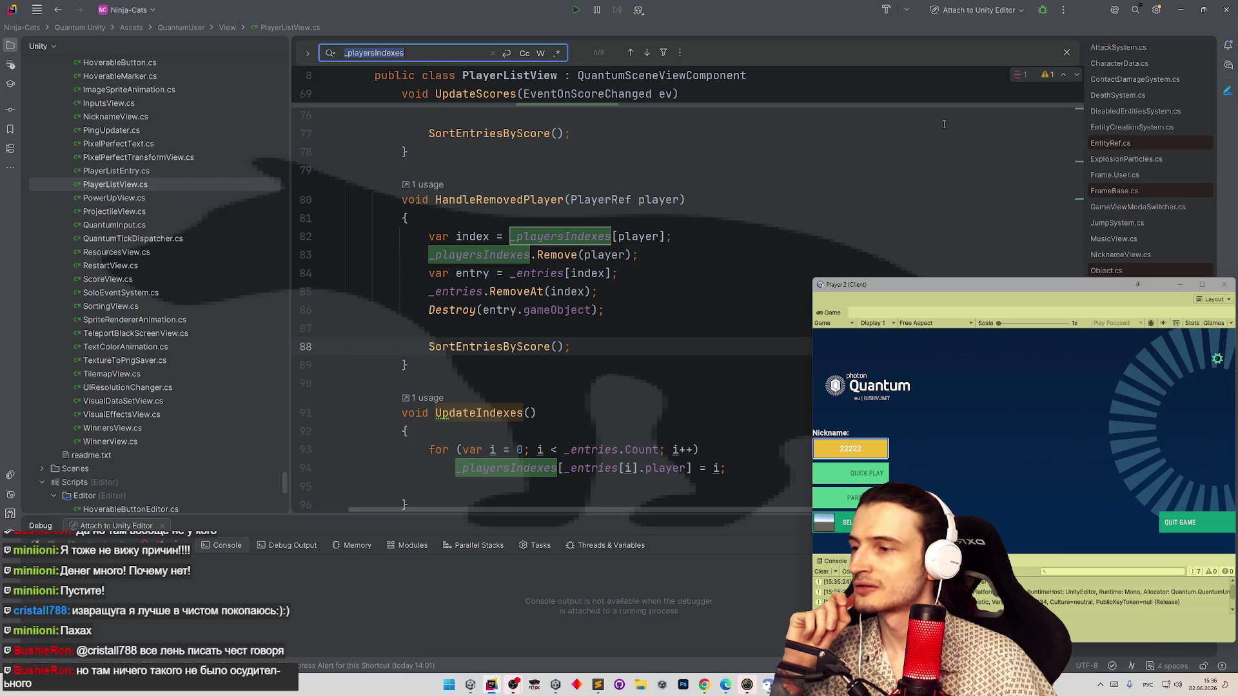
pyautogui.click(1180, 11)
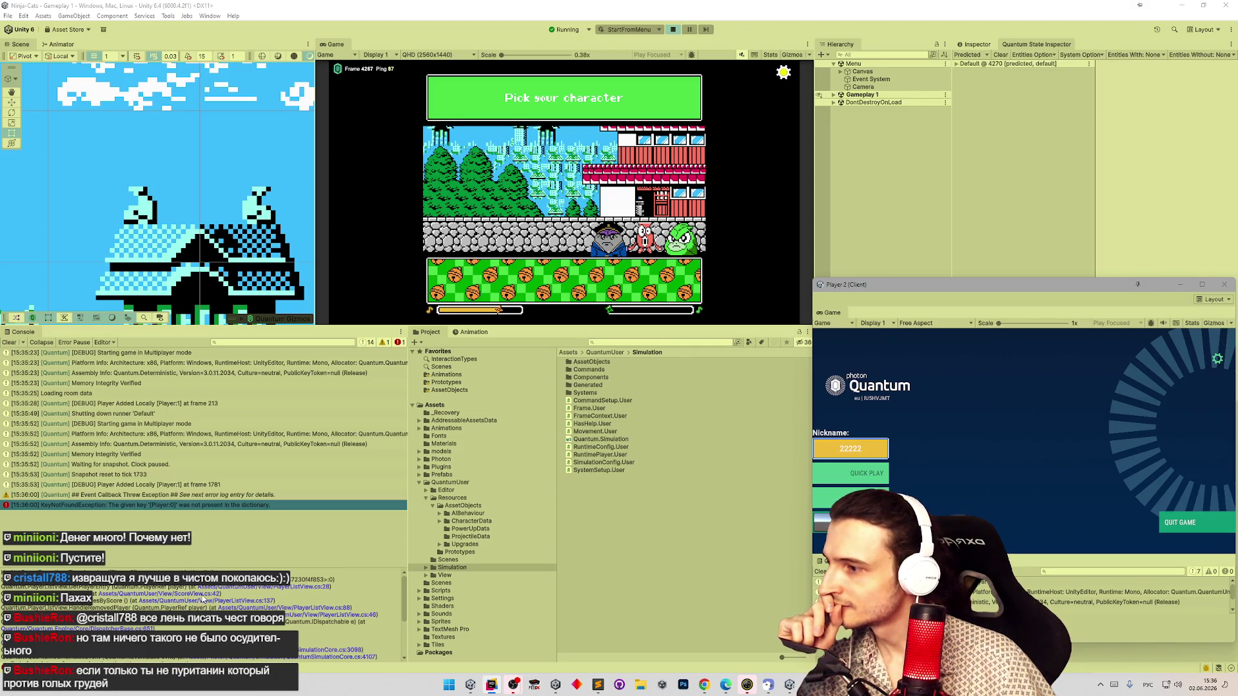
# Step: Open ScoreView.cs at line 42 in Rider and review the SetPlace call
pyautogui.click(202, 594)
pyautogui.scroll(2, 418, 385)
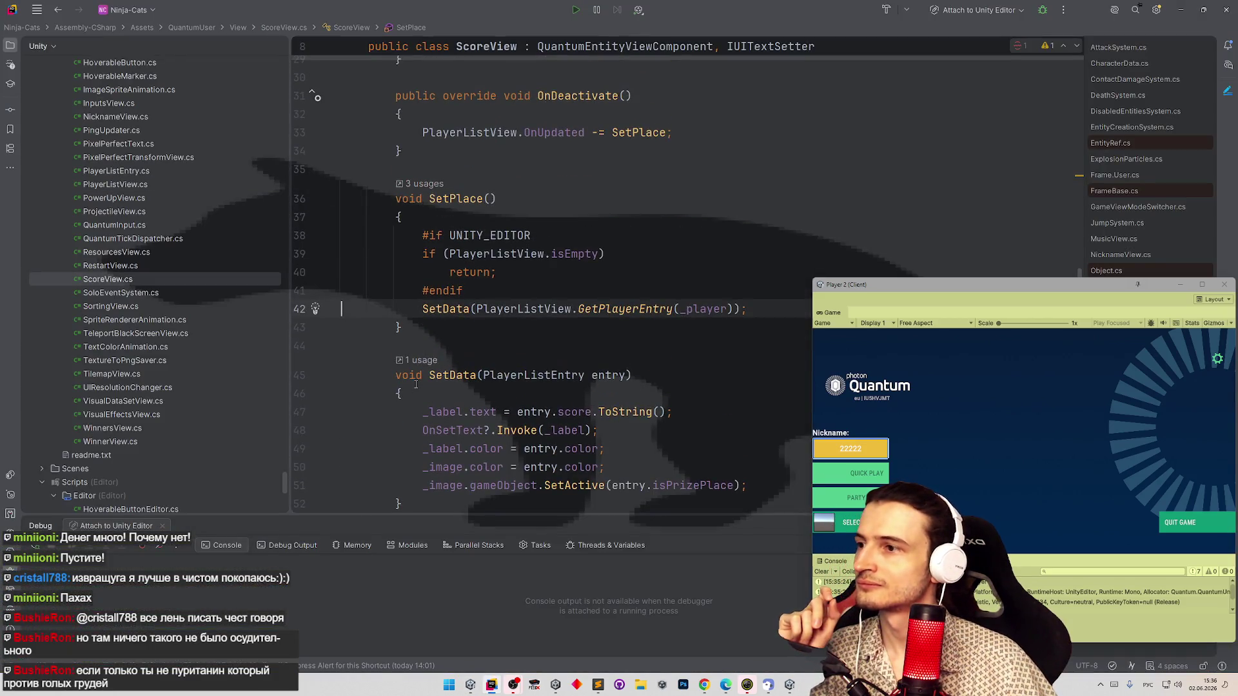
pyautogui.scroll(-1, 409, 374)
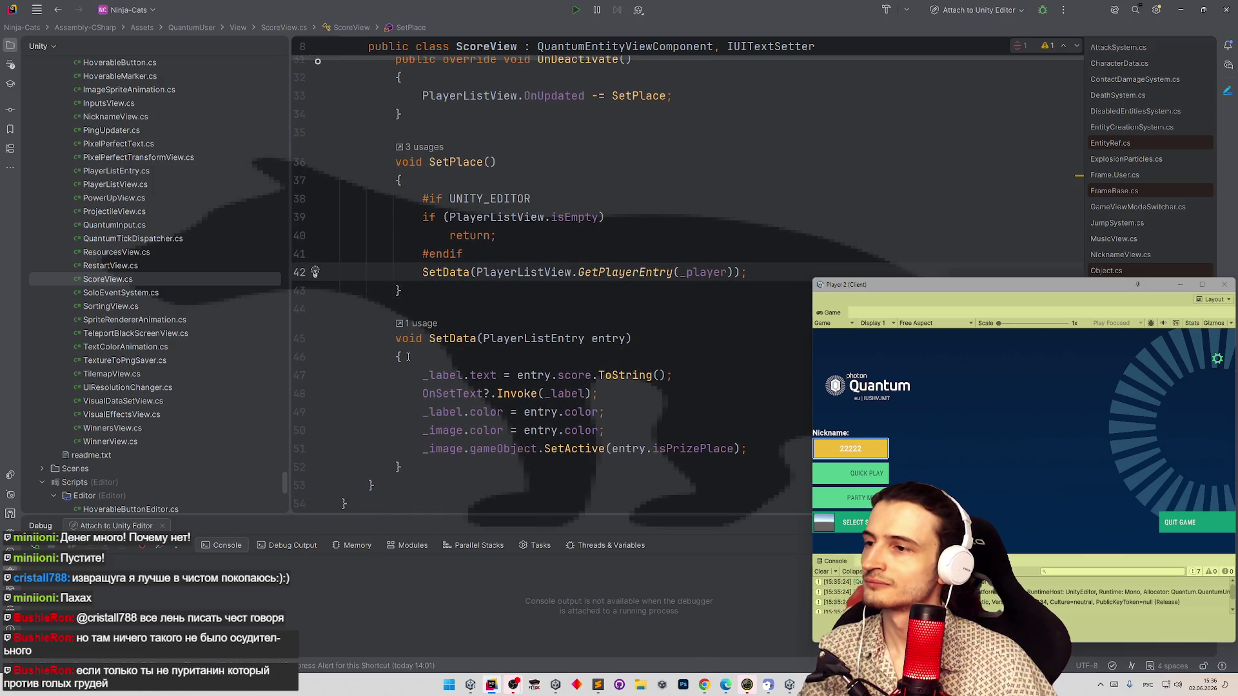
# Step: Return to Unity and reopen PlayerListView.cs at line 88 in HandleRemovedPlayer
pyautogui.click(1179, 9)
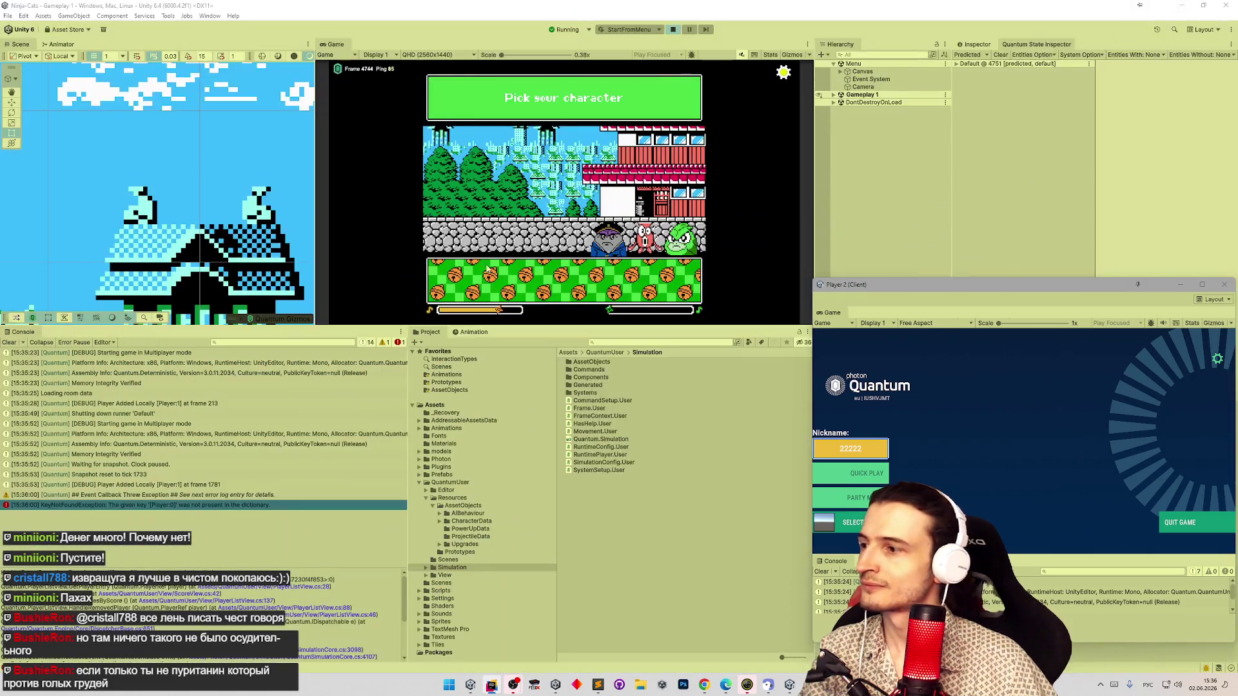
pyautogui.hotkey('alt', 'Tab')
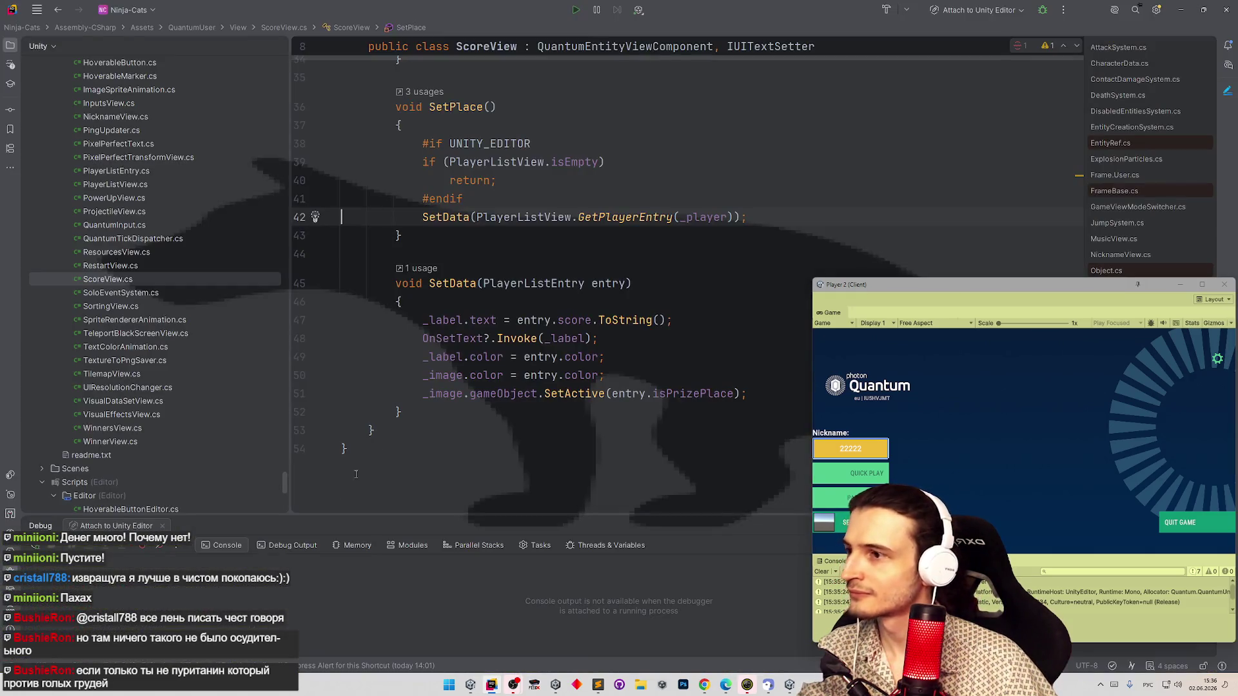
pyautogui.click(1180, 9)
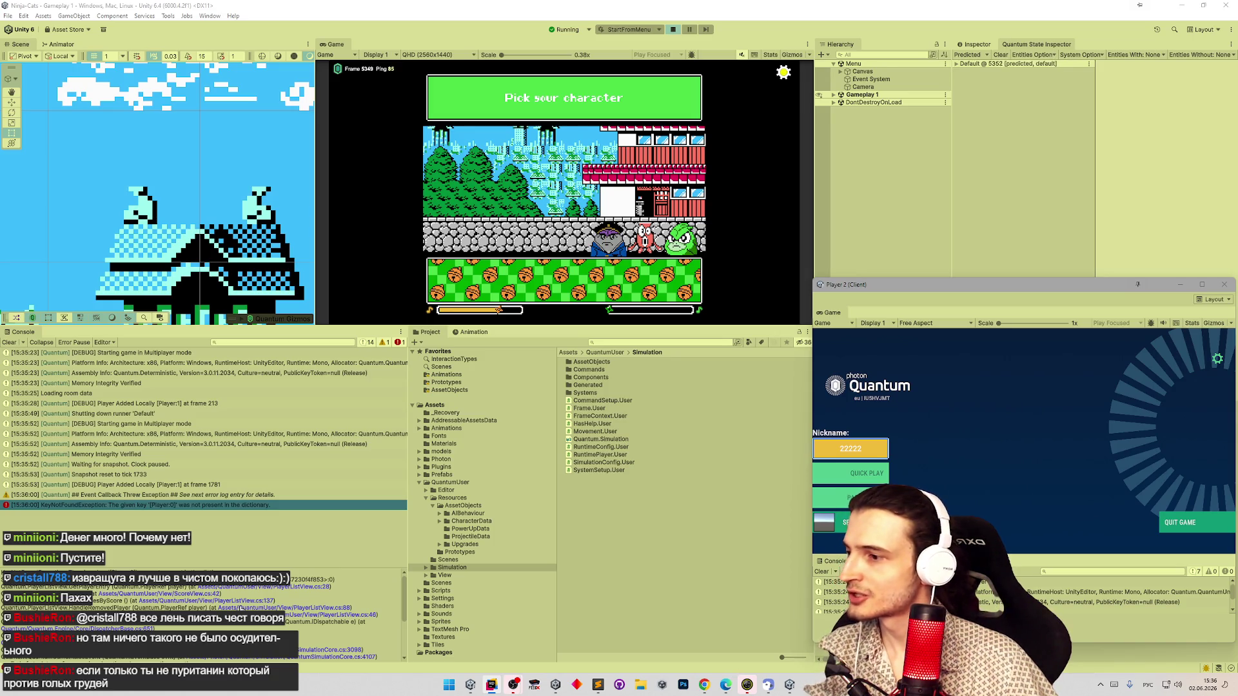
pyautogui.click(241, 608)
pyautogui.scroll(2, 465, 366)
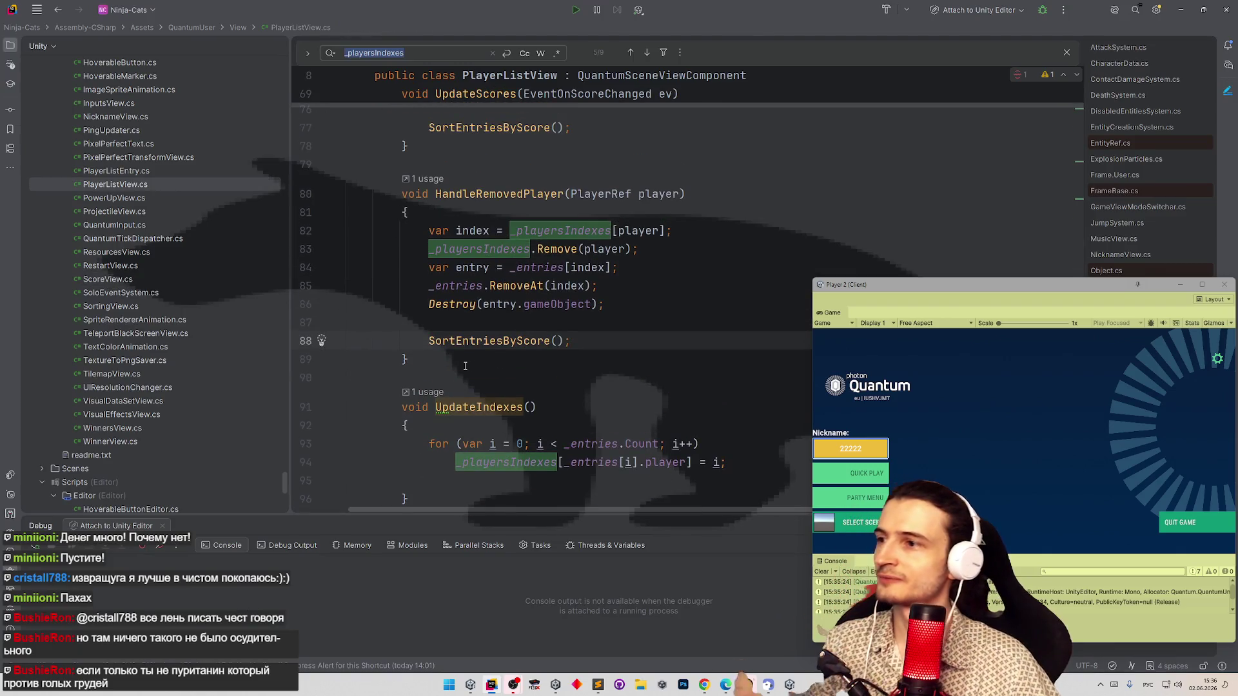